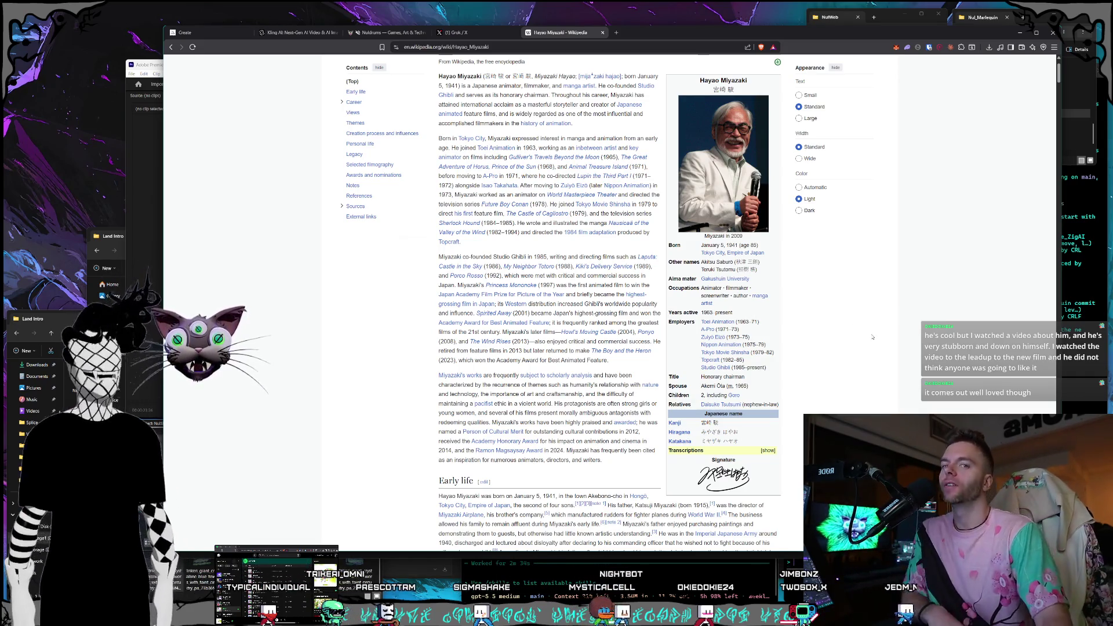
Skim the Hayao Miyazaki article, then follow its in-text Studio Ghibli link
{"action": "scroll", "coordinate": [854, 336], "scroll_direction": "down", "scroll_amount": 4}
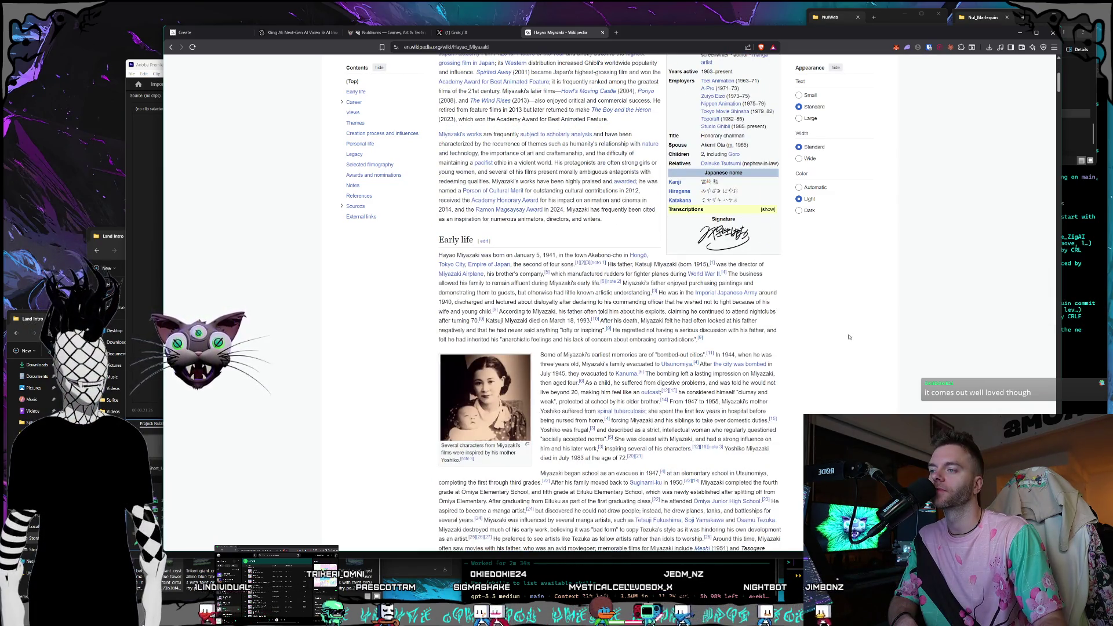
{"action": "scroll", "coordinate": [849, 337], "scroll_direction": "up", "scroll_amount": 4}
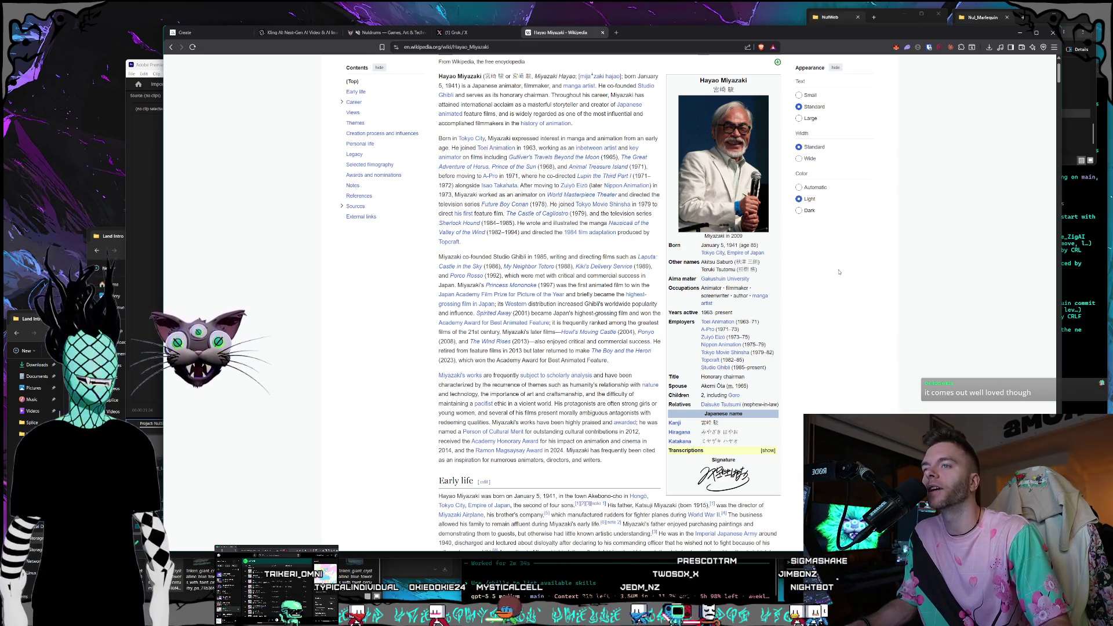
{"action": "mouse_move", "coordinate": [746, 253]}
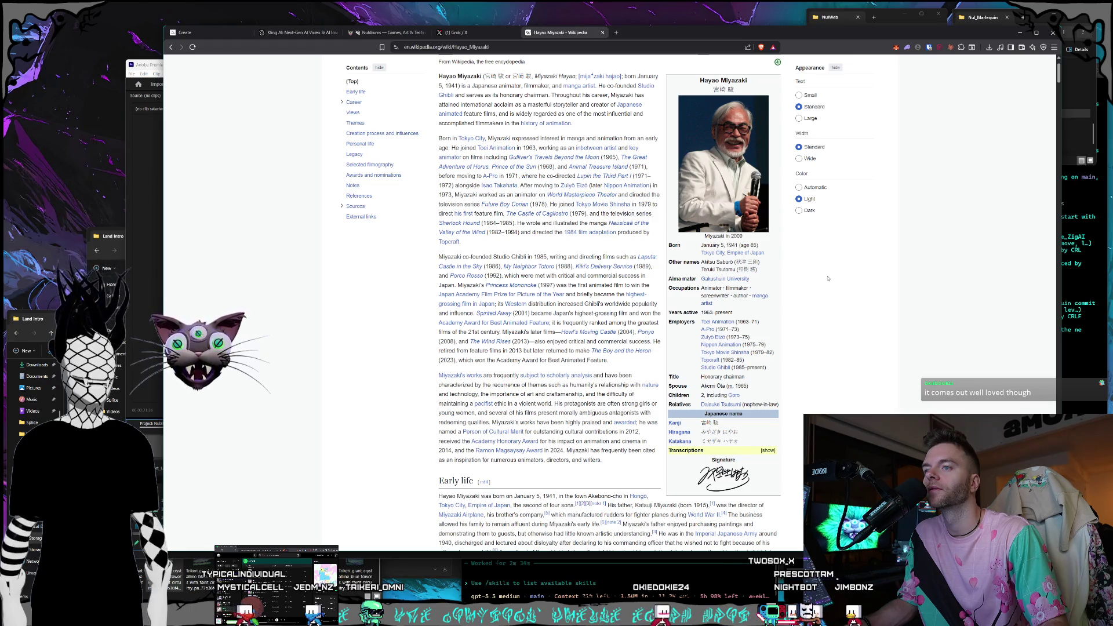
{"action": "scroll", "coordinate": [828, 279], "scroll_direction": "down", "scroll_amount": 1}
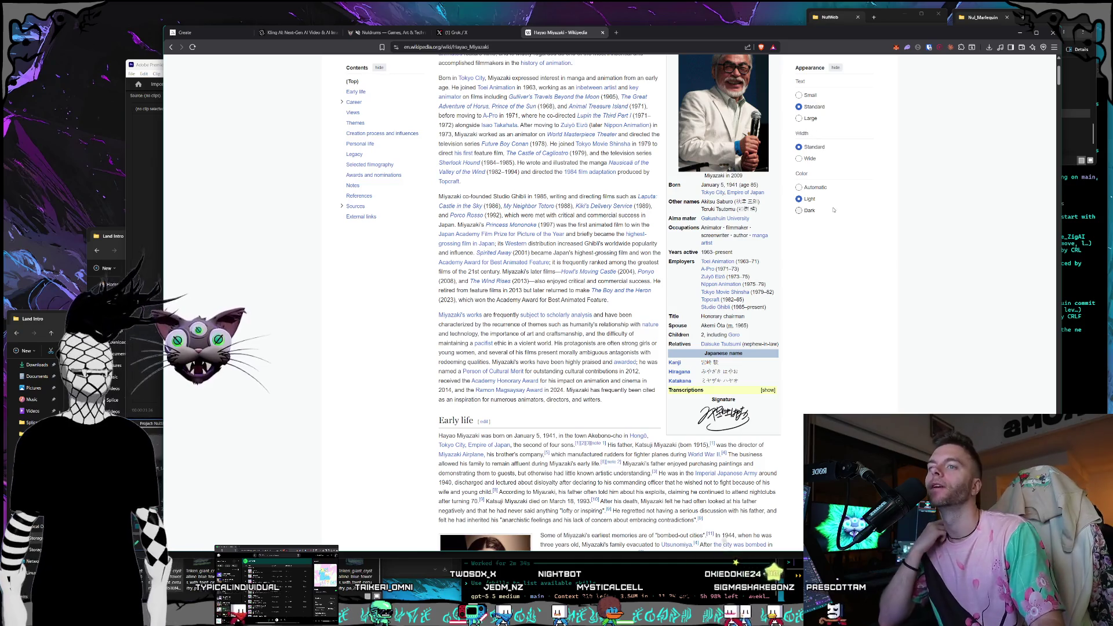
{"action": "left_click", "coordinate": [716, 309]}
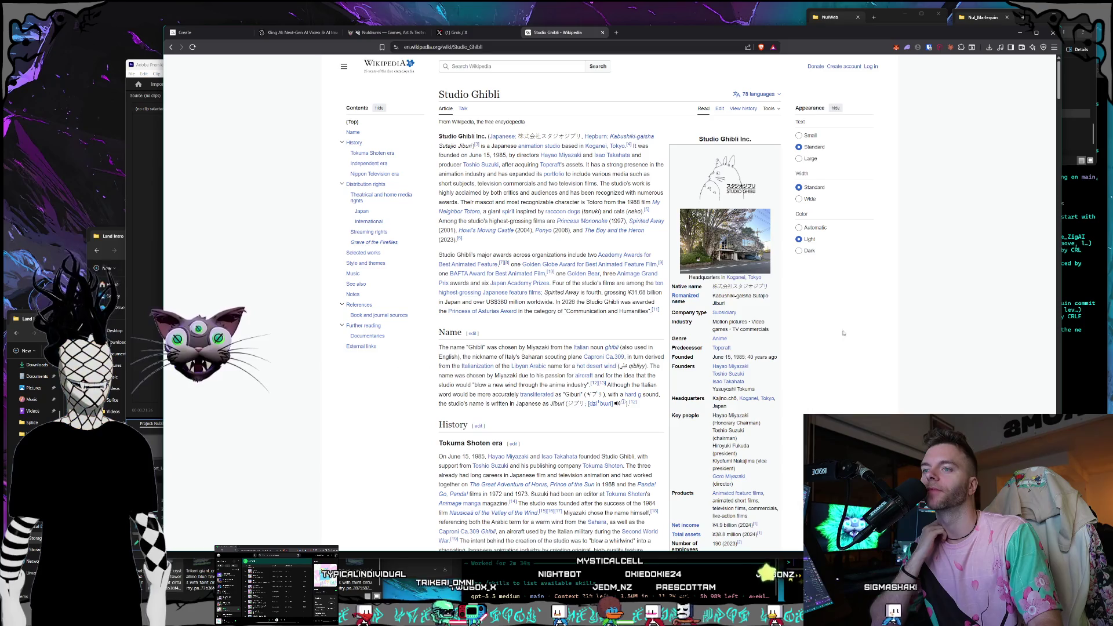
{"action": "scroll", "coordinate": [844, 331], "scroll_direction": "down", "scroll_amount": 2}
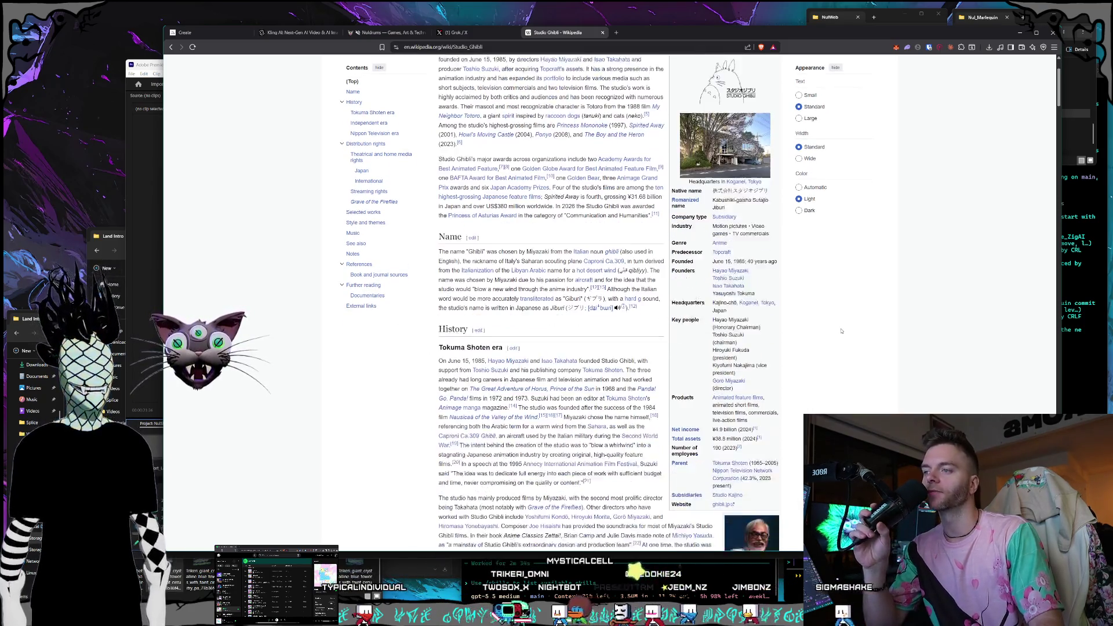
{"action": "scroll", "coordinate": [842, 330], "scroll_direction": "down", "scroll_amount": 2}
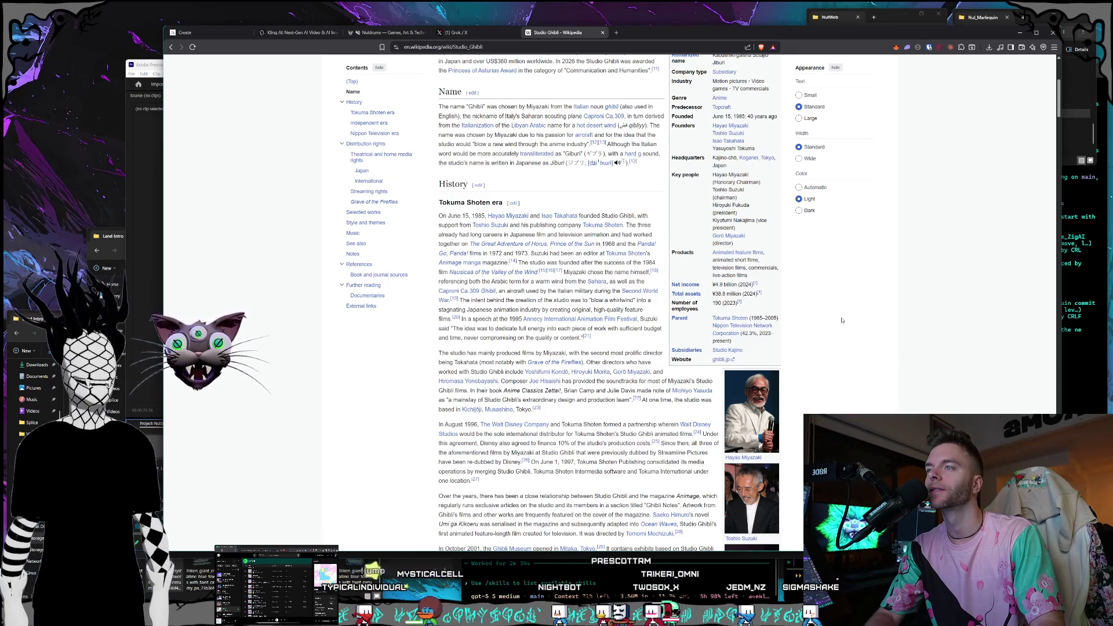
{"action": "scroll", "coordinate": [841, 320], "scroll_direction": "down", "scroll_amount": 1}
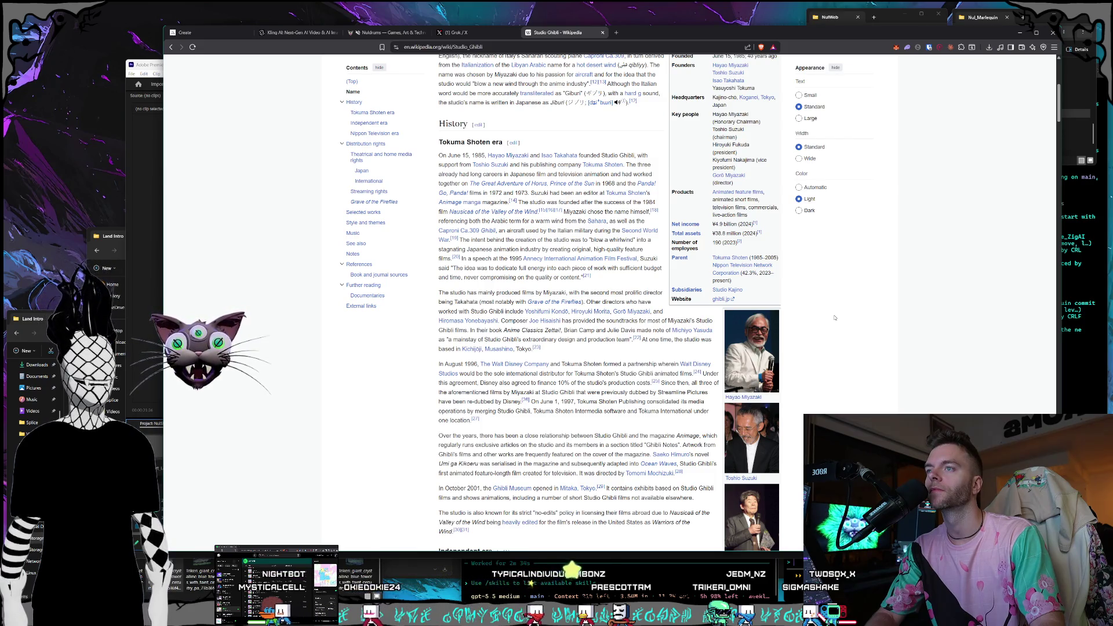
{"action": "scroll", "coordinate": [835, 318], "scroll_direction": "down", "scroll_amount": 1}
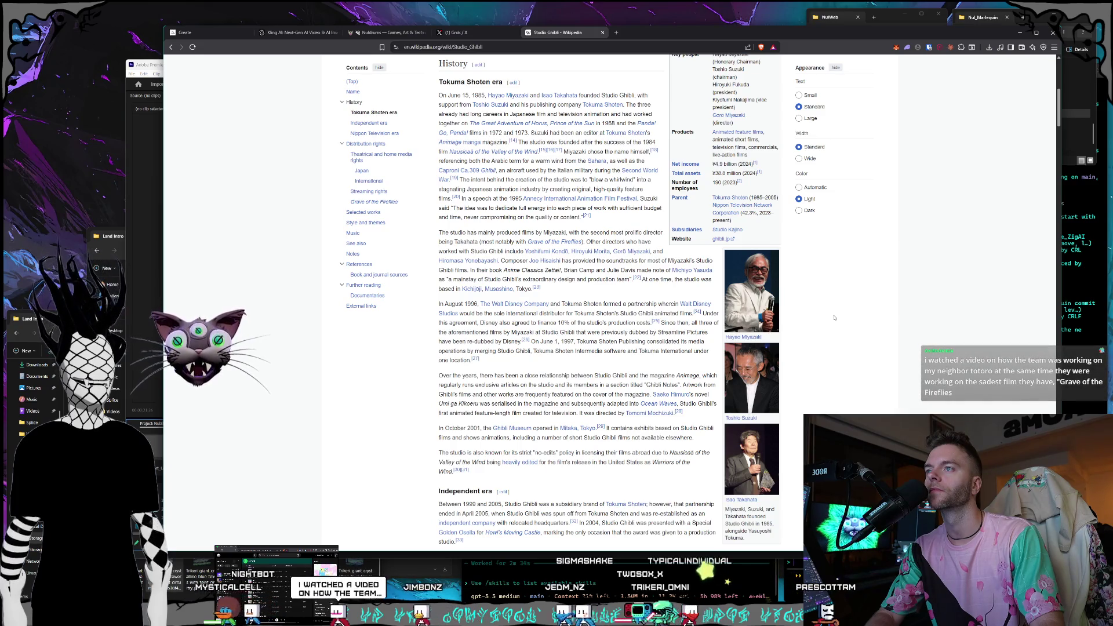
{"action": "scroll", "coordinate": [834, 317], "scroll_direction": "down", "scroll_amount": 1}
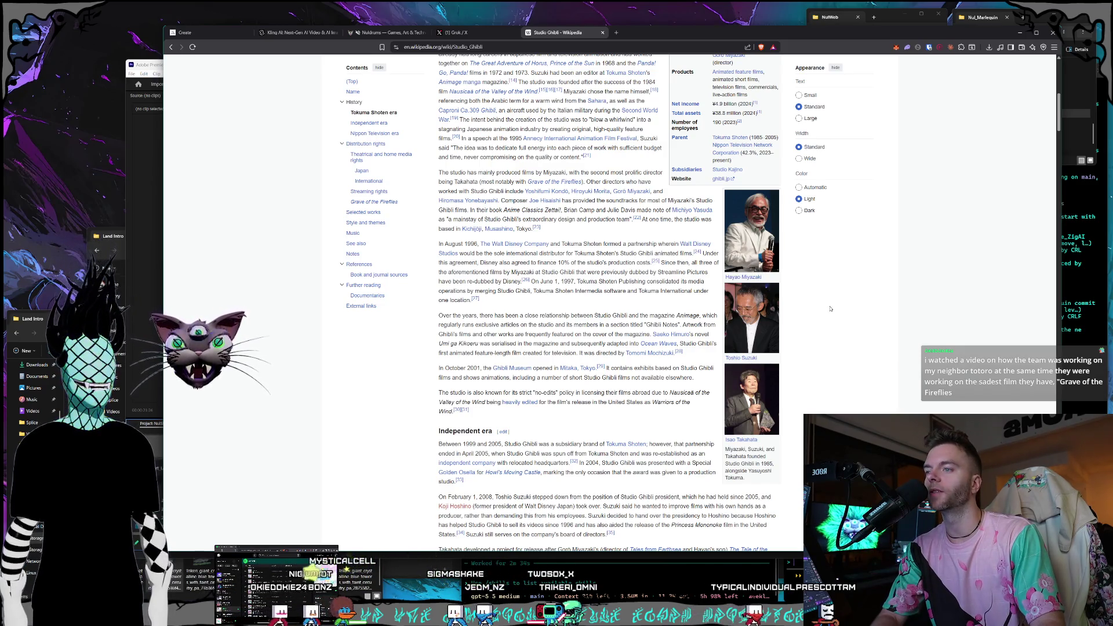
{"action": "scroll", "coordinate": [830, 309], "scroll_direction": "down", "scroll_amount": 1}
{"action": "scroll", "coordinate": [830, 309], "scroll_direction": "down", "scroll_amount": 1}
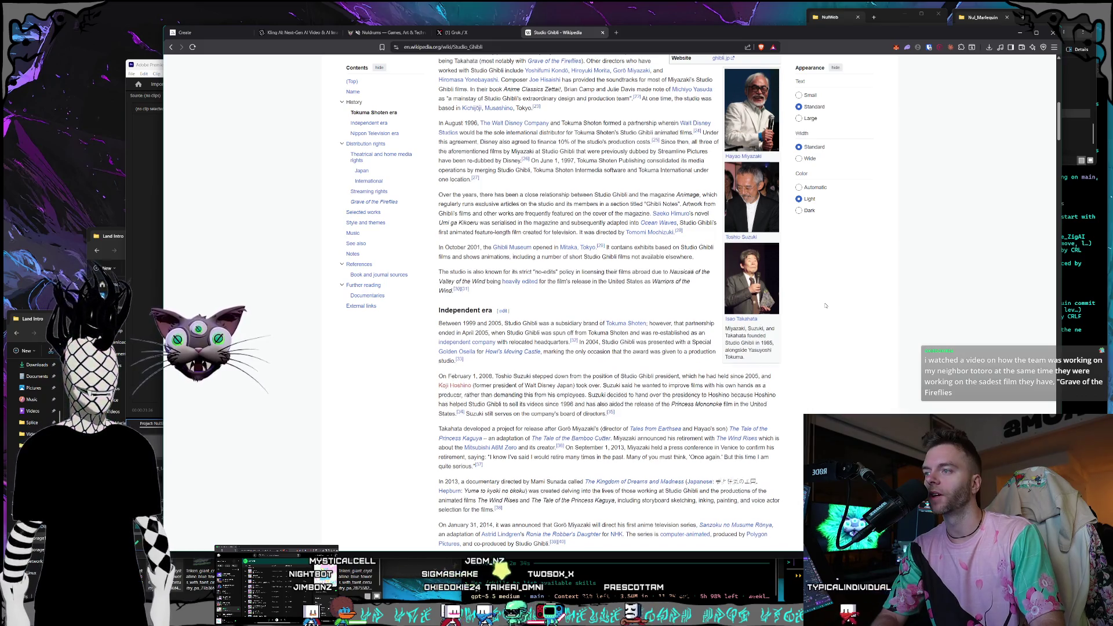
{"action": "scroll", "coordinate": [825, 305], "scroll_direction": "down", "scroll_amount": 1}
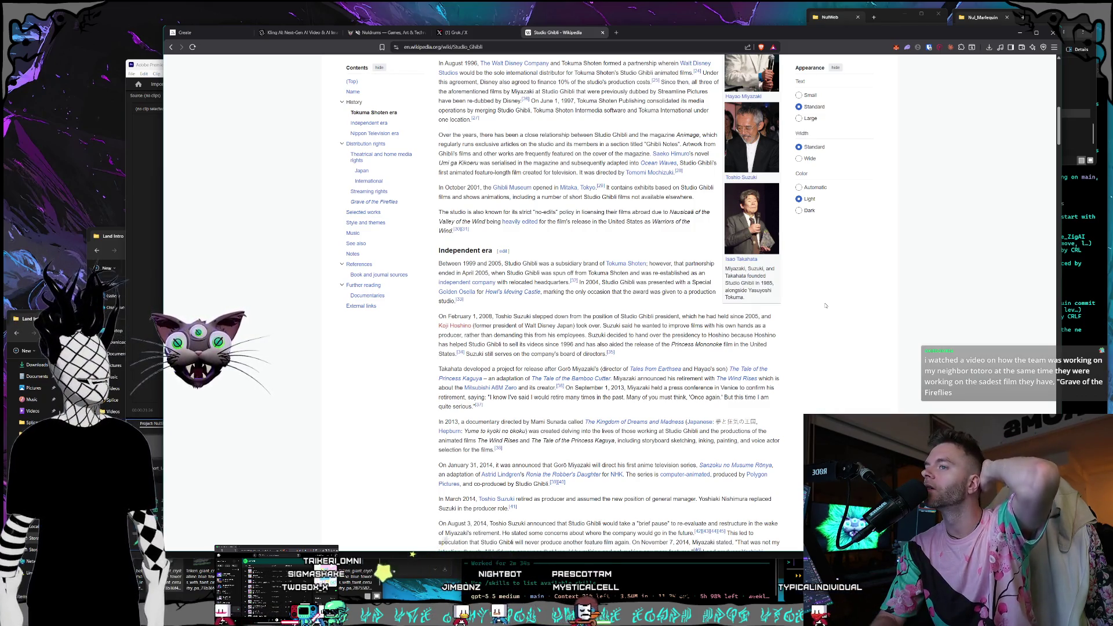
{"action": "scroll", "coordinate": [808, 253], "scroll_direction": "down", "scroll_amount": 1}
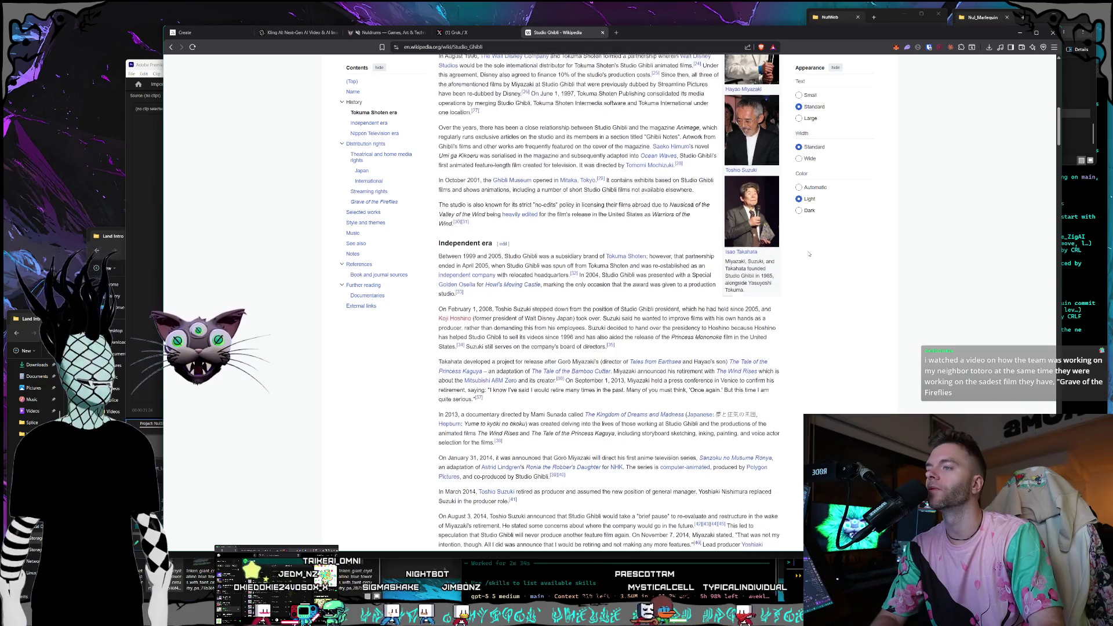
{"action": "scroll", "coordinate": [809, 253], "scroll_direction": "down", "scroll_amount": 2}
{"action": "scroll", "coordinate": [809, 253], "scroll_direction": "down", "scroll_amount": 1}
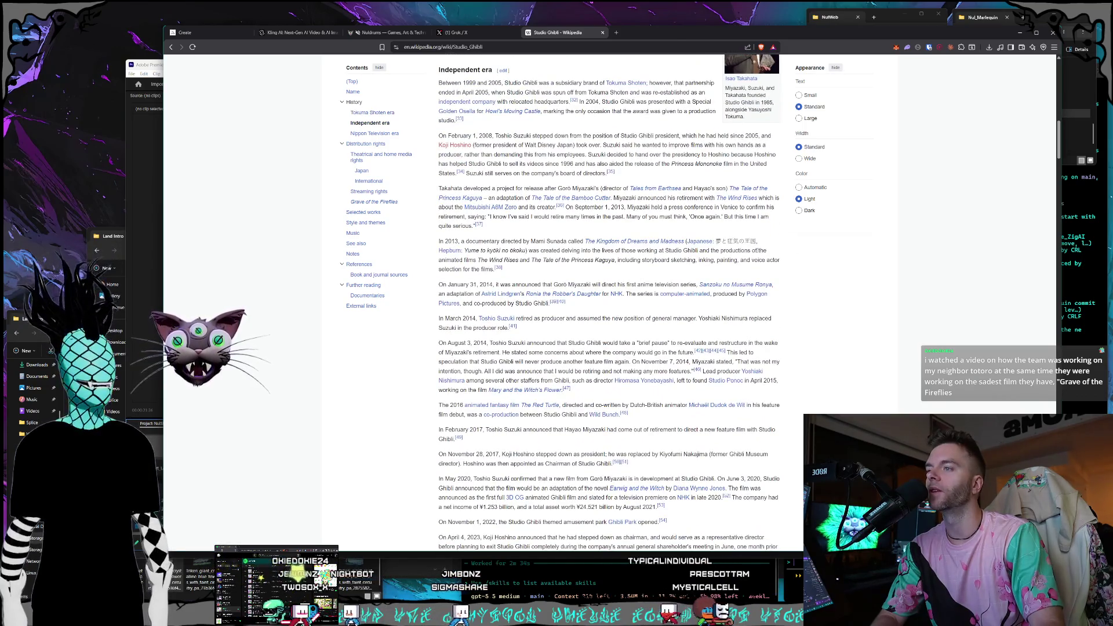
{"action": "scroll", "coordinate": [699, 262], "scroll_direction": "down", "scroll_amount": 7}
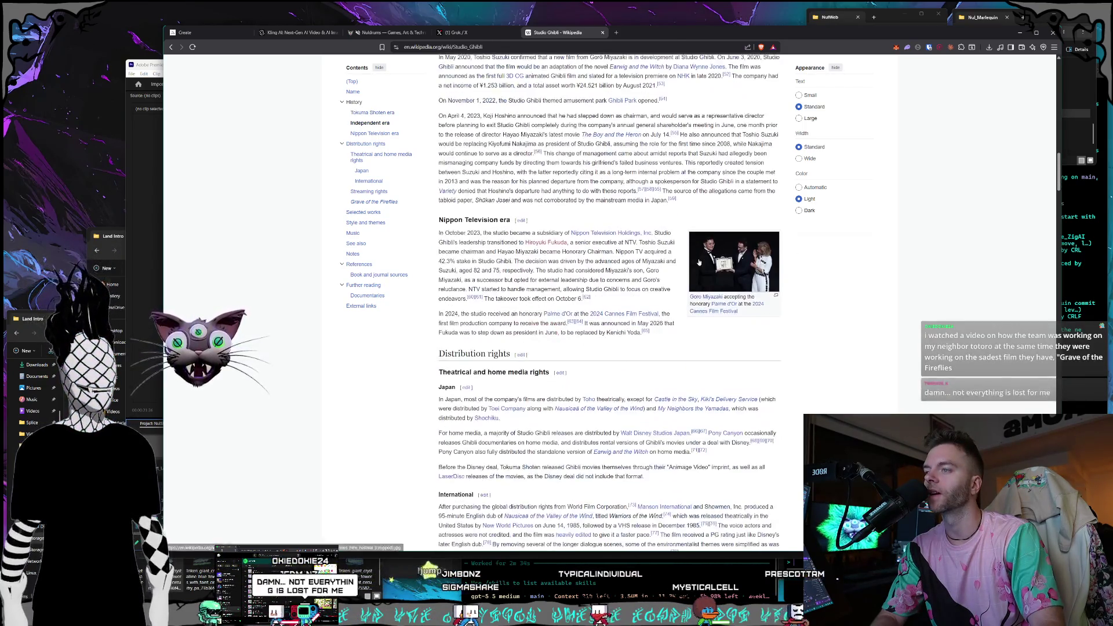
{"action": "scroll", "coordinate": [650, 269], "scroll_direction": "down", "scroll_amount": 4}
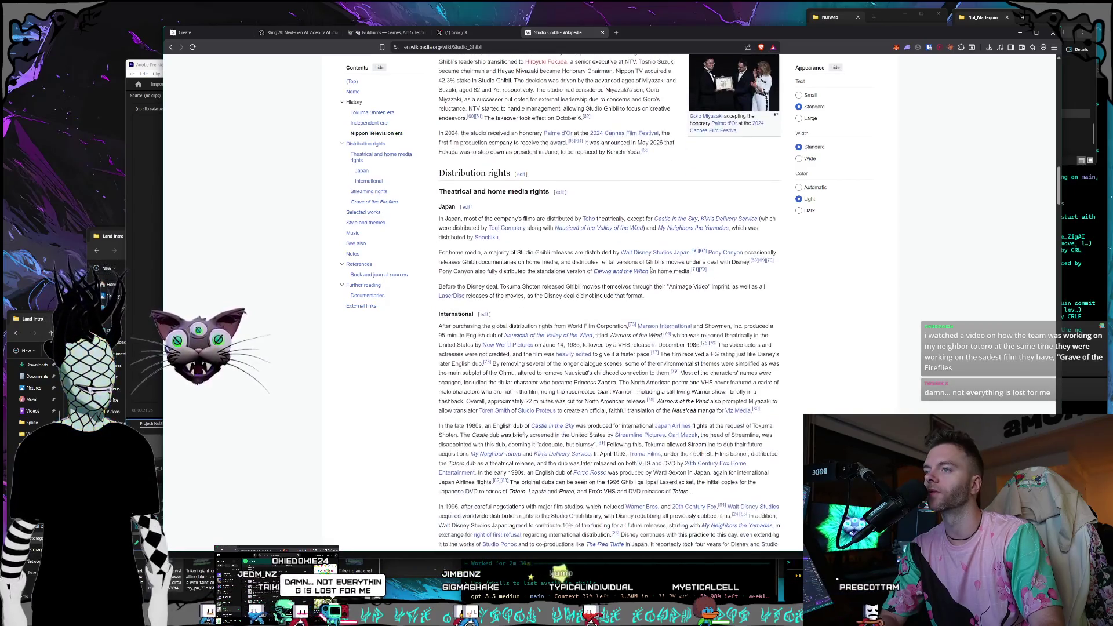
{"action": "scroll", "coordinate": [651, 270], "scroll_direction": "down", "scroll_amount": 1}
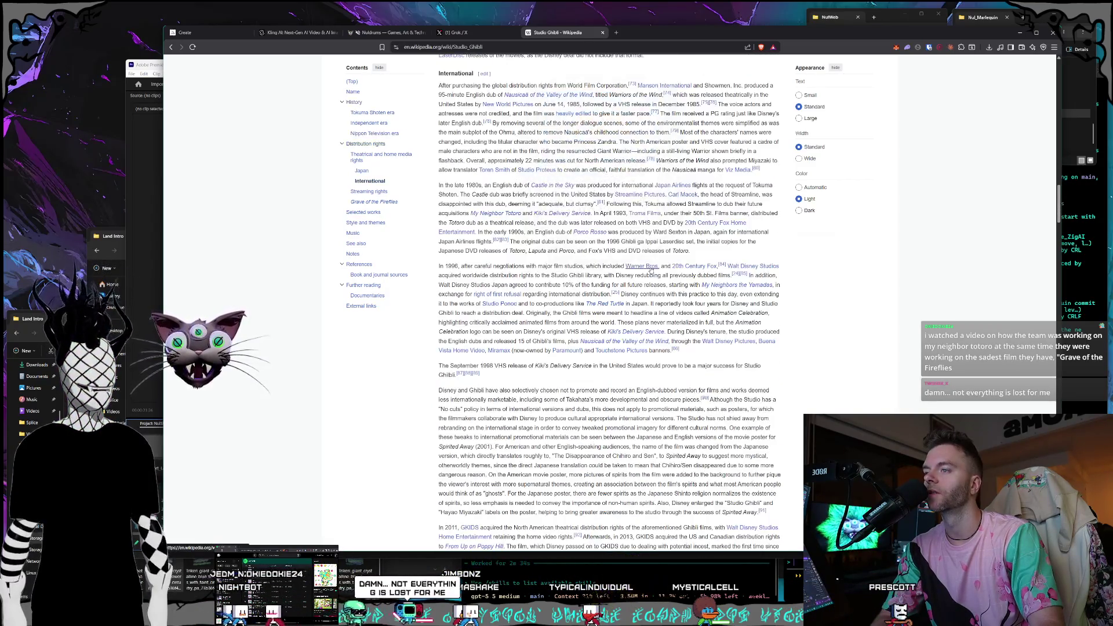
{"action": "scroll", "coordinate": [643, 382], "scroll_direction": "down", "scroll_amount": 1}
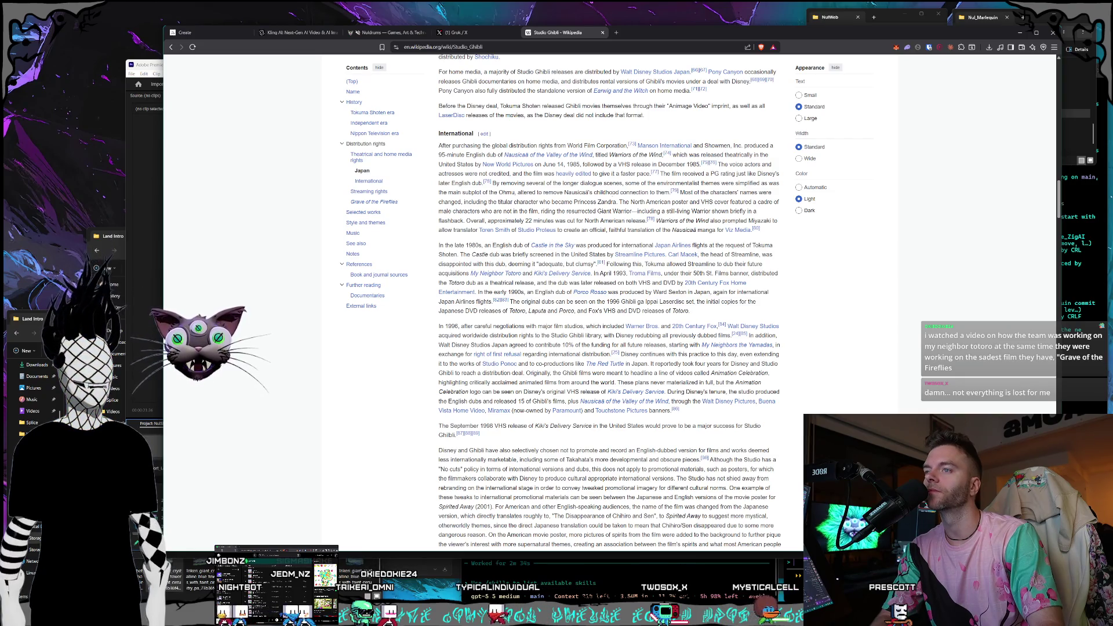
{"action": "mouse_move", "coordinate": [497, 264]}
{"action": "left_mouse_down"}
{"action": "mouse_move", "coordinate": [754, 283]}
{"action": "mouse_move", "coordinate": [619, 273]}
{"action": "left_mouse_up"}
{"action": "left_click", "coordinate": [619, 272]}
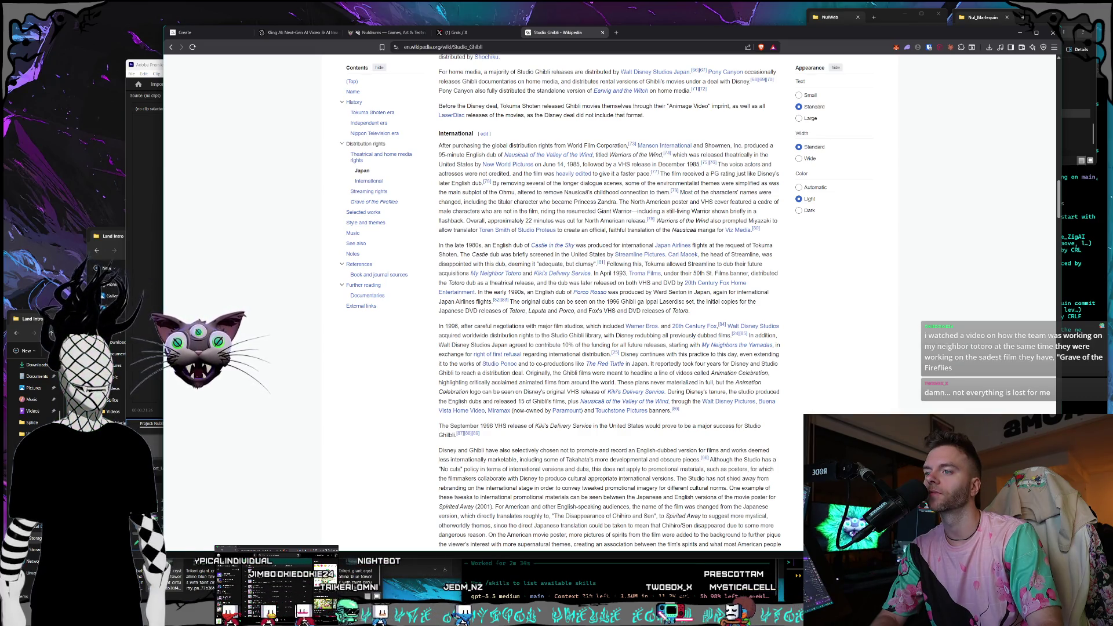
{"action": "scroll", "coordinate": [620, 273], "scroll_direction": "down", "scroll_amount": 6}
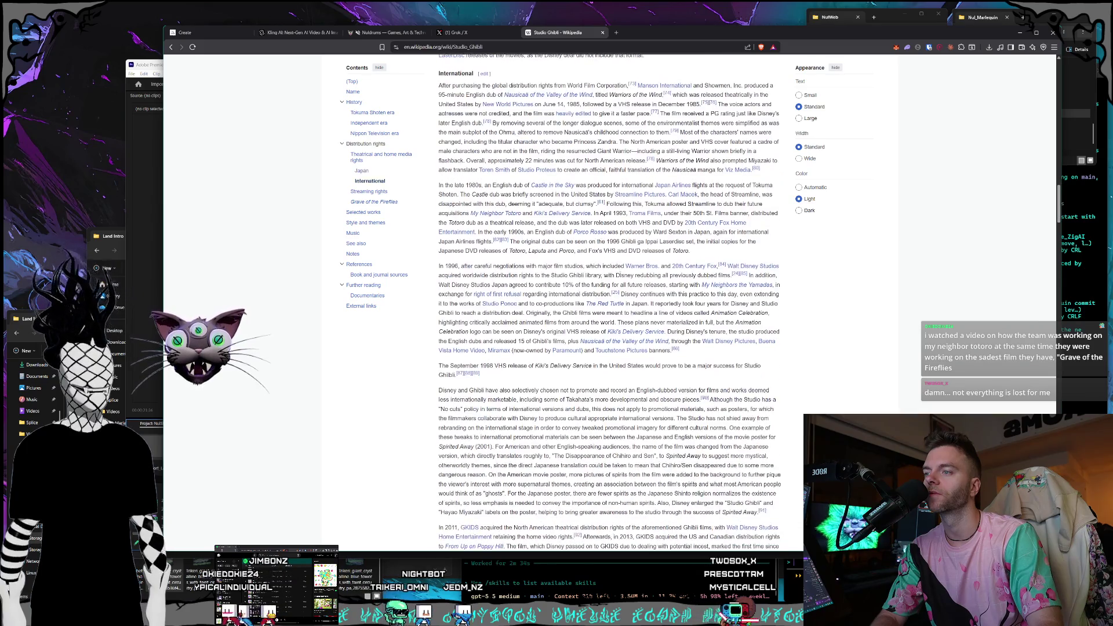
{"action": "scroll", "coordinate": [621, 273], "scroll_direction": "down", "scroll_amount": 1}
{"action": "key", "text": "ctrl+f"}
{"action": "type", "text": "spiri"}
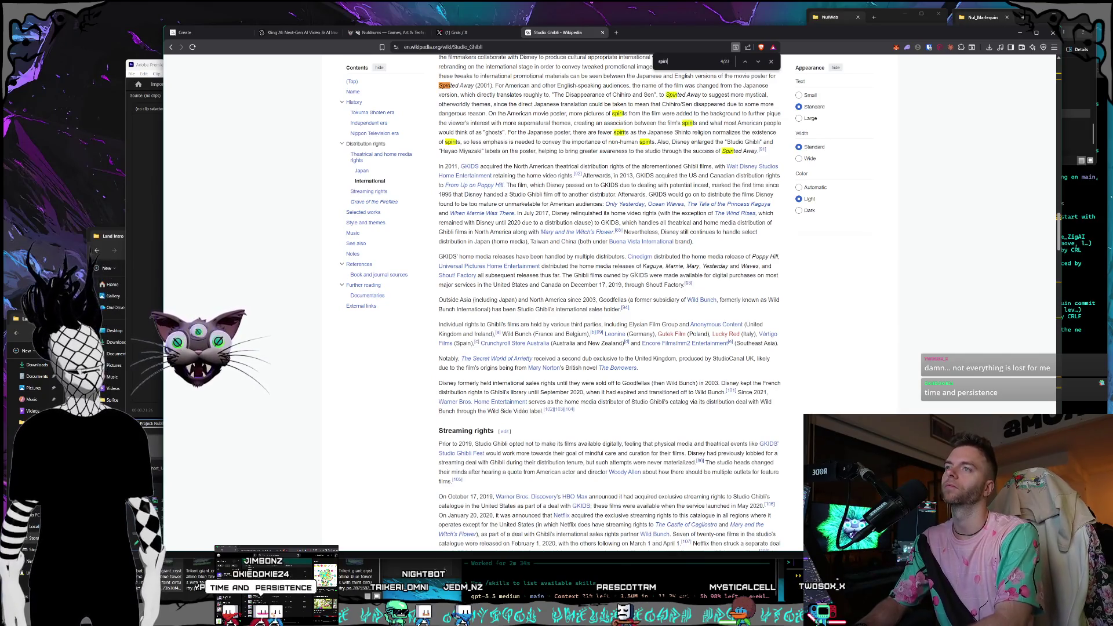
{"action": "type", "text": "ted away"}
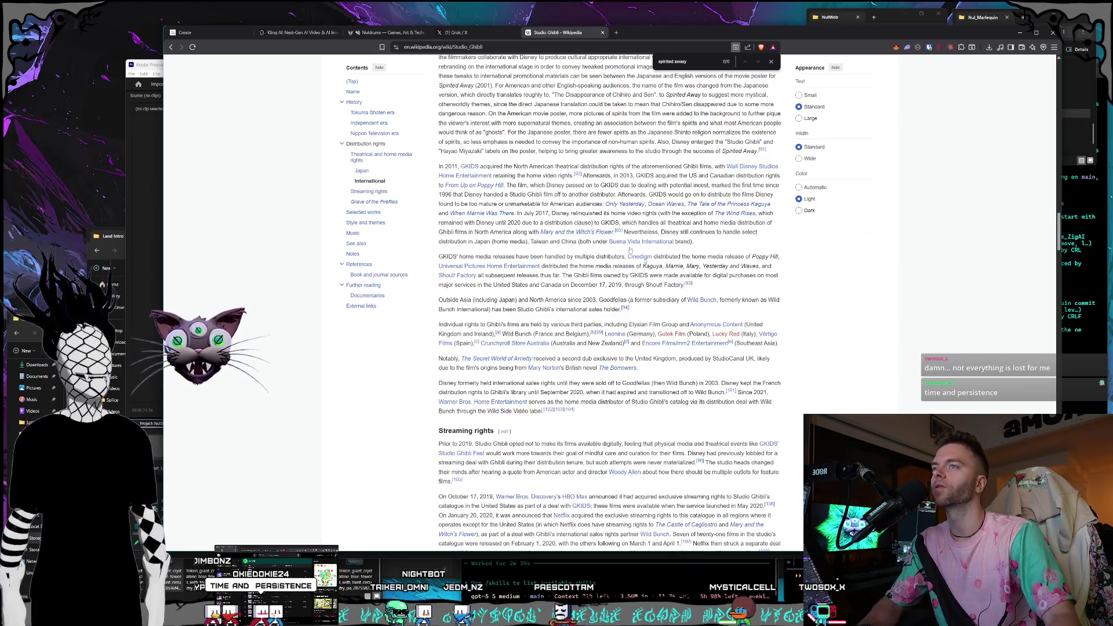
{"action": "left_click", "coordinate": [772, 62]}
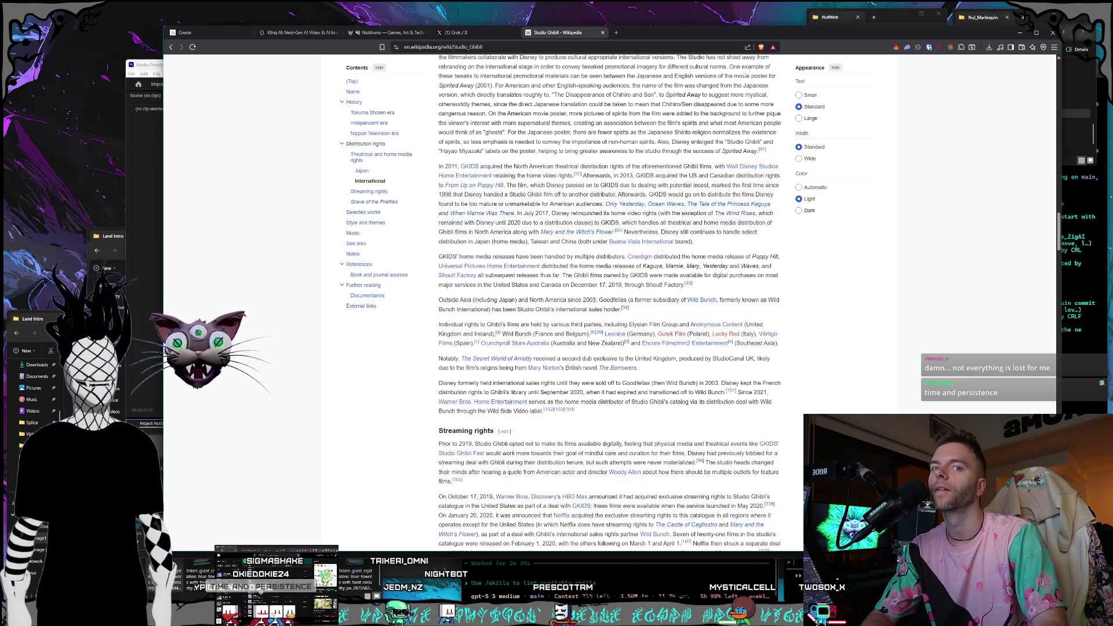
{"action": "scroll", "coordinate": [610, 302], "scroll_direction": "up", "scroll_amount": 3}
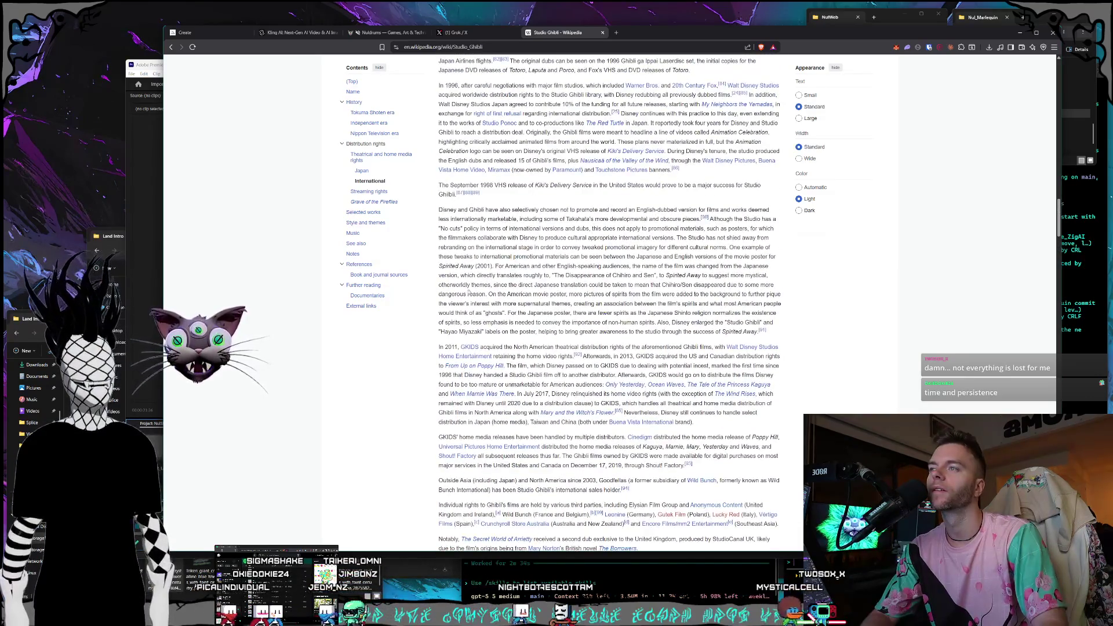
{"action": "left_click_drag", "start_coordinate": [499, 266], "coordinate": [493, 255]}
{"action": "left_click", "coordinate": [489, 244]}
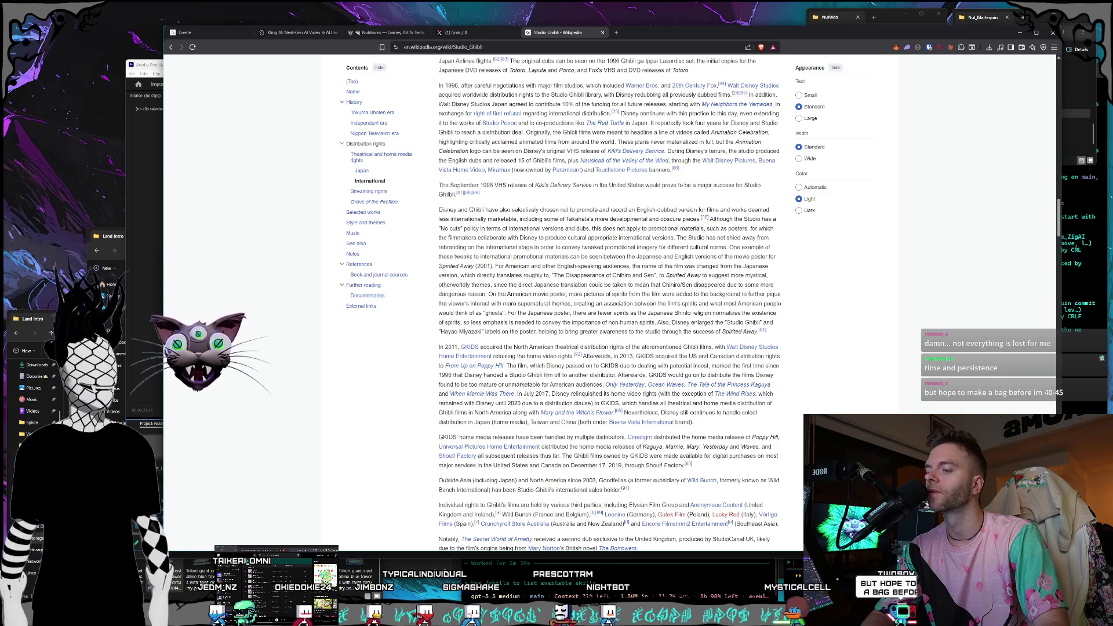
{"action": "key", "text": "XF86Calculator"}
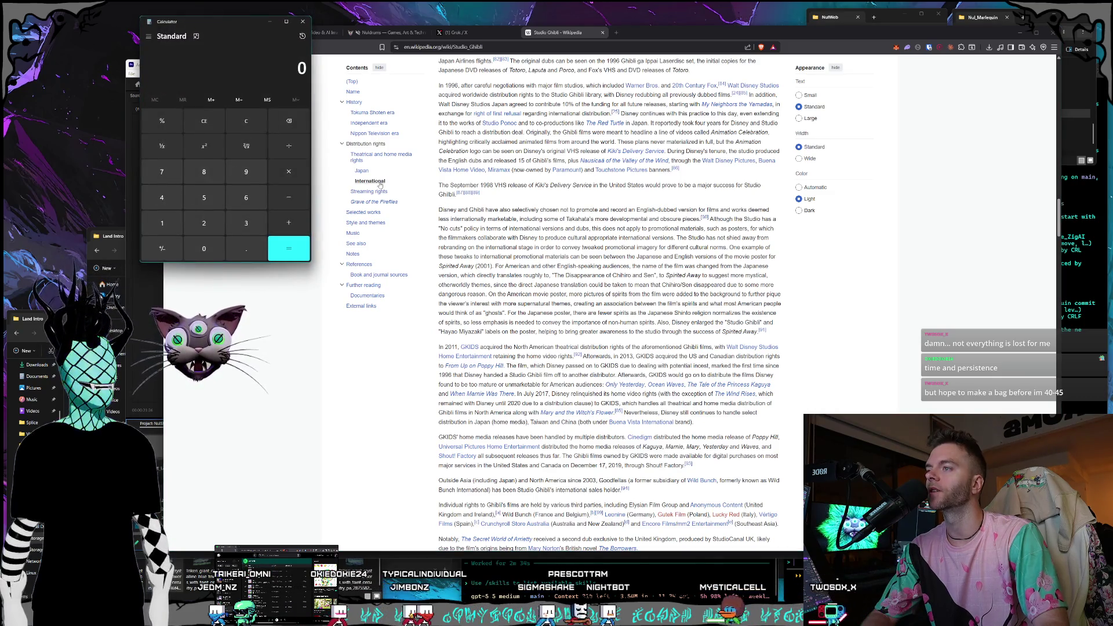
{"action": "left_click", "coordinate": [303, 22]}
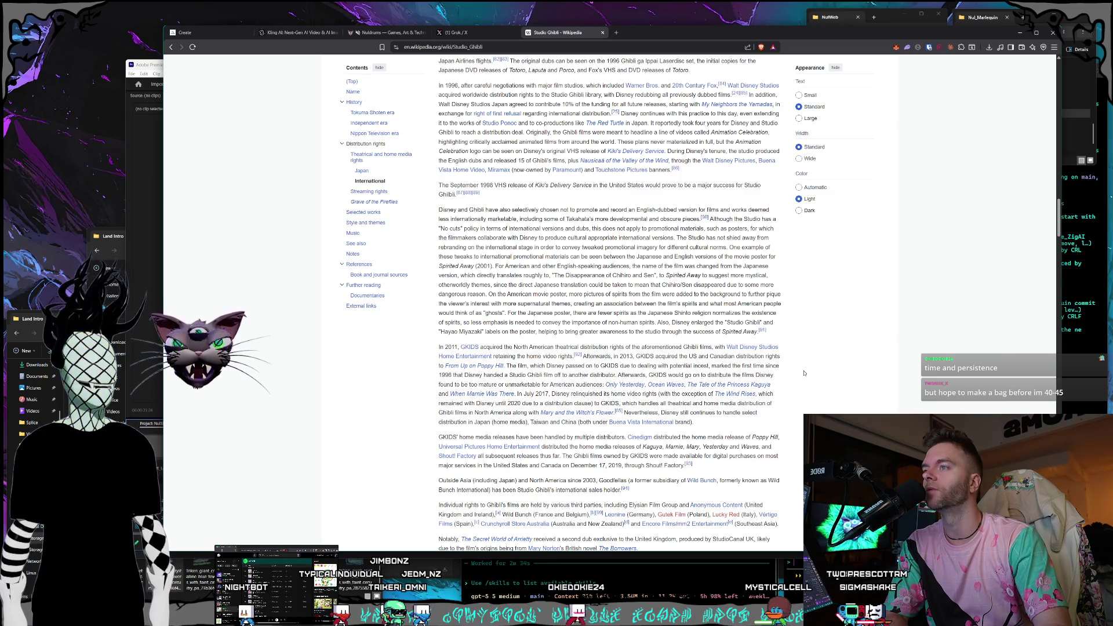
{"action": "scroll", "coordinate": [802, 374], "scroll_direction": "up", "scroll_amount": 15}
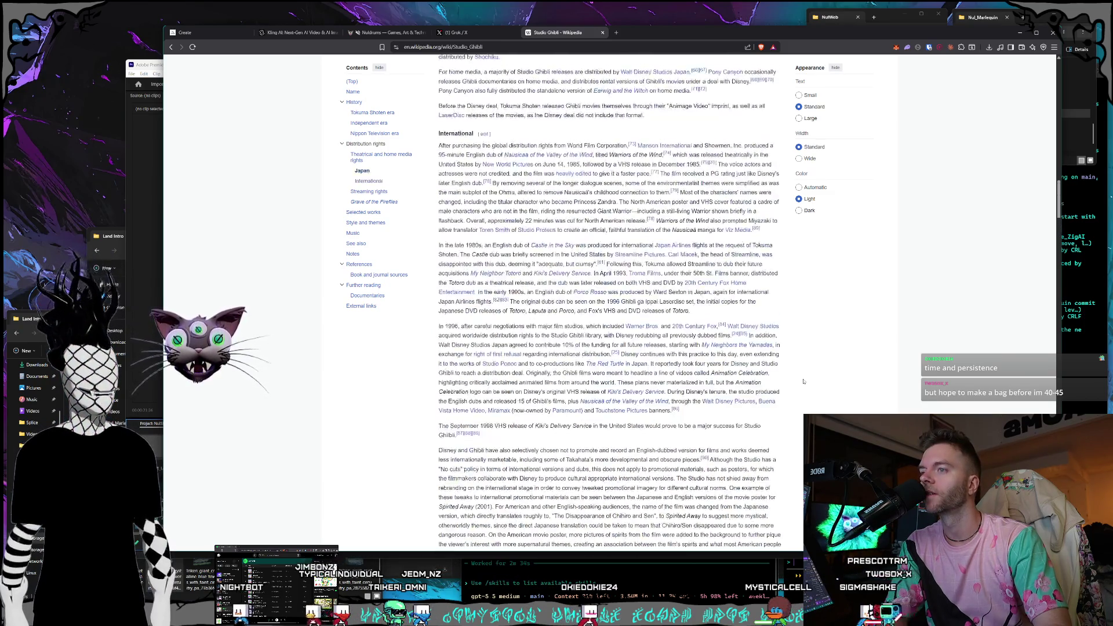
{"action": "scroll", "coordinate": [803, 381], "scroll_direction": "up", "scroll_amount": 12}
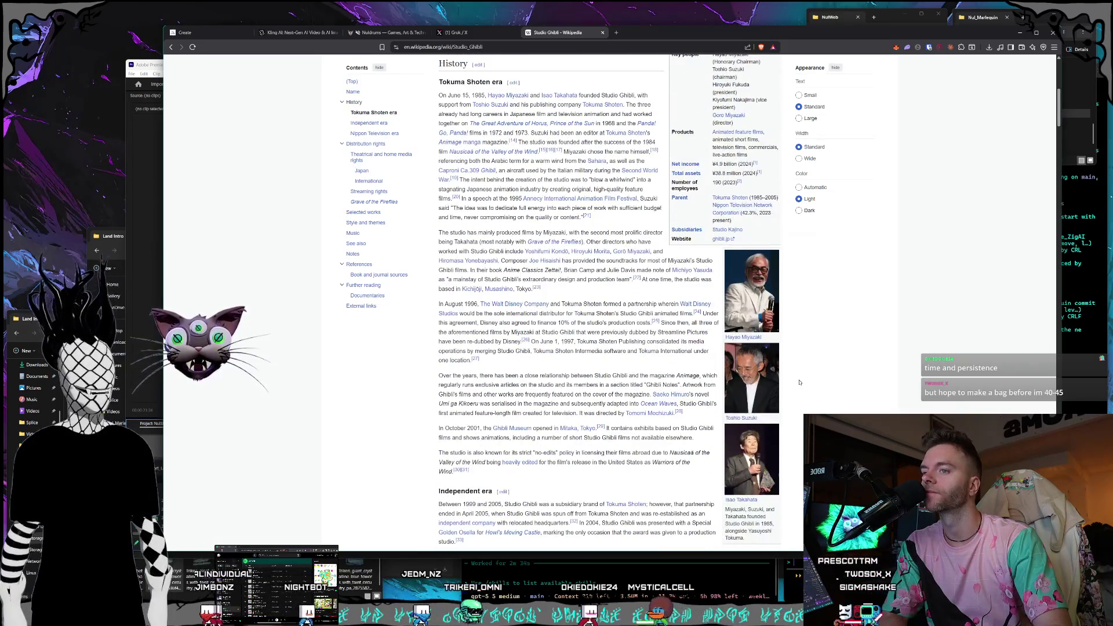
{"action": "scroll", "coordinate": [799, 382], "scroll_direction": "up", "scroll_amount": 5}
{"action": "scroll", "coordinate": [799, 383], "scroll_direction": "up", "scroll_amount": 2}
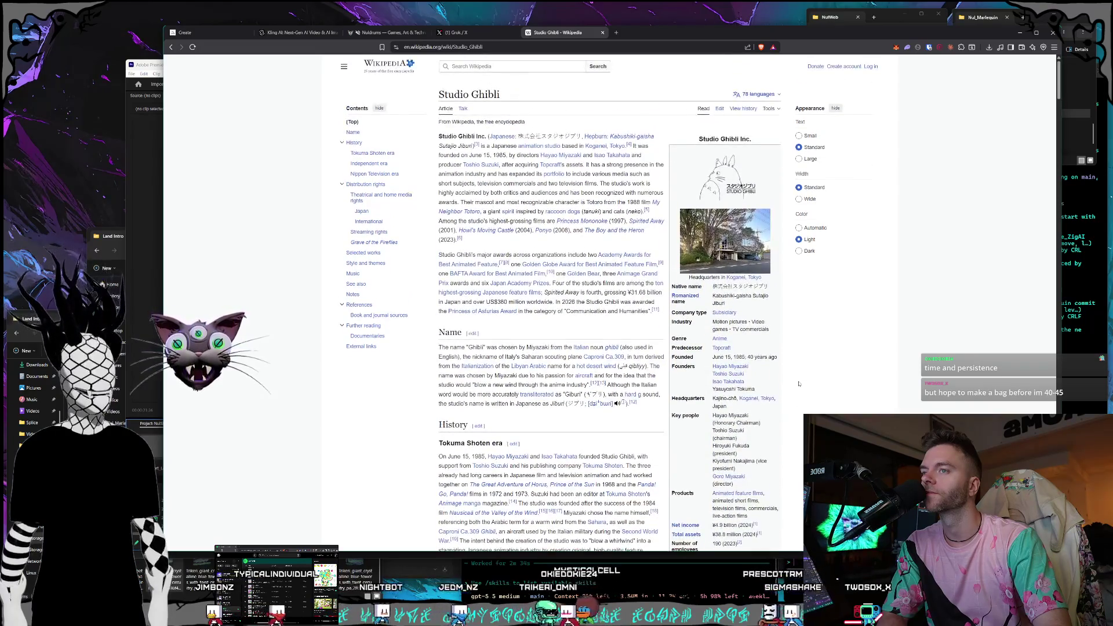
{"action": "left_click", "coordinate": [602, 32]}
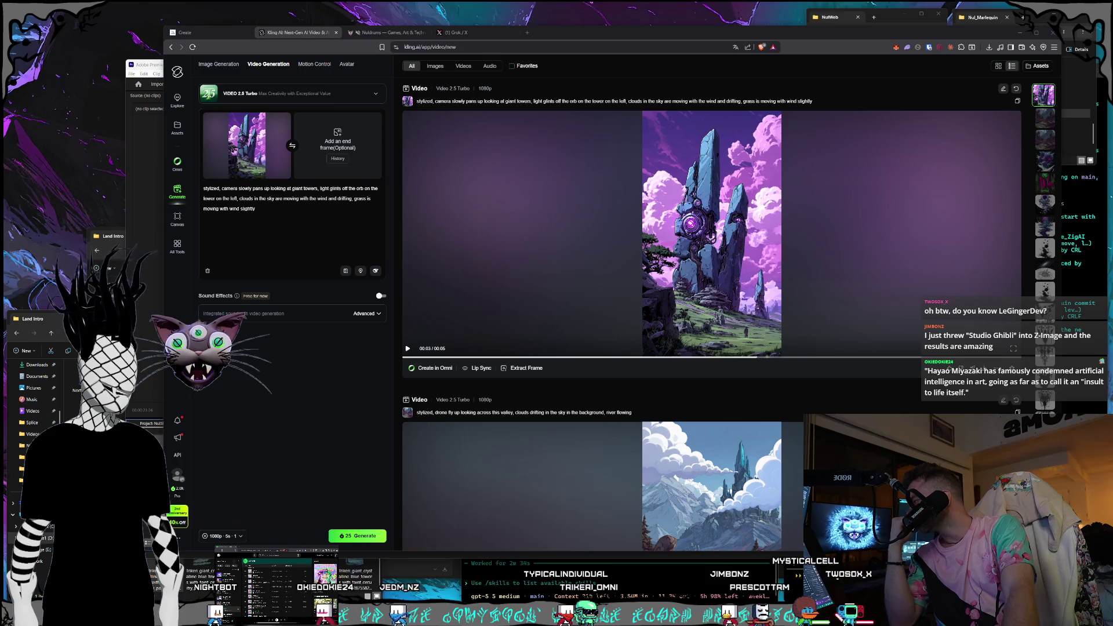
Move the LeGingerDev YouTube window over Kling and expand the channel's full description
{"action": "mouse_move", "coordinate": [225, 116]}
{"action": "left_mouse_down"}
{"action": "mouse_move", "coordinate": [410, 139]}
{"action": "mouse_move", "coordinate": [289, 54]}
{"action": "left_mouse_up"}
{"action": "left_click", "coordinate": [707, 218]}
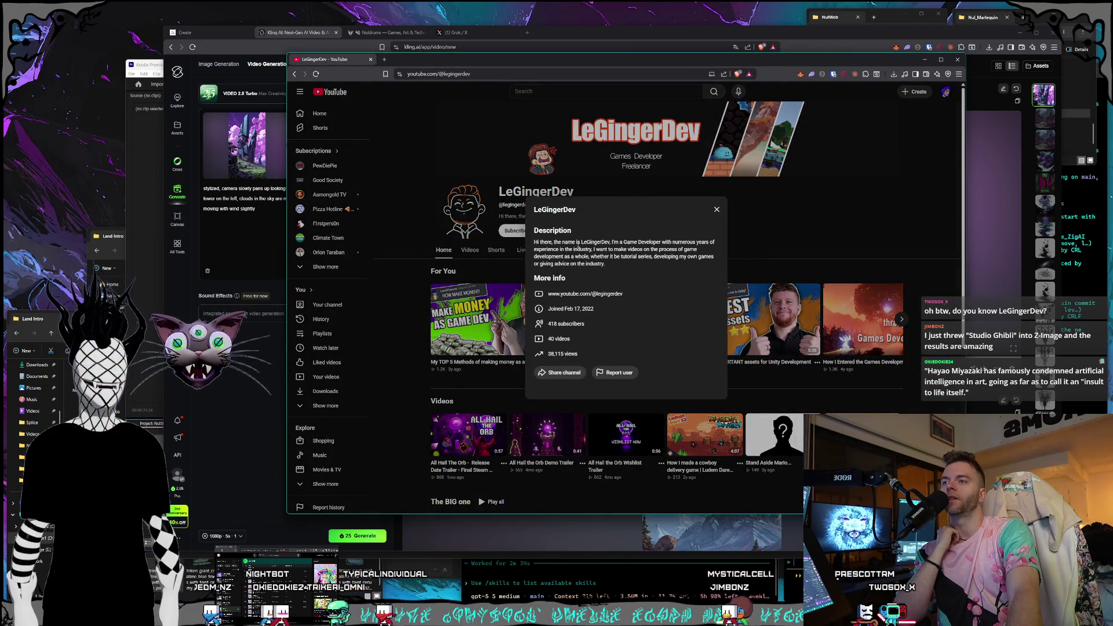
Read the LeGingerDev About description, then close the channel details
{"action": "mouse_move", "coordinate": [579, 250]}
{"action": "left_mouse_down"}
{"action": "mouse_move", "coordinate": [545, 243]}
{"action": "mouse_move", "coordinate": [560, 249]}
{"action": "left_mouse_up"}
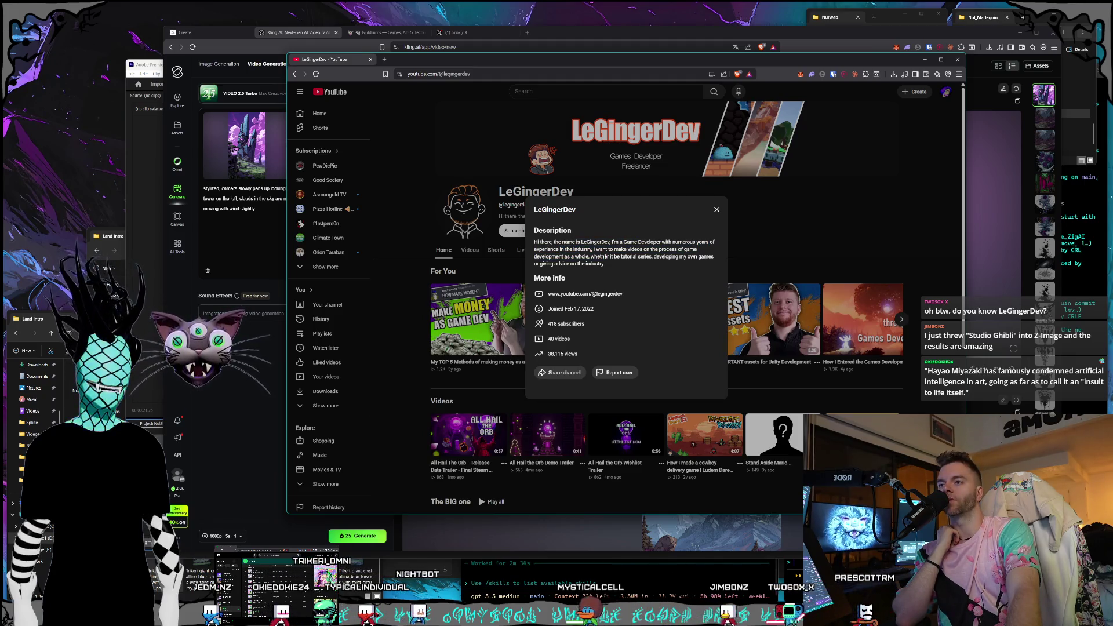
{"action": "left_click", "coordinate": [605, 264]}
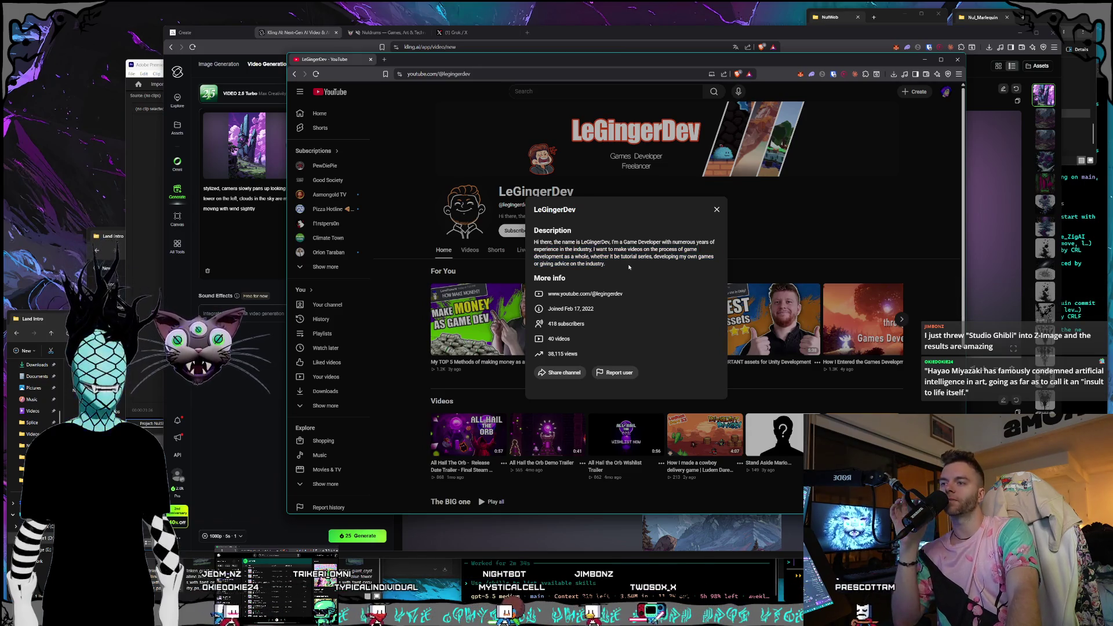
{"action": "left_click", "coordinate": [717, 212]}
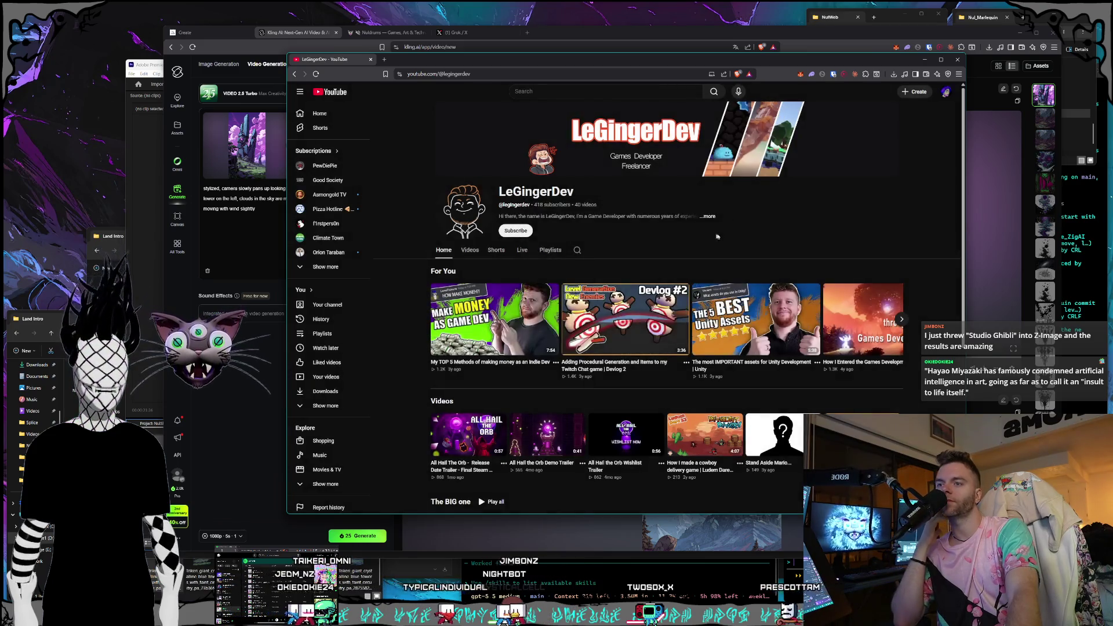
Scroll through the channel's uploaded Videos list
{"action": "left_click", "coordinate": [469, 250]}
{"action": "scroll", "coordinate": [678, 203], "scroll_direction": "down", "scroll_amount": 1}
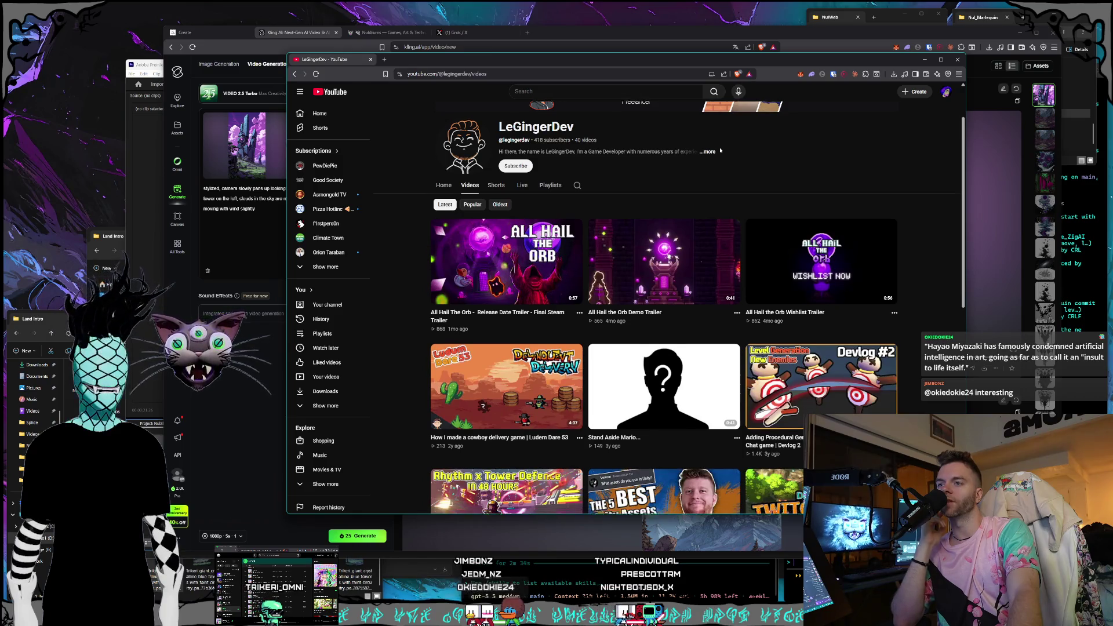
{"action": "scroll", "coordinate": [720, 151], "scroll_direction": "down", "scroll_amount": 2}
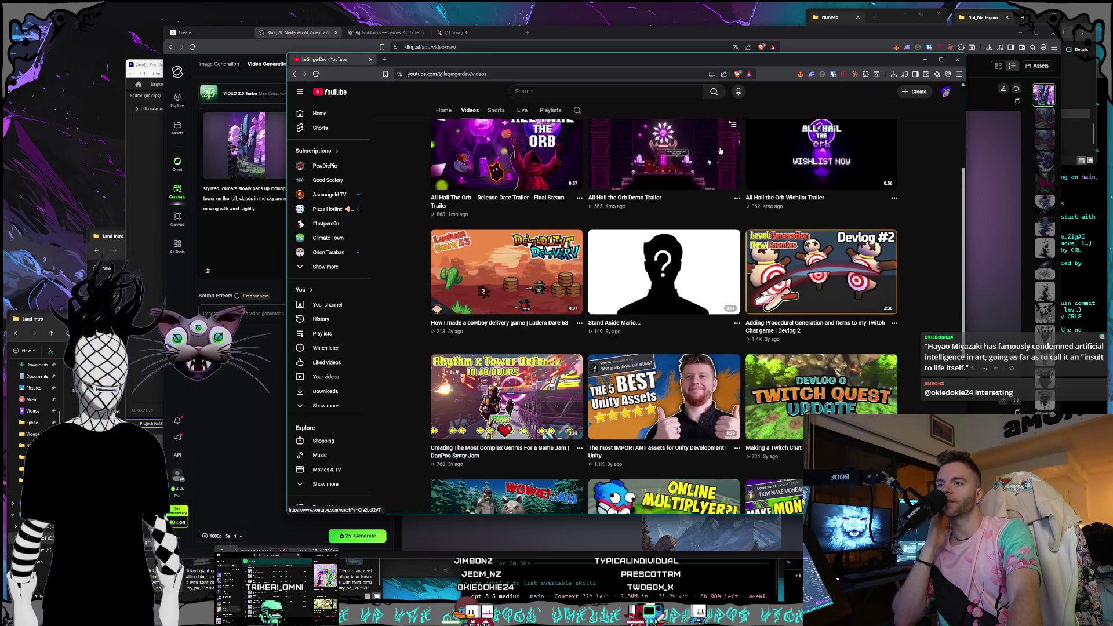
{"action": "scroll", "coordinate": [720, 151], "scroll_direction": "down", "scroll_amount": 2}
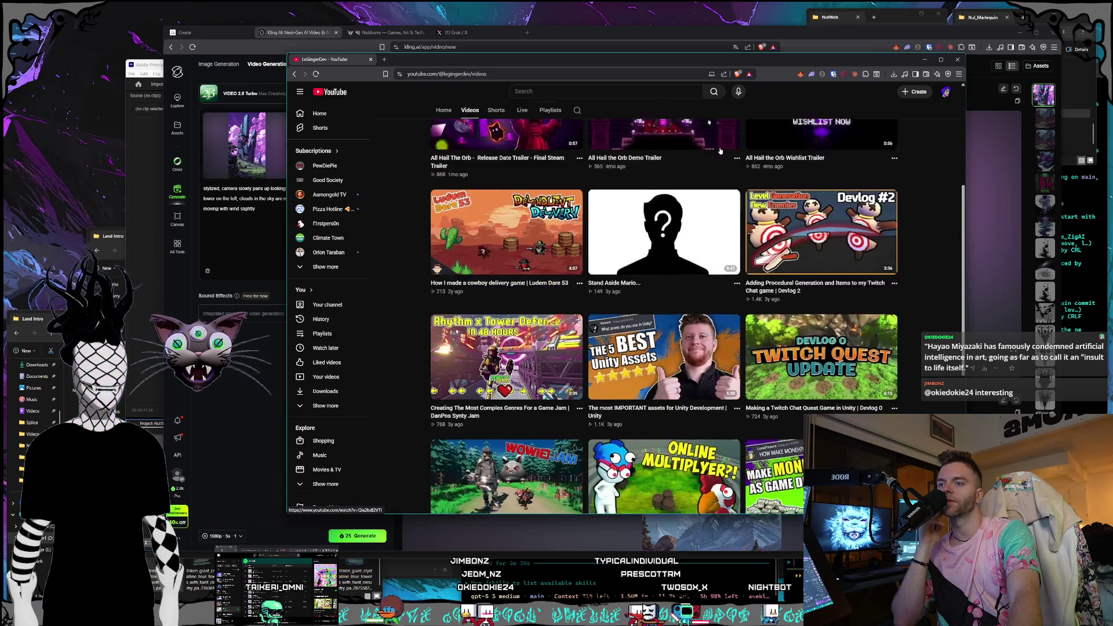
{"action": "scroll", "coordinate": [720, 150], "scroll_direction": "down", "scroll_amount": 2}
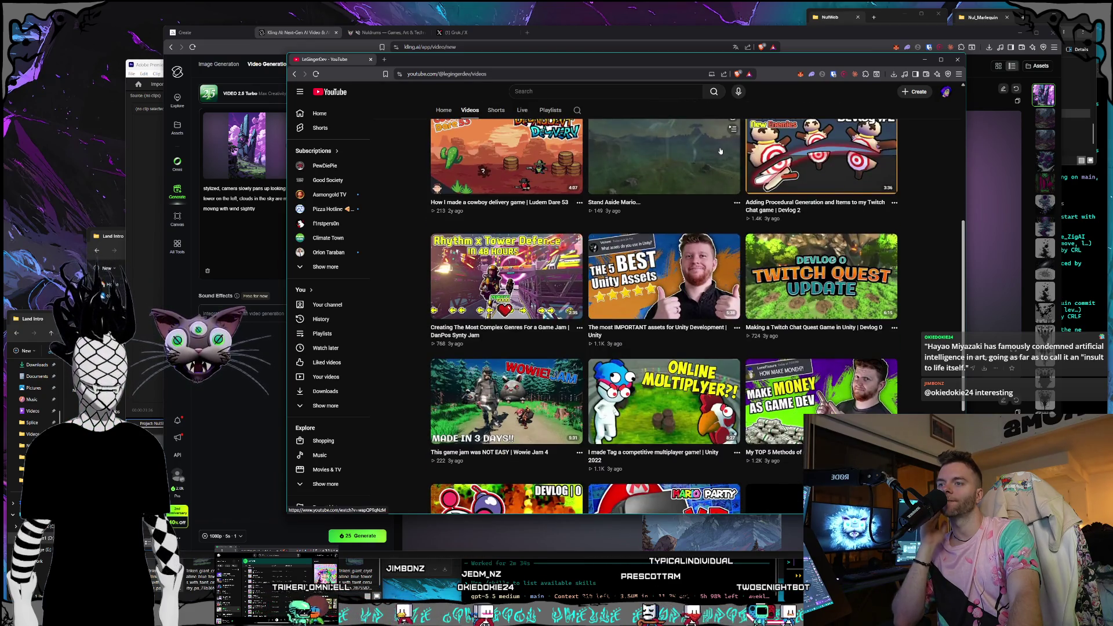
{"action": "mouse_move", "coordinate": [655, 305]}
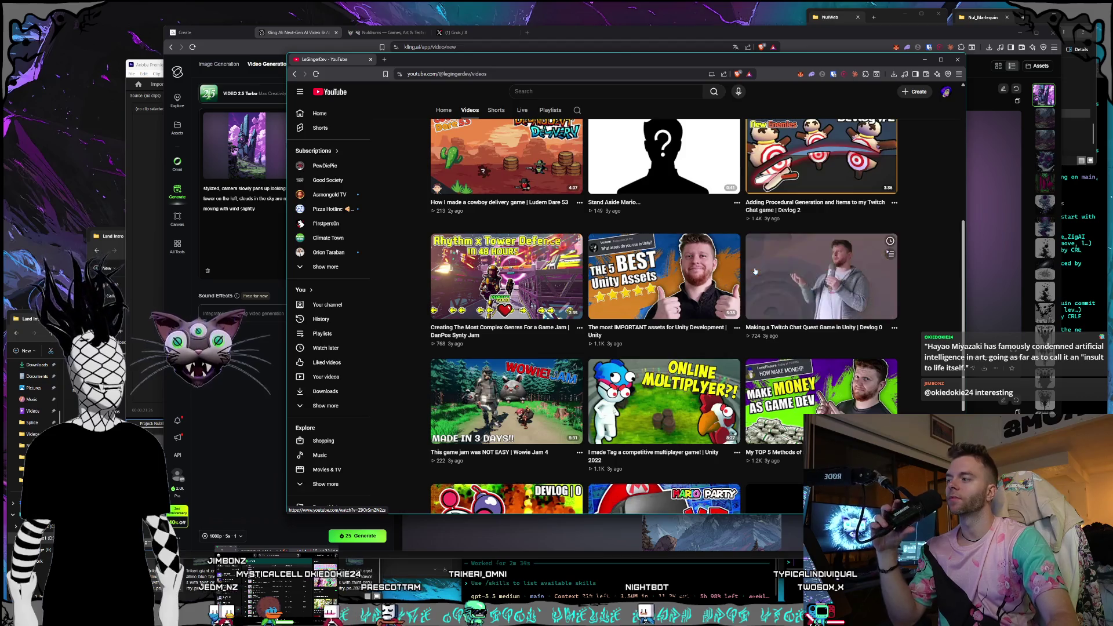
{"action": "scroll", "coordinate": [755, 271], "scroll_direction": "down", "scroll_amount": 4}
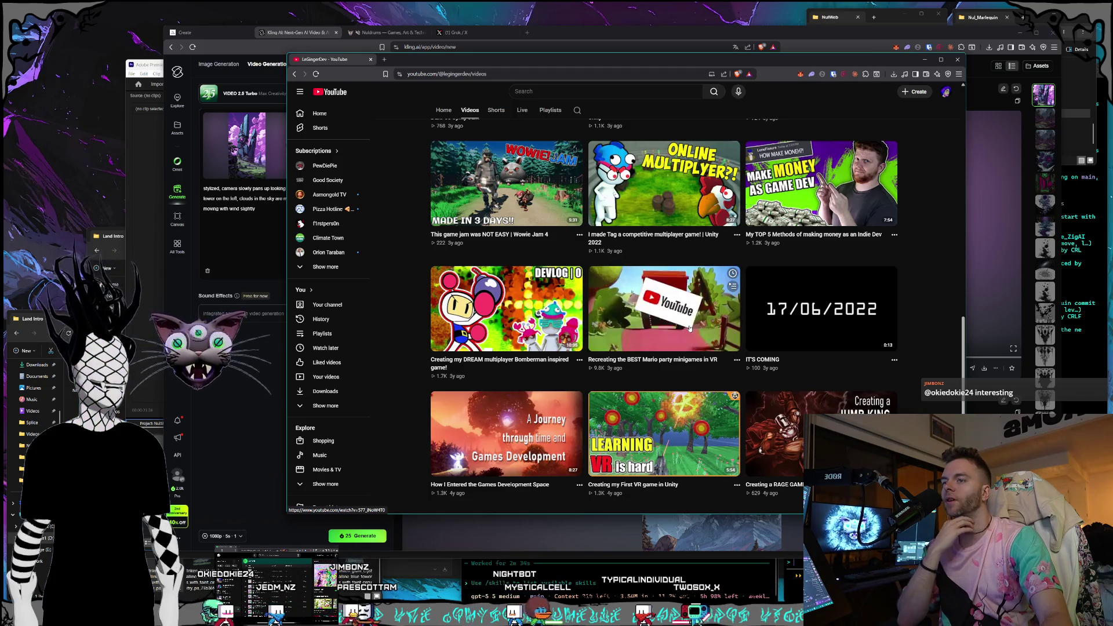
{"action": "scroll", "coordinate": [689, 328], "scroll_direction": "up", "scroll_amount": 10}
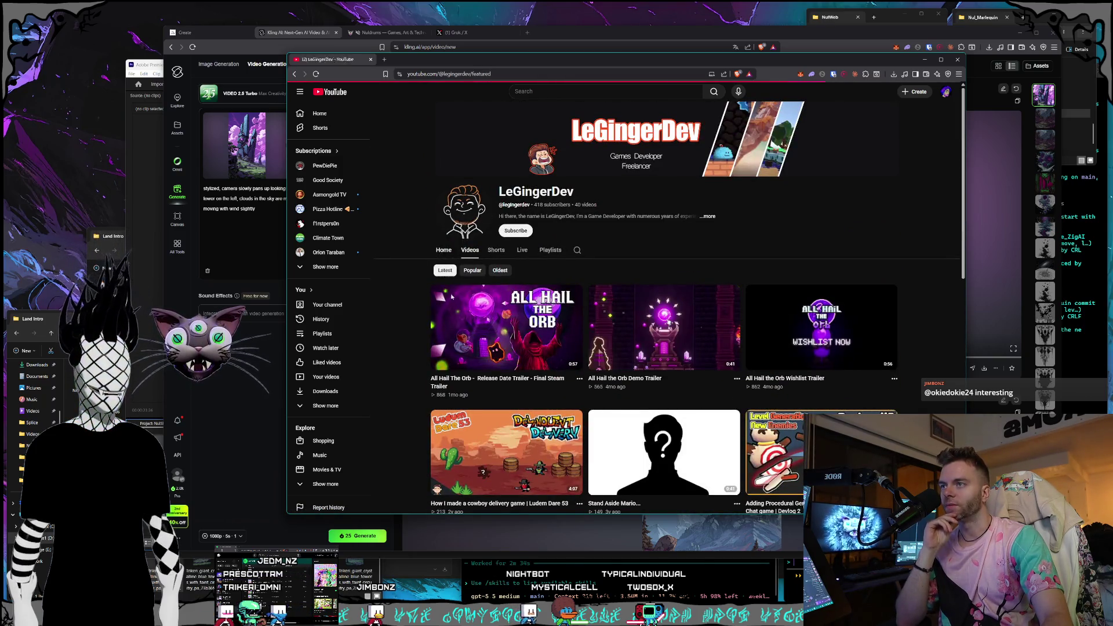
Browse the Home, Shorts and Live tabs, close YouTube, and bring the Land Intro folder forward
{"action": "left_click", "coordinate": [442, 250]}
{"action": "scroll", "coordinate": [675, 381], "scroll_direction": "down", "scroll_amount": 5}
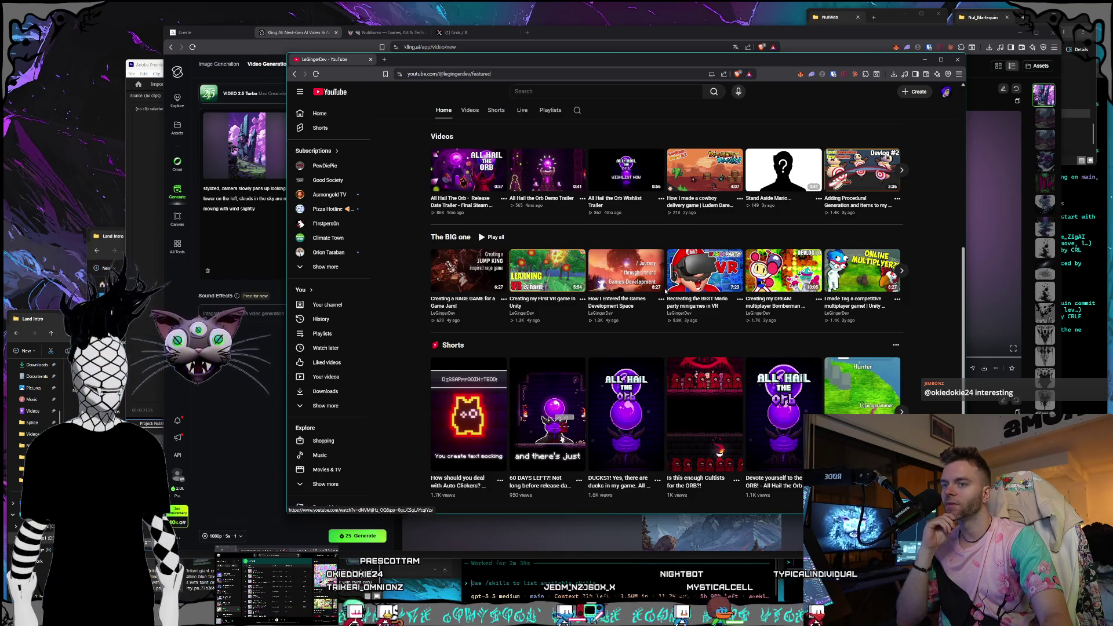
{"action": "left_click", "coordinate": [496, 110]}
{"action": "scroll", "coordinate": [686, 233], "scroll_direction": "down", "scroll_amount": 3}
{"action": "scroll", "coordinate": [552, 213], "scroll_direction": "up", "scroll_amount": 3}
{"action": "left_click", "coordinate": [523, 218]}
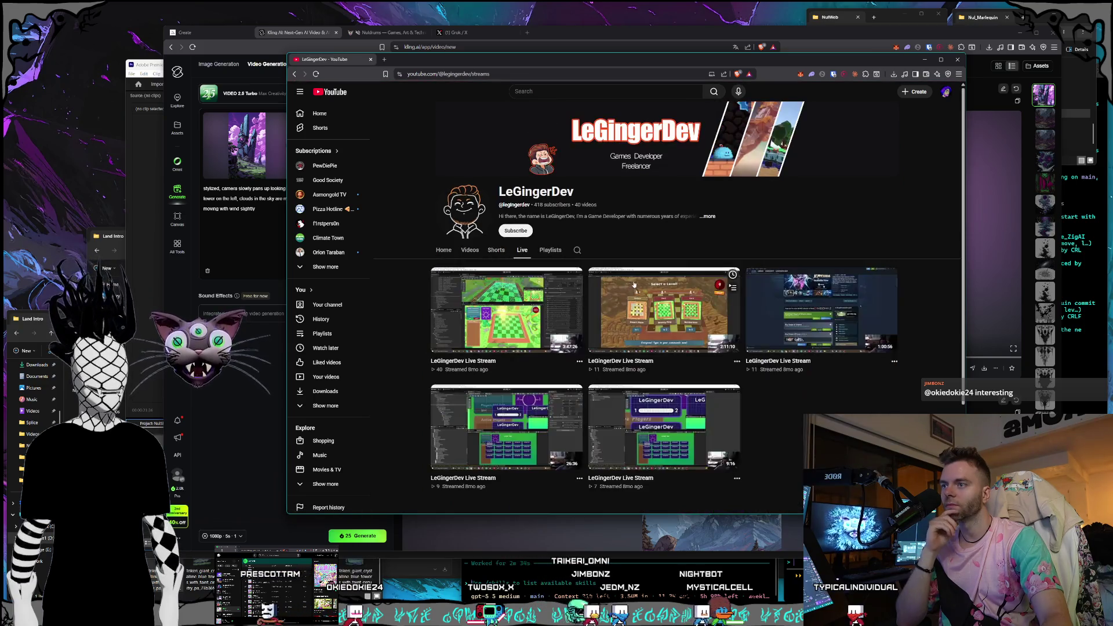
{"action": "scroll", "coordinate": [658, 282], "scroll_direction": "down", "scroll_amount": 2}
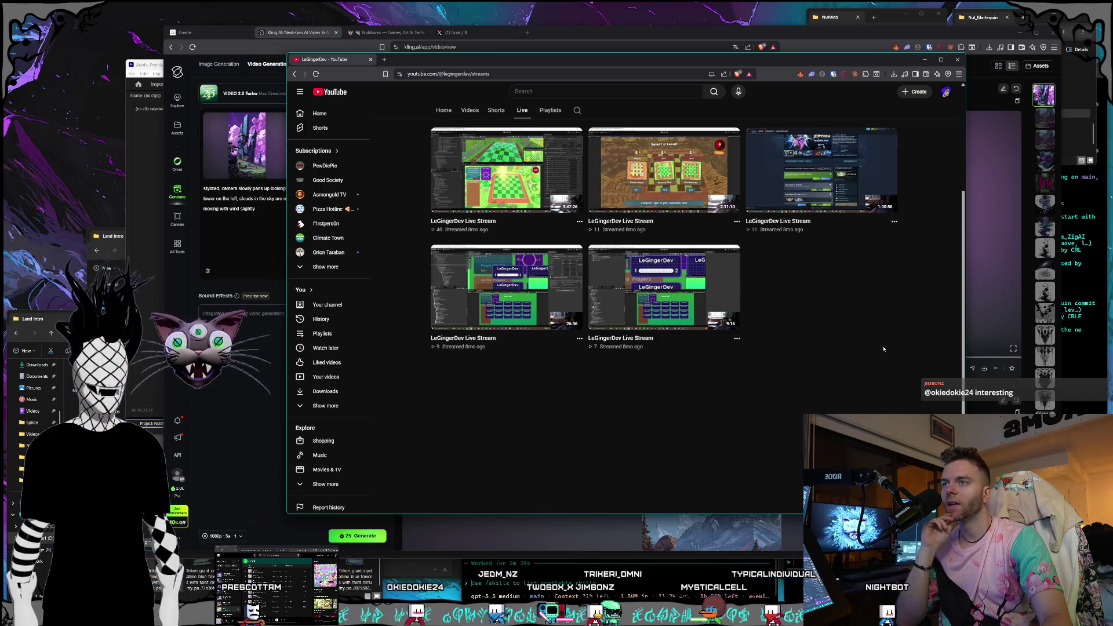
{"action": "mouse_move", "coordinate": [750, 232]}
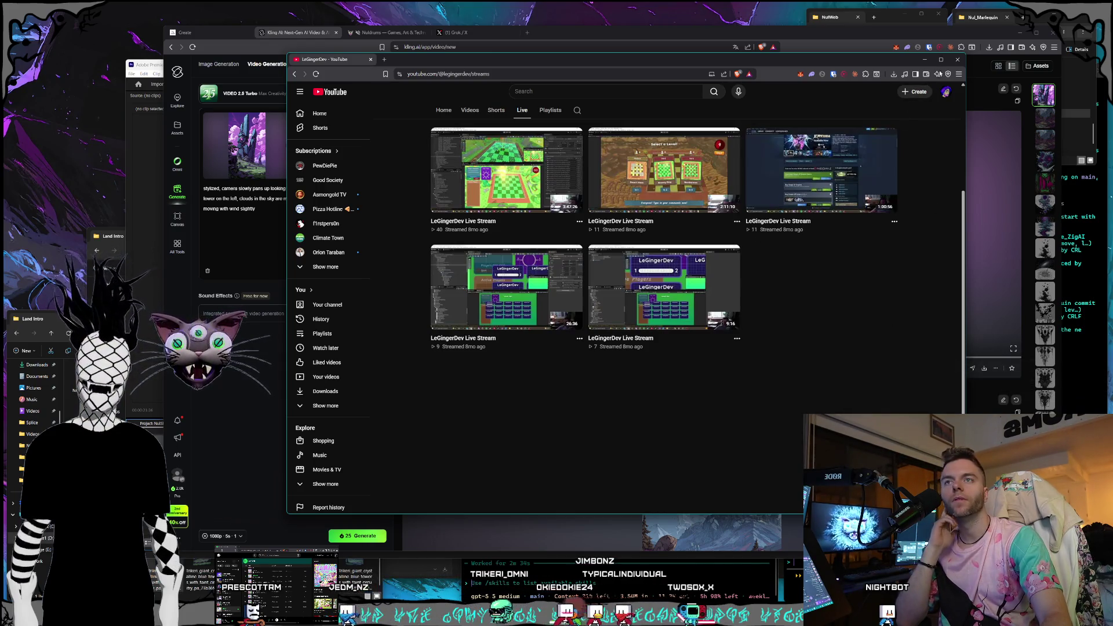
{"action": "left_click", "coordinate": [952, 60]}
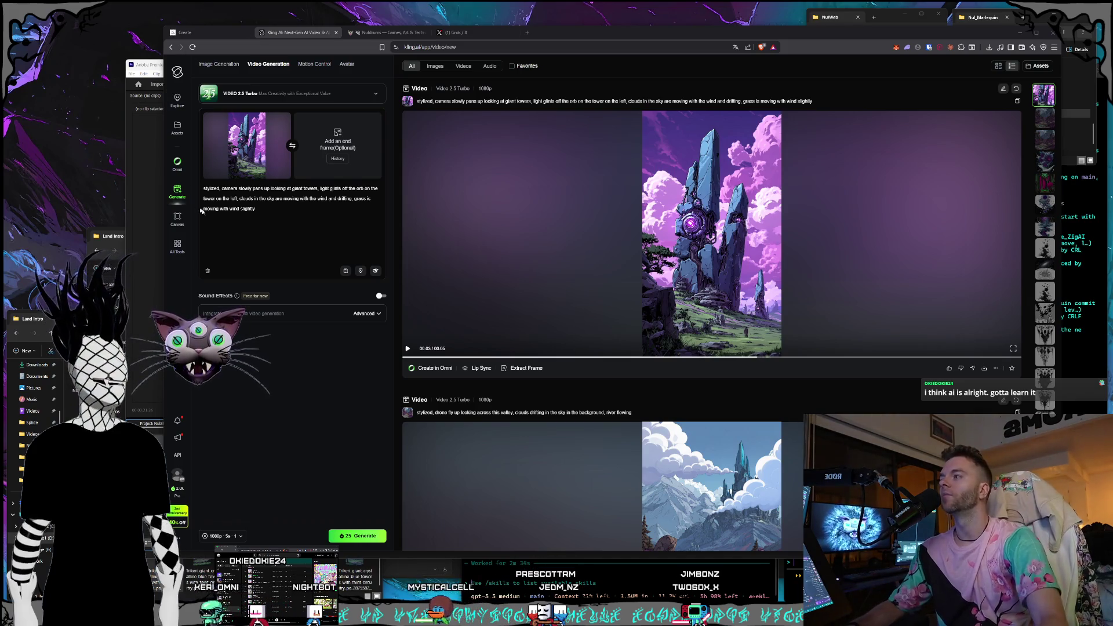
{"action": "left_click", "coordinate": [100, 239]}
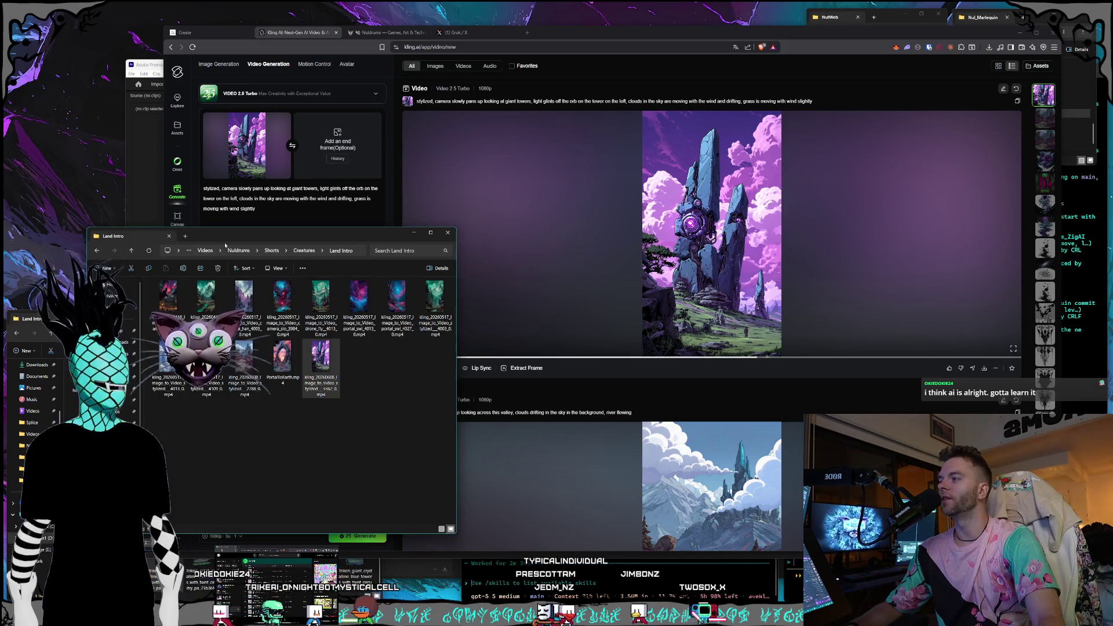
Move the Land Intro folder window lower left and enlarge it
{"action": "left_click_drag", "start_coordinate": [234, 239], "coordinate": [212, 248]}
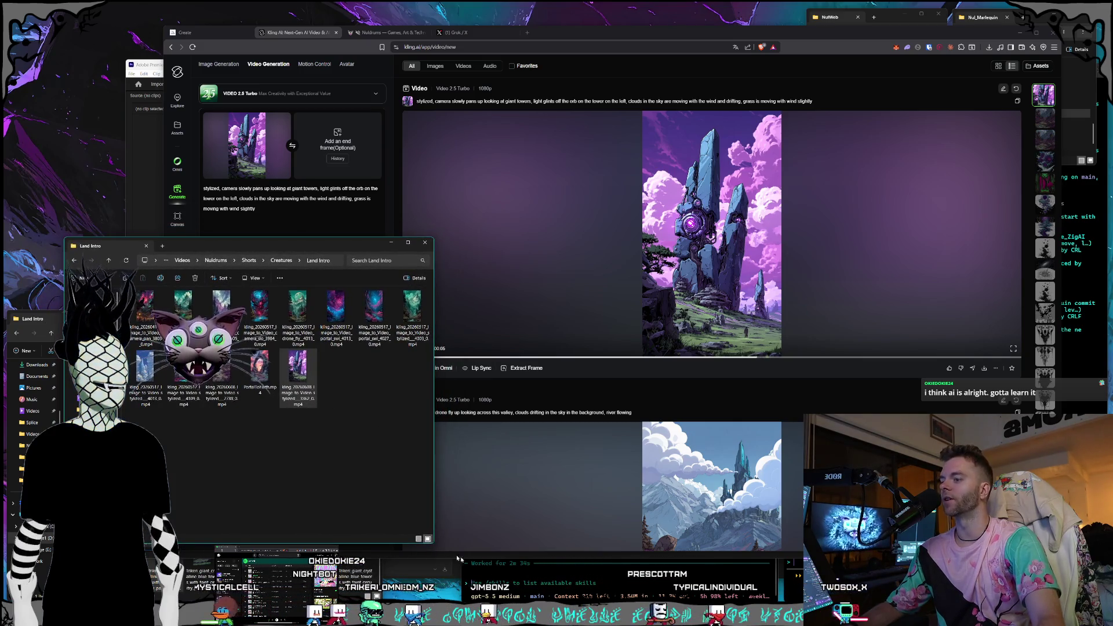
{"action": "left_click_drag", "start_coordinate": [433, 543], "coordinate": [444, 547]}
{"action": "mouse_move", "coordinate": [321, 5]}
{"action": "left_mouse_down"}
{"action": "mouse_move", "coordinate": [101, 190]}
{"action": "mouse_move", "coordinate": [106, 127]}
{"action": "left_mouse_up"}
{"action": "mouse_move", "coordinate": [101, 214]}
{"action": "left_mouse_down"}
{"action": "mouse_move", "coordinate": [174, 99]}
{"action": "mouse_move", "coordinate": [142, 58]}
{"action": "mouse_move", "coordinate": [92, 203]}
{"action": "mouse_move", "coordinate": [303, 12]}
{"action": "mouse_move", "coordinate": [332, 4]}
{"action": "left_mouse_up"}
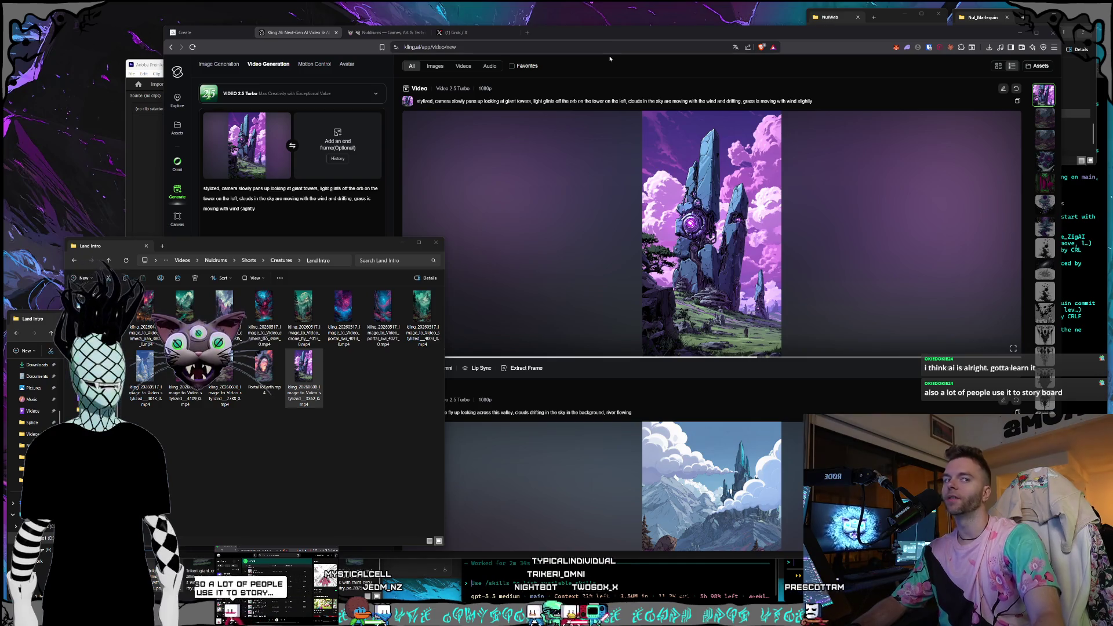
Rearrange the Kling window, then switch to Premiere Pro at the towers clip
{"action": "left_click", "coordinate": [613, 34]}
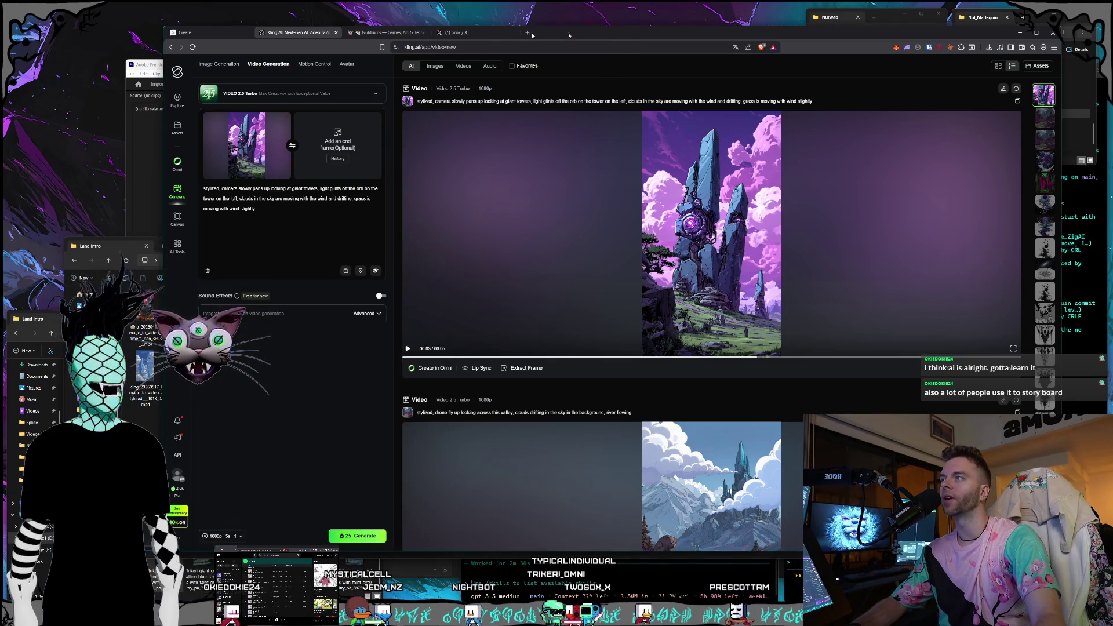
{"action": "mouse_move", "coordinate": [109, 226]}
{"action": "left_mouse_down"}
{"action": "mouse_move", "coordinate": [89, 210]}
{"action": "mouse_move", "coordinate": [405, 110]}
{"action": "mouse_move", "coordinate": [255, 23]}
{"action": "mouse_move", "coordinate": [104, 218]}
{"action": "mouse_move", "coordinate": [344, 5]}
{"action": "mouse_move", "coordinate": [499, 64]}
{"action": "left_mouse_up"}
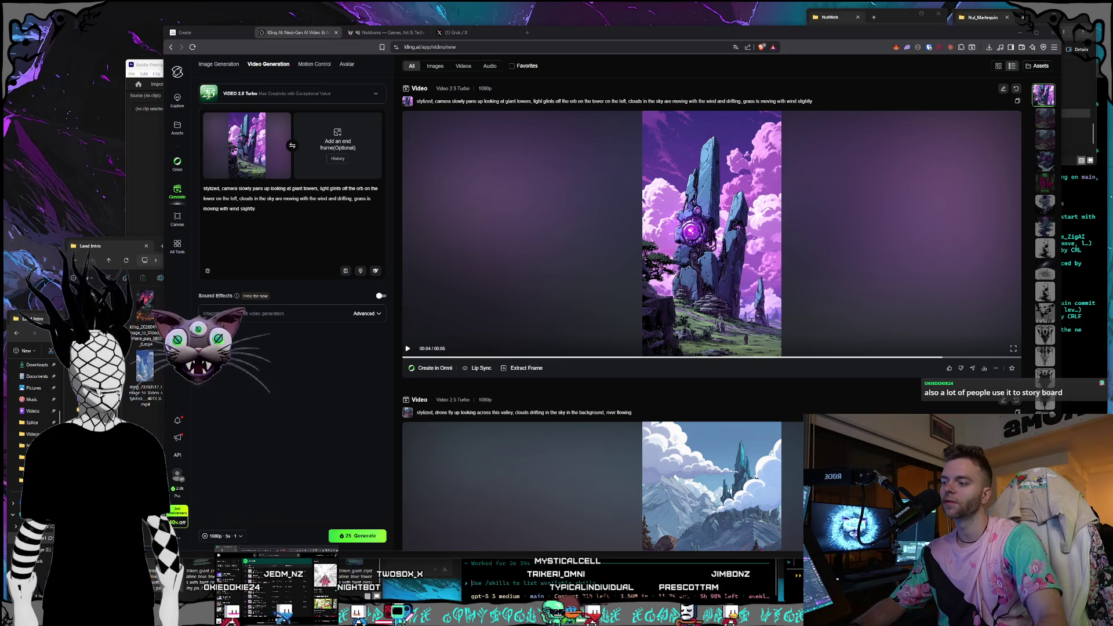
{"action": "key", "text": "alt+Tab"}
{"action": "left_click", "coordinate": [568, 502]}
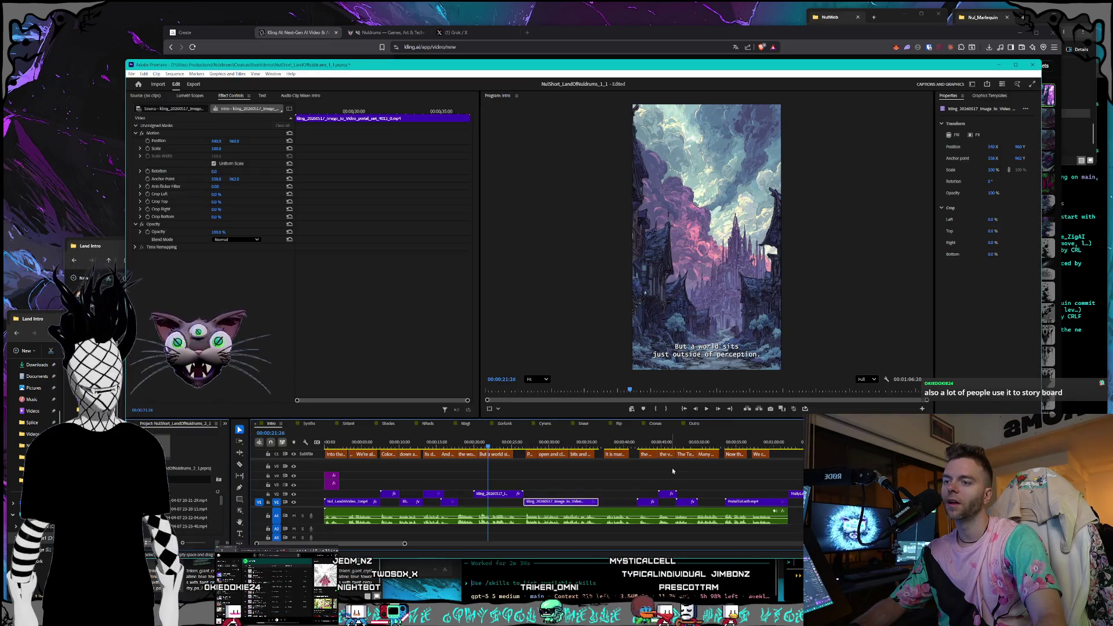
Select the towers clip in the timeline and reset its scale to 100
{"action": "left_click", "coordinate": [680, 444]}
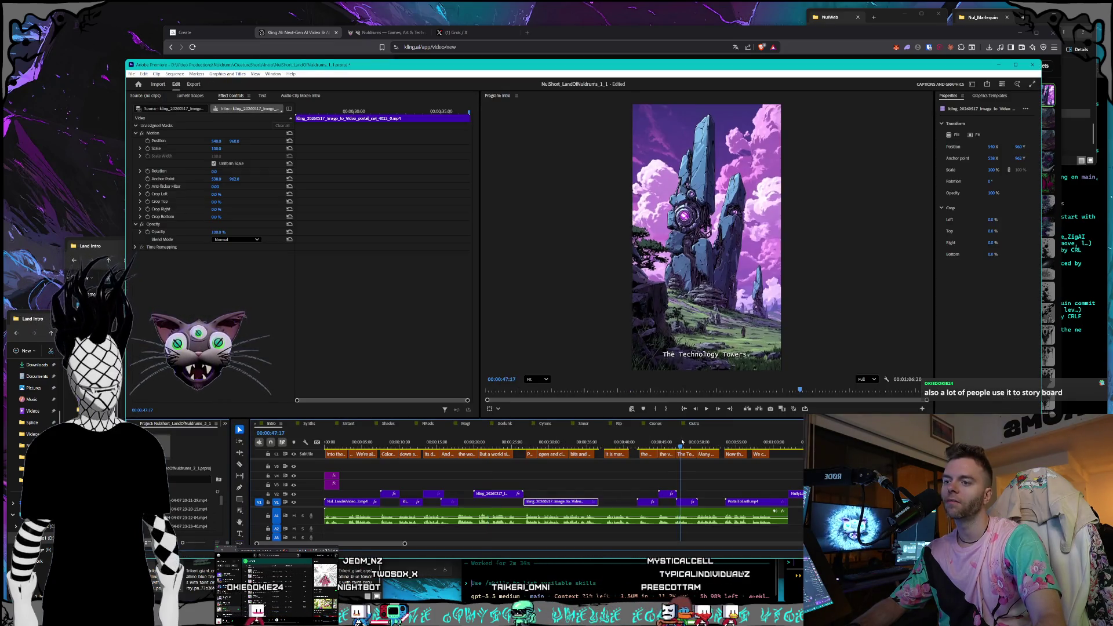
{"action": "right_click", "coordinate": [688, 502]}
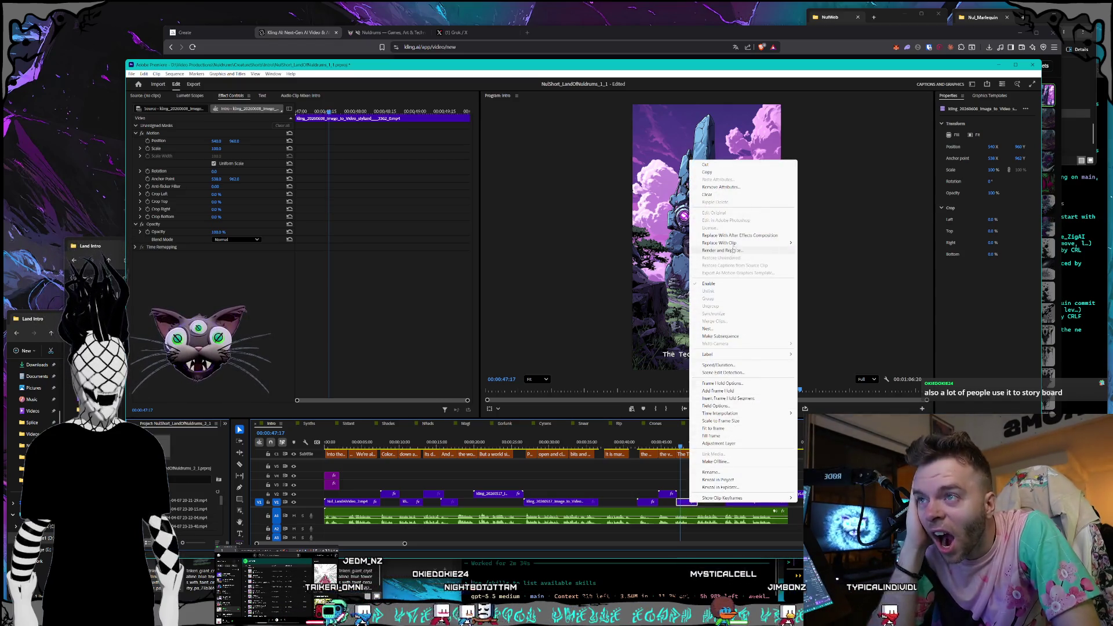
{"action": "mouse_move", "coordinate": [742, 245]}
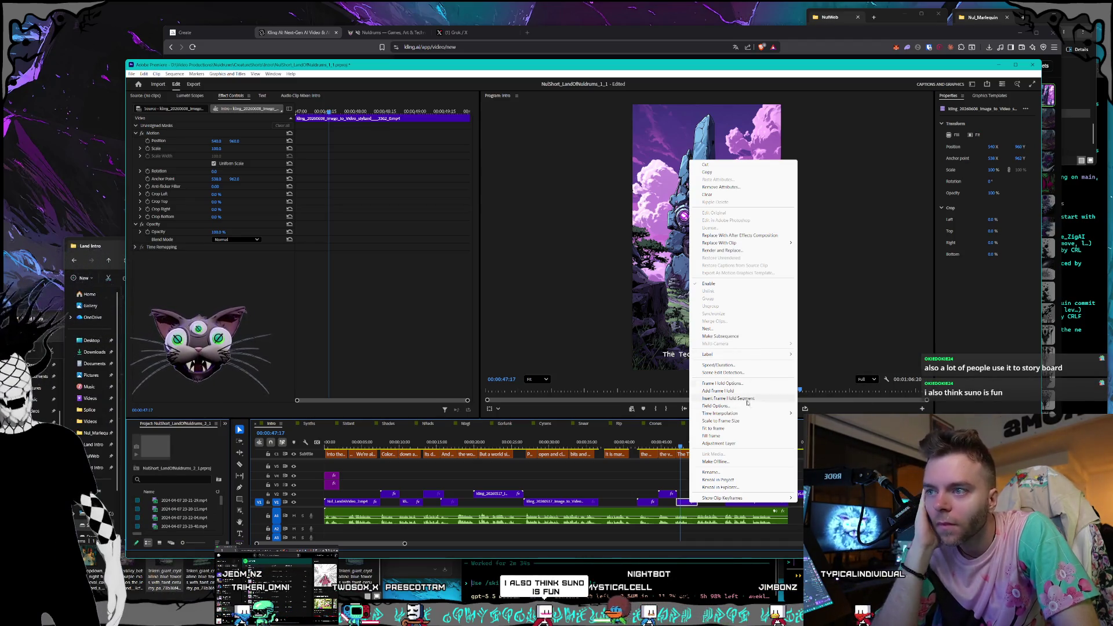
{"action": "left_click", "coordinate": [261, 173]}
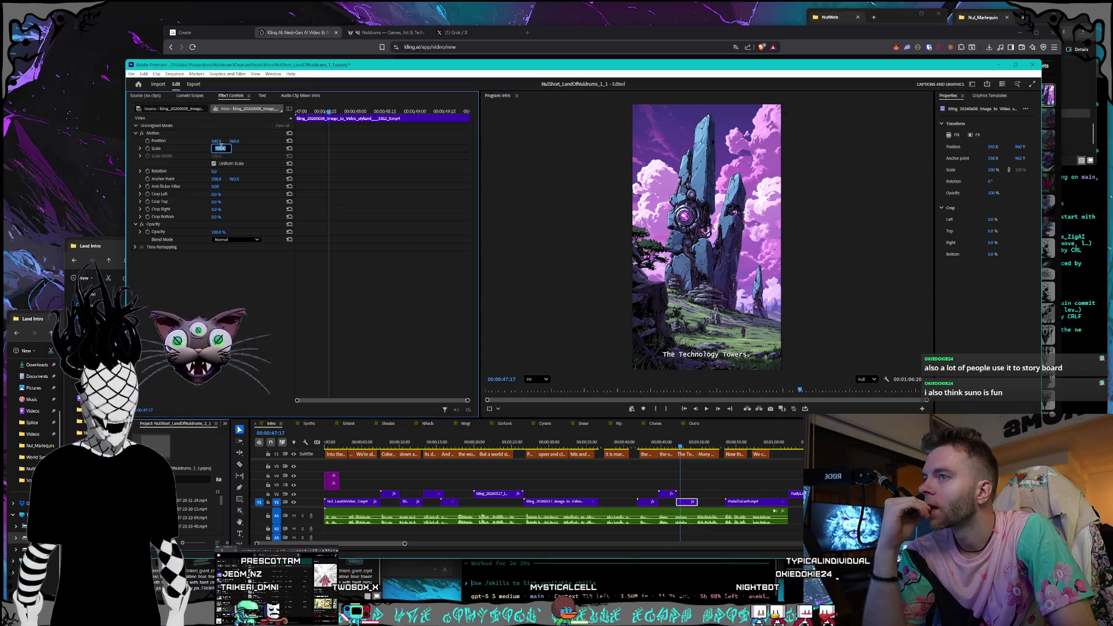
{"action": "type", "text": "0"}
{"action": "key", "text": "Return"}
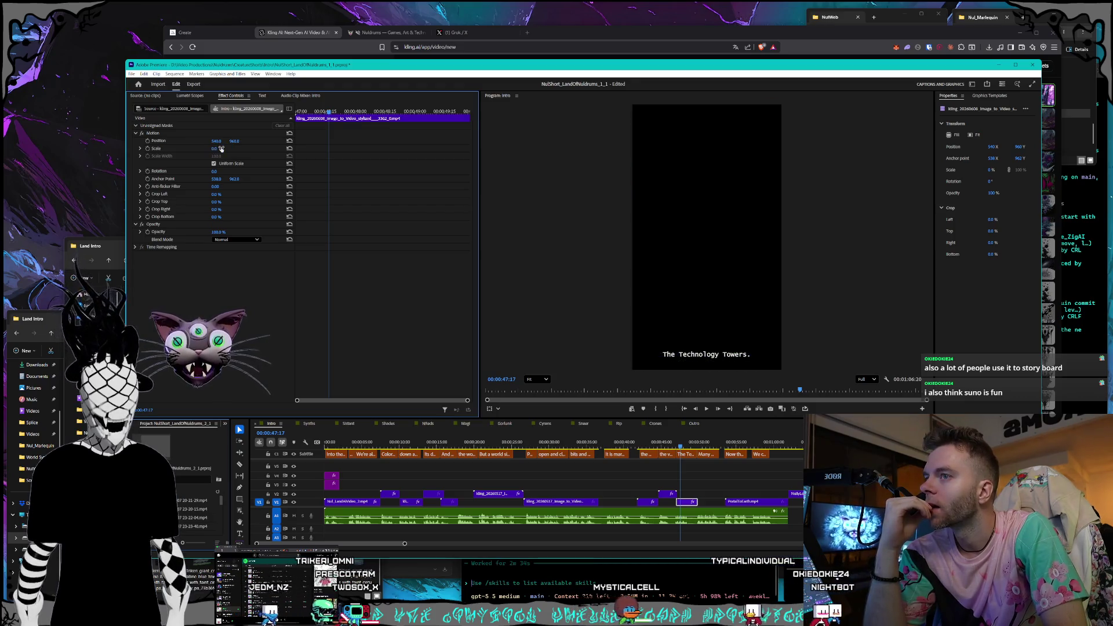
{"action": "left_click", "coordinate": [221, 149]}
{"action": "type", "text": "100"}
{"action": "key", "text": "Return"}
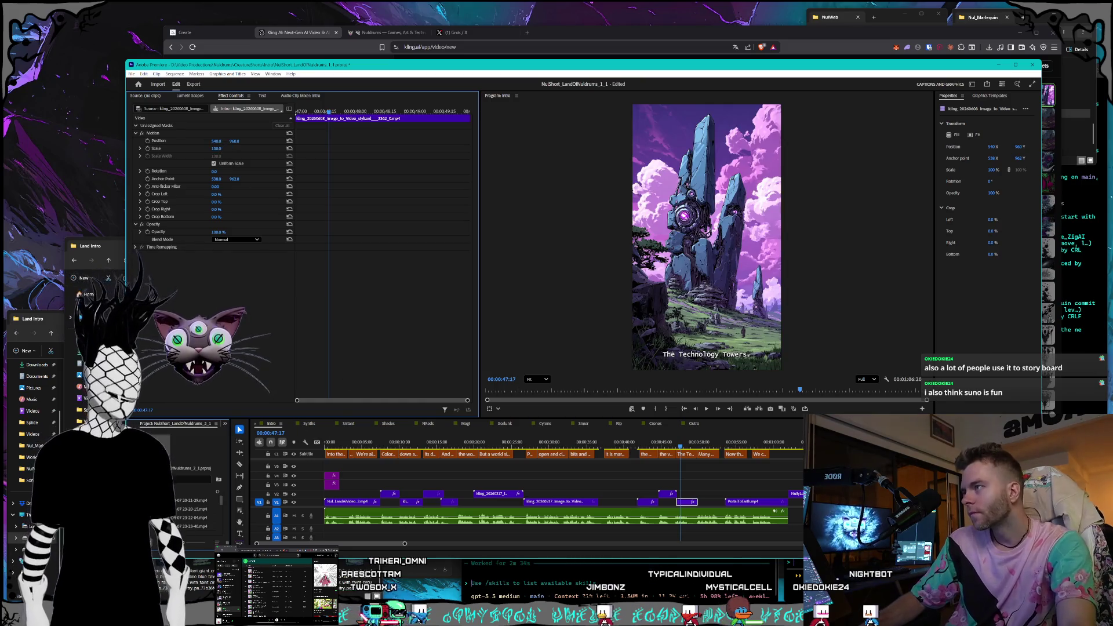
Look through the clip options and Window menu without changes, then bring the browser forward
{"action": "right_click", "coordinate": [685, 503]}
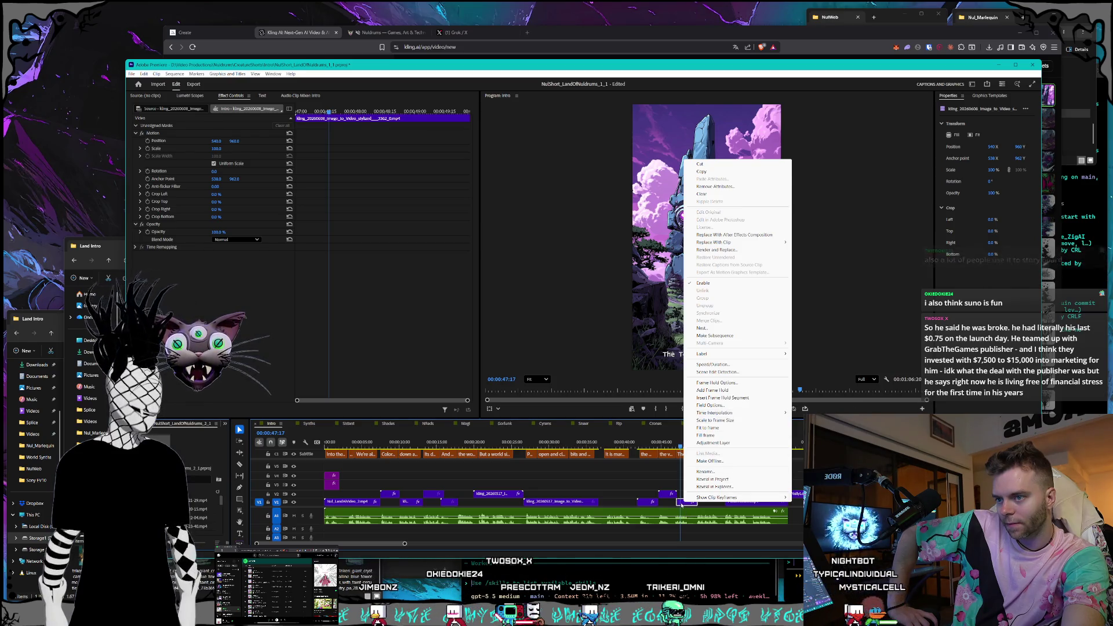
{"action": "key", "text": "Escape"}
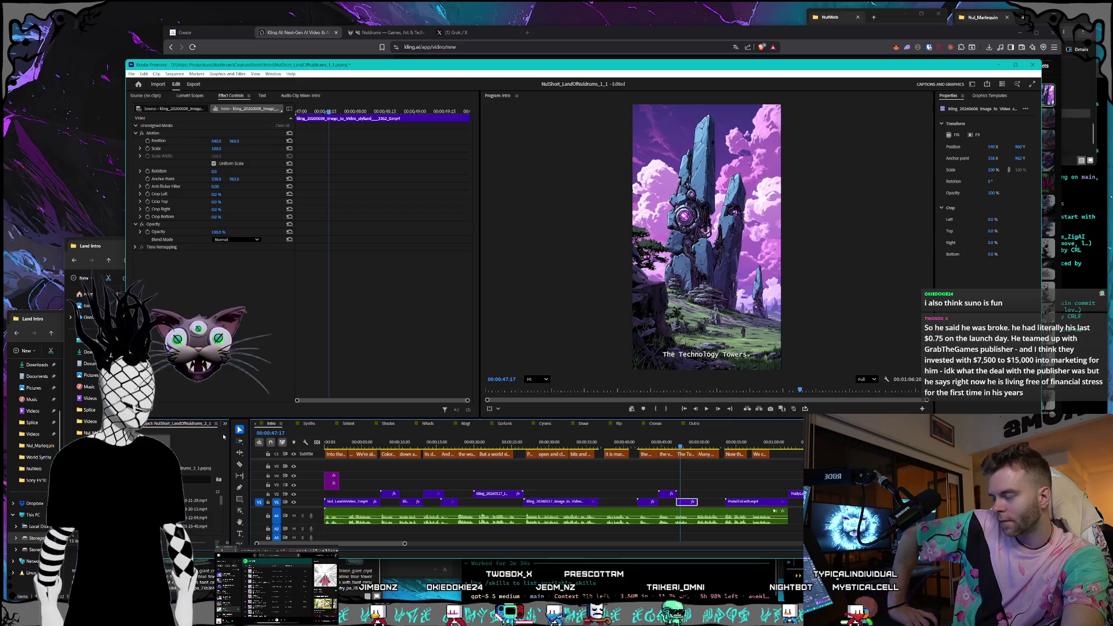
{"action": "left_click", "coordinate": [175, 73]}
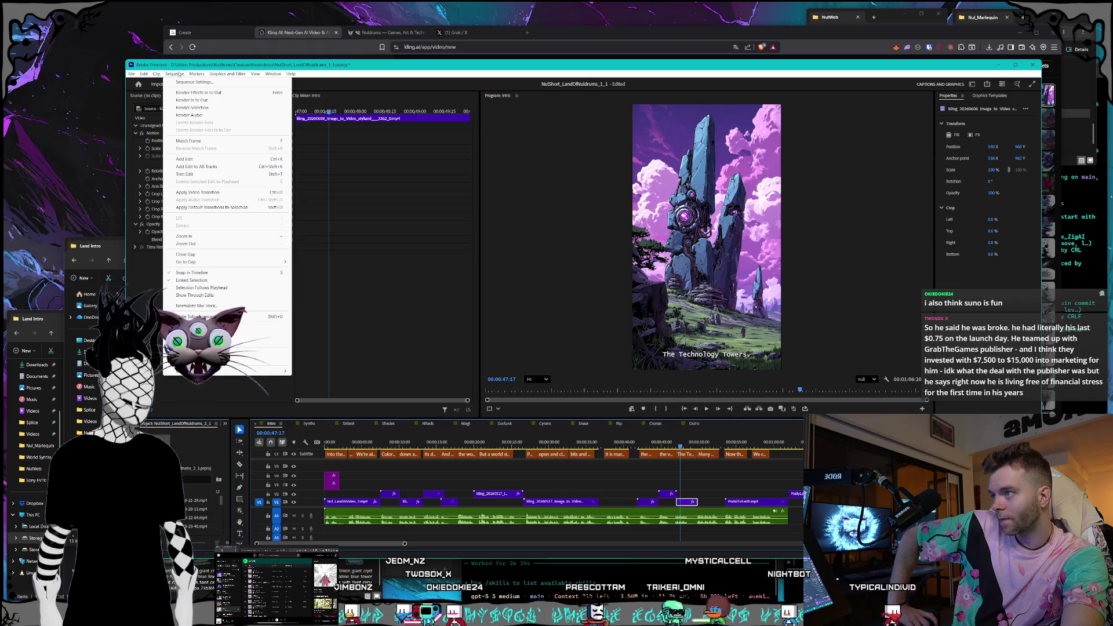
{"action": "mouse_move", "coordinate": [200, 74]}
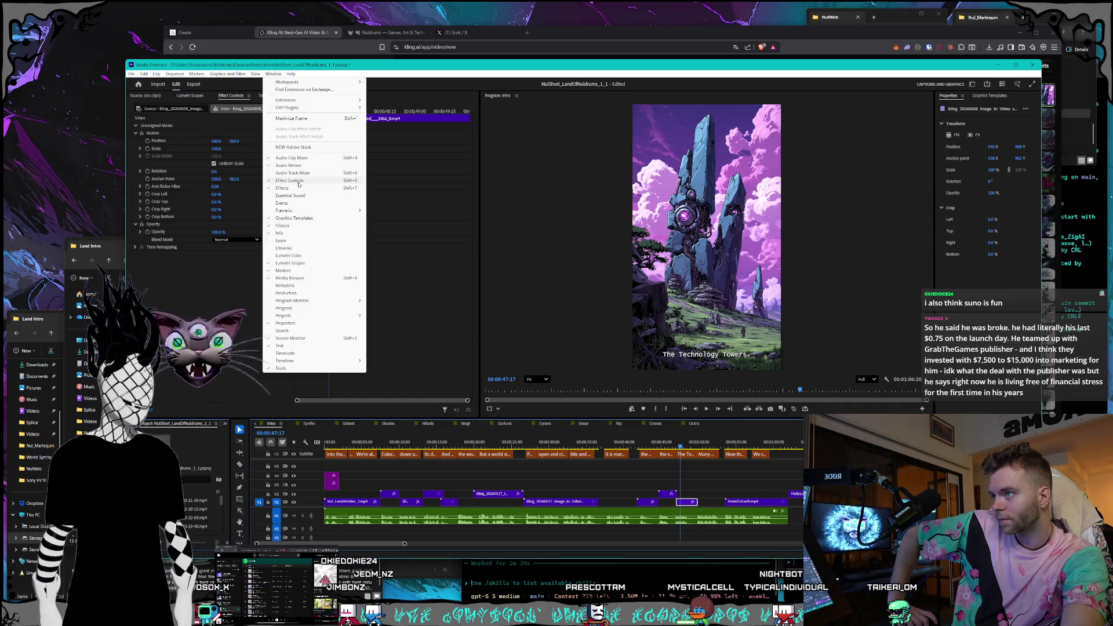
{"action": "left_click", "coordinate": [198, 299]}
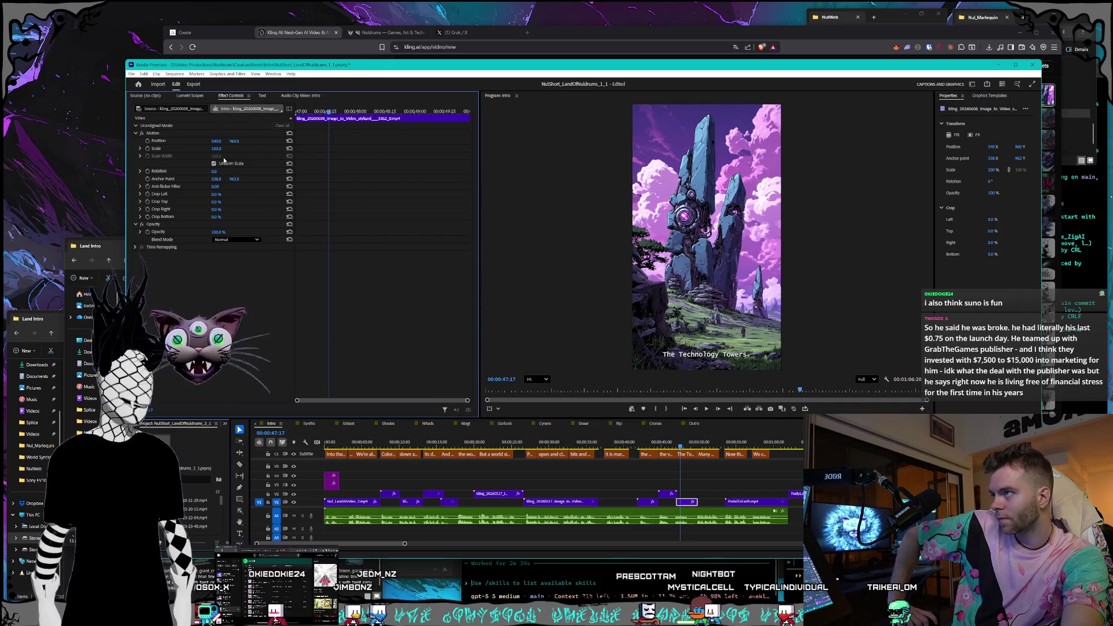
{"action": "left_click", "coordinate": [527, 32]}
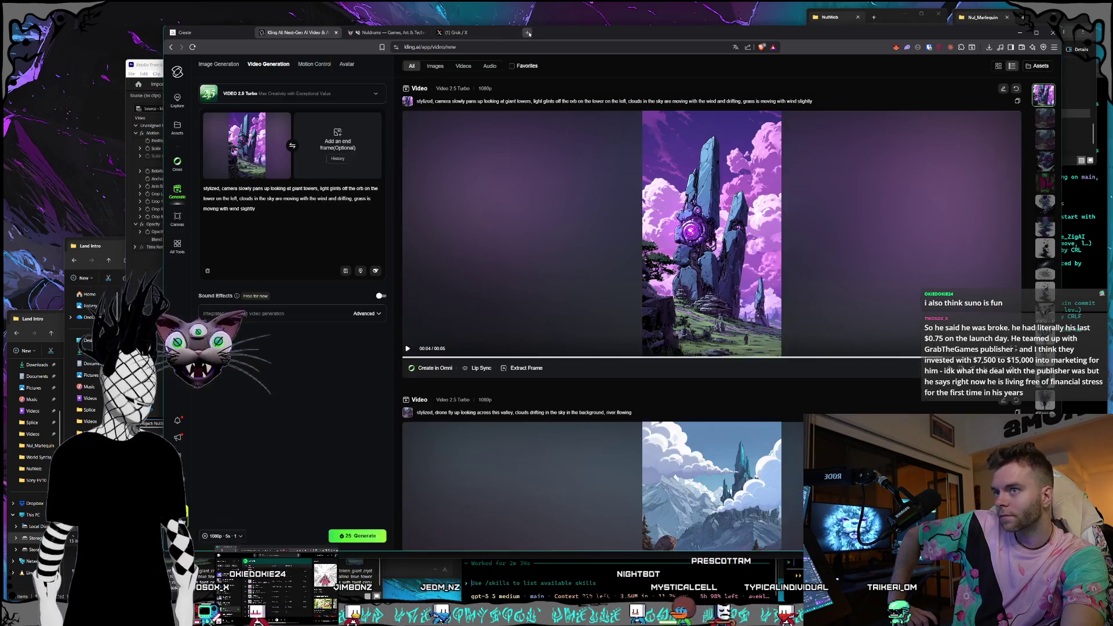
Google 'how do i flip a clip horizontally in premiere', then return to Premiere
{"action": "left_click", "coordinate": [527, 33]}
{"action": "type", "text": "how do i"}
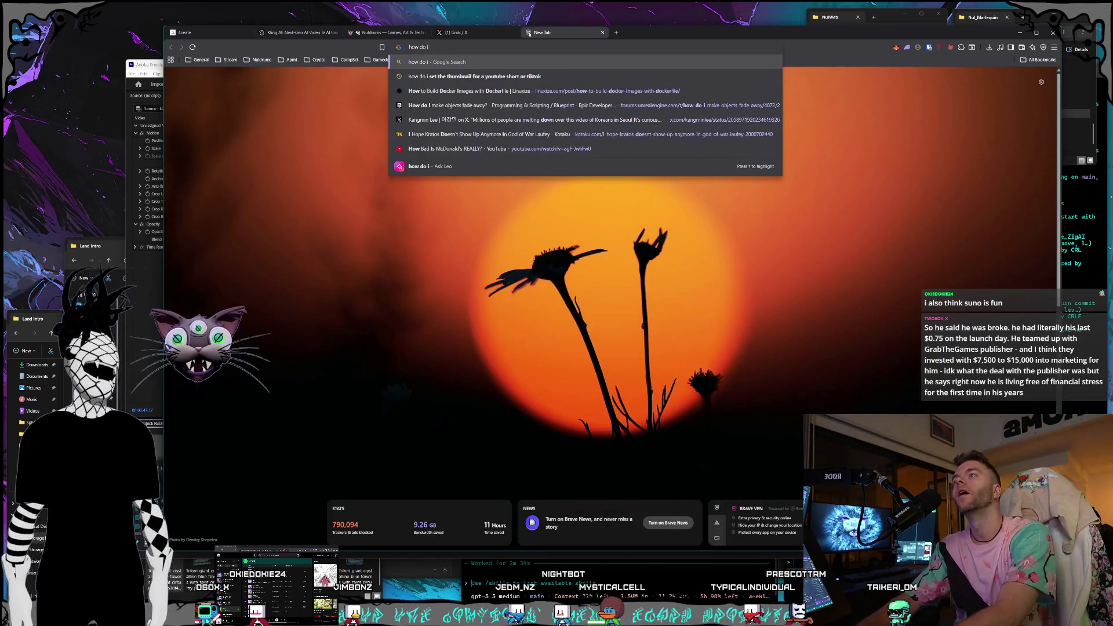
{"action": "type", "text": " flip a clip "}
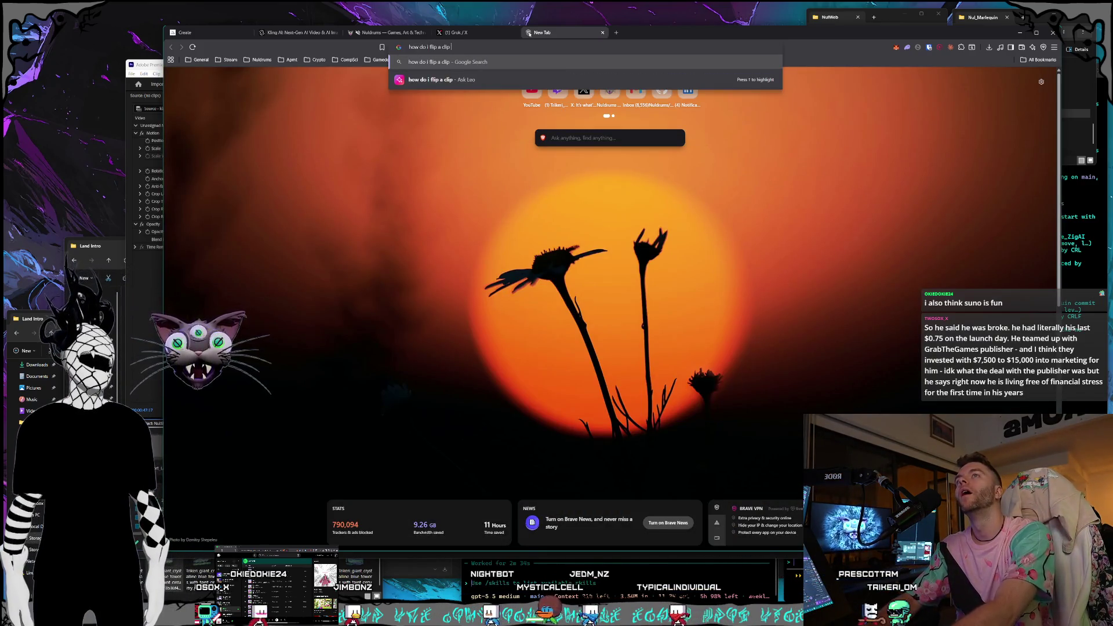
{"action": "type", "text": "horizontally in premiere"}
{"action": "key", "text": "Return"}
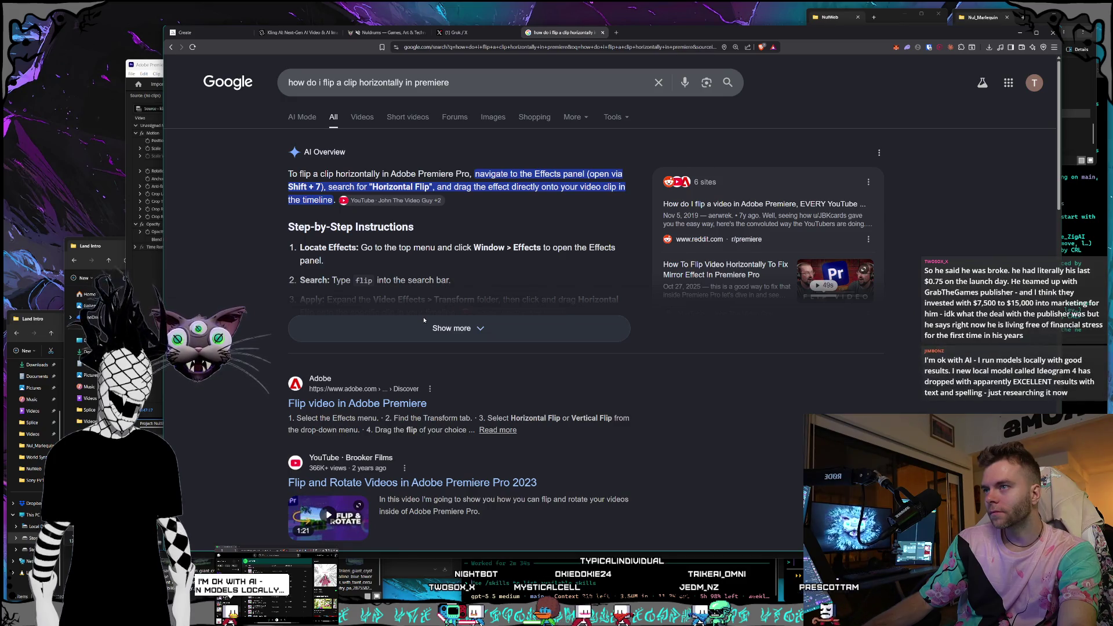
{"action": "left_click", "coordinate": [153, 66]}
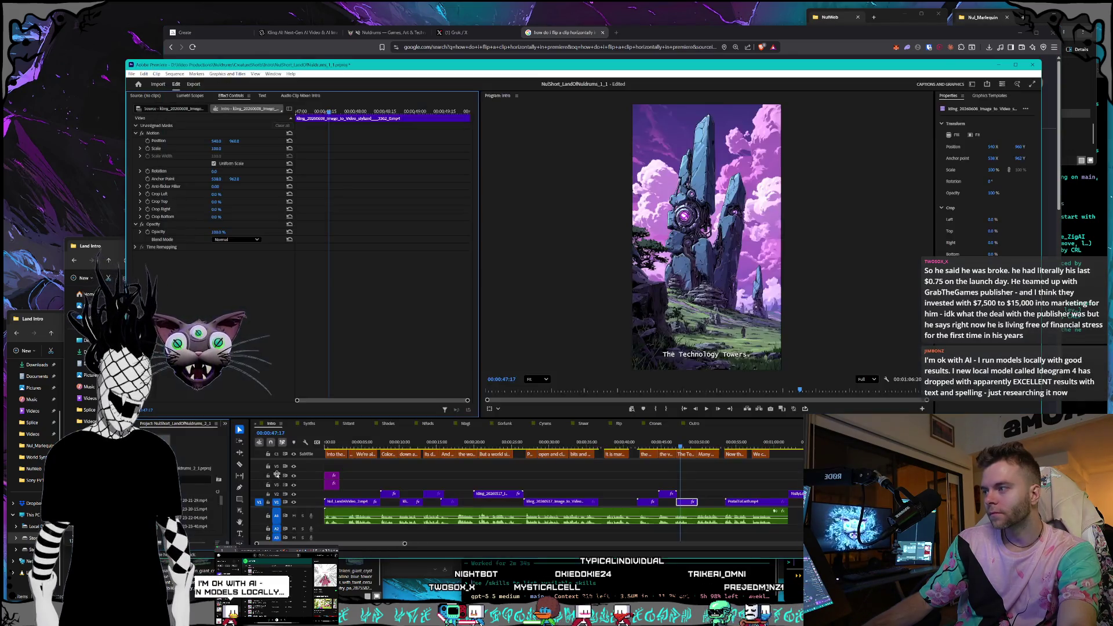
Drag Horizontal Flip (found by searching 'fli') onto the towers clip and check it at 00:00:47:20
{"action": "left_click", "coordinate": [225, 425]}
{"action": "left_click", "coordinate": [250, 458]}
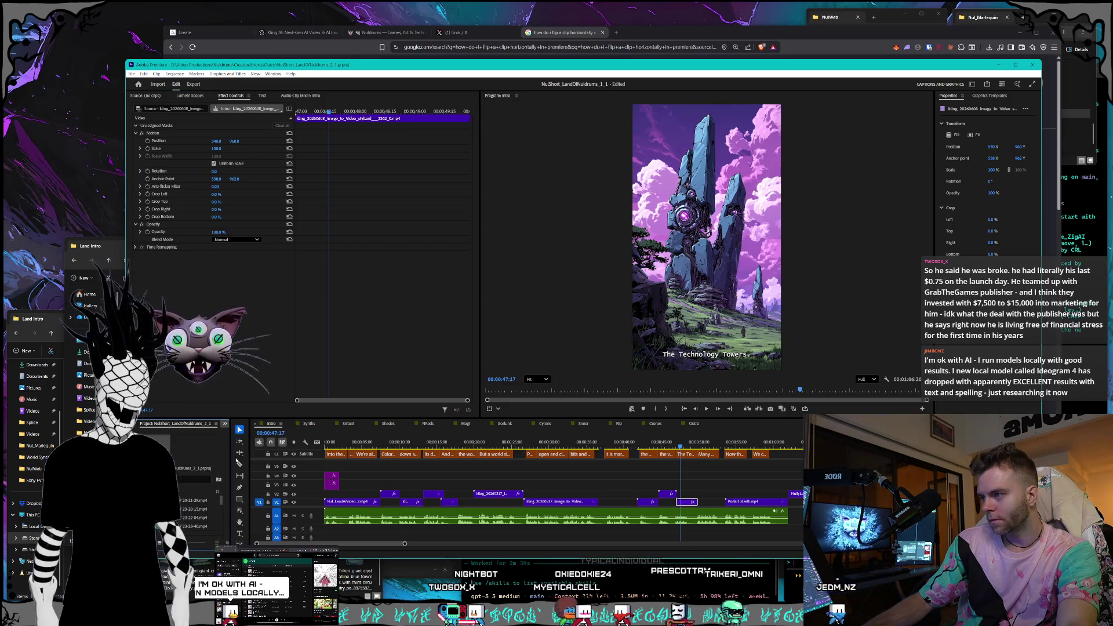
{"action": "type", "text": "fli"}
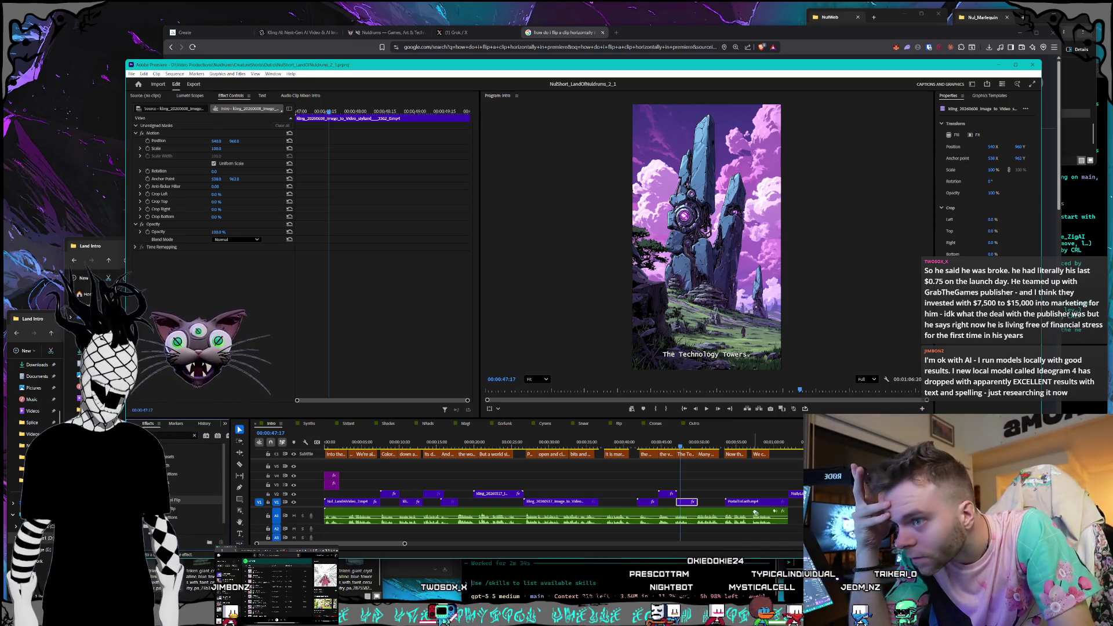
{"action": "left_click_drag", "start_coordinate": [682, 504], "coordinate": [681, 504]}
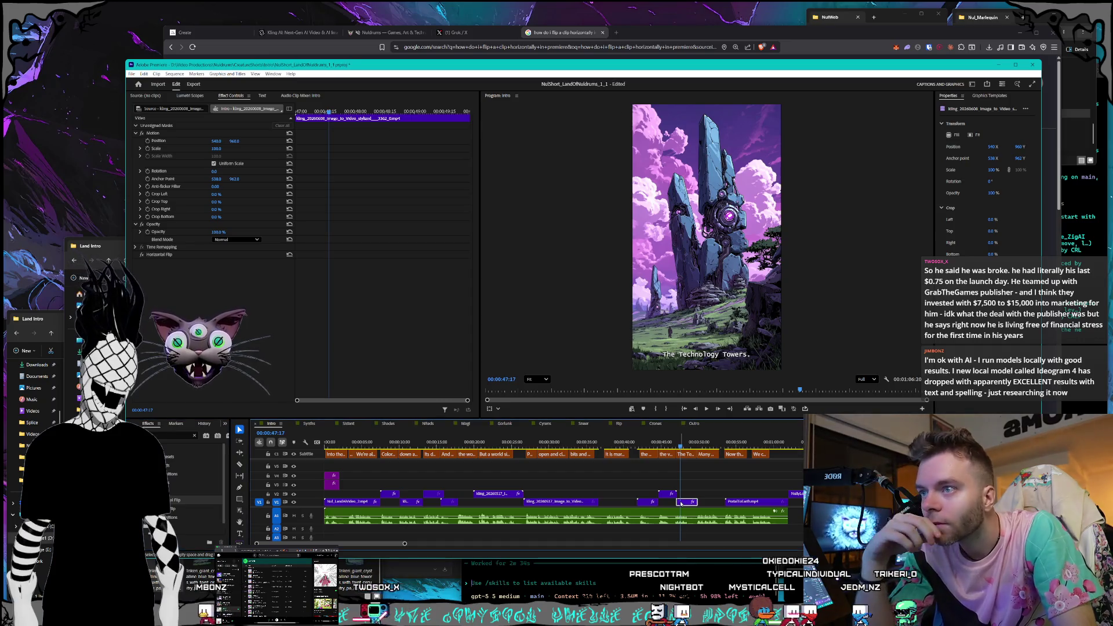
{"action": "left_click_drag", "start_coordinate": [670, 446], "coordinate": [682, 447]}
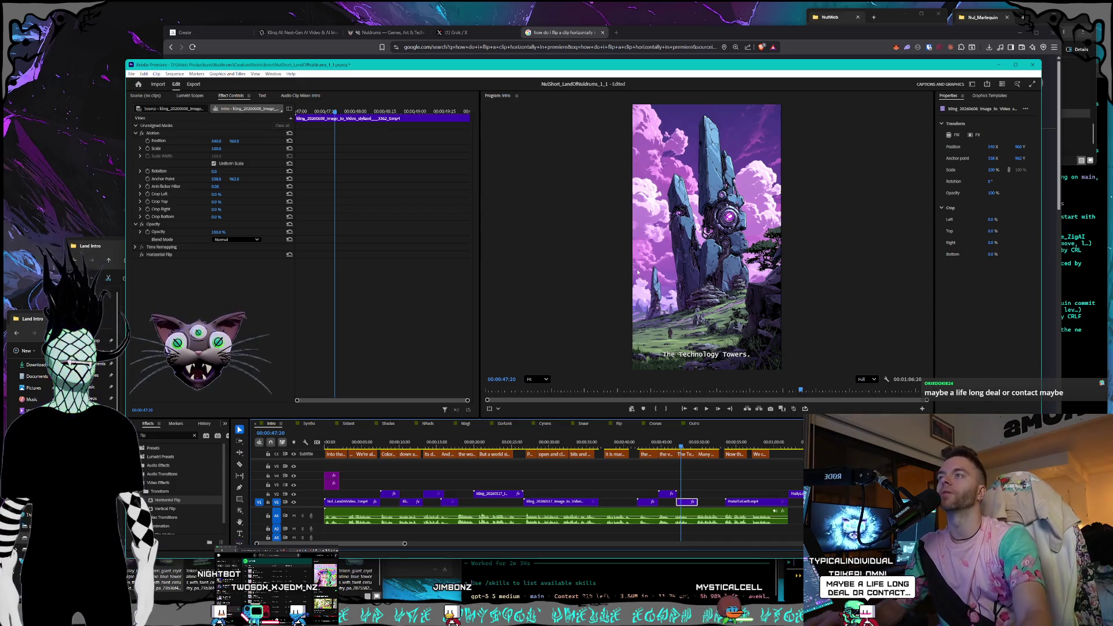
Search 'grabthegames' in a new tab and open the Grab The Games website
{"action": "left_click", "coordinate": [618, 33]}
{"action": "type", "text": "gra"}
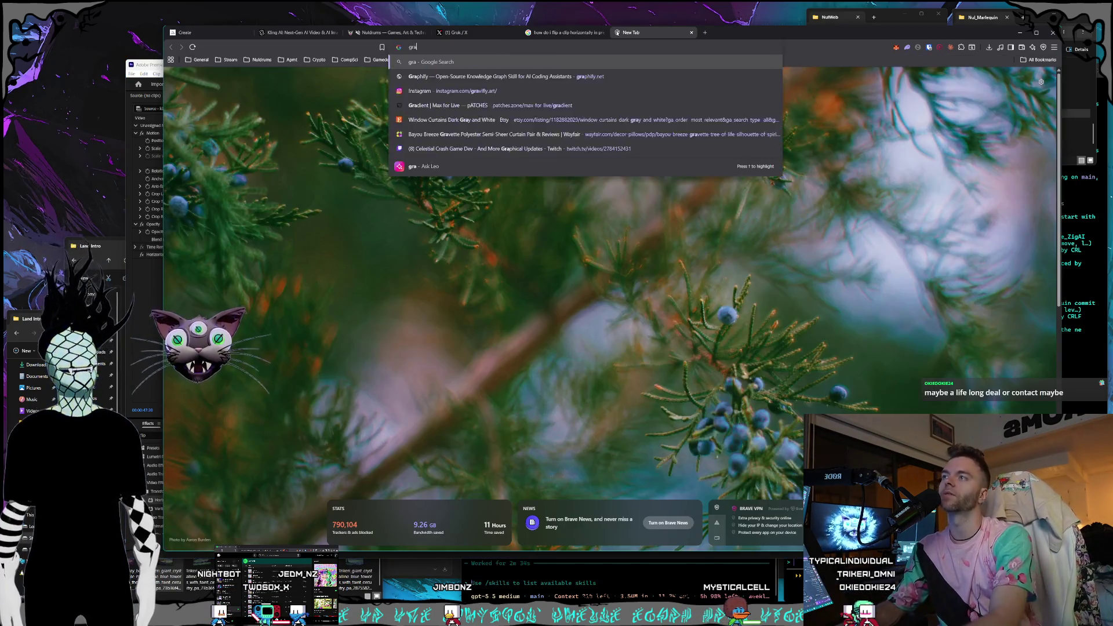
{"action": "type", "text": "bthegames"}
{"action": "key", "text": "Return"}
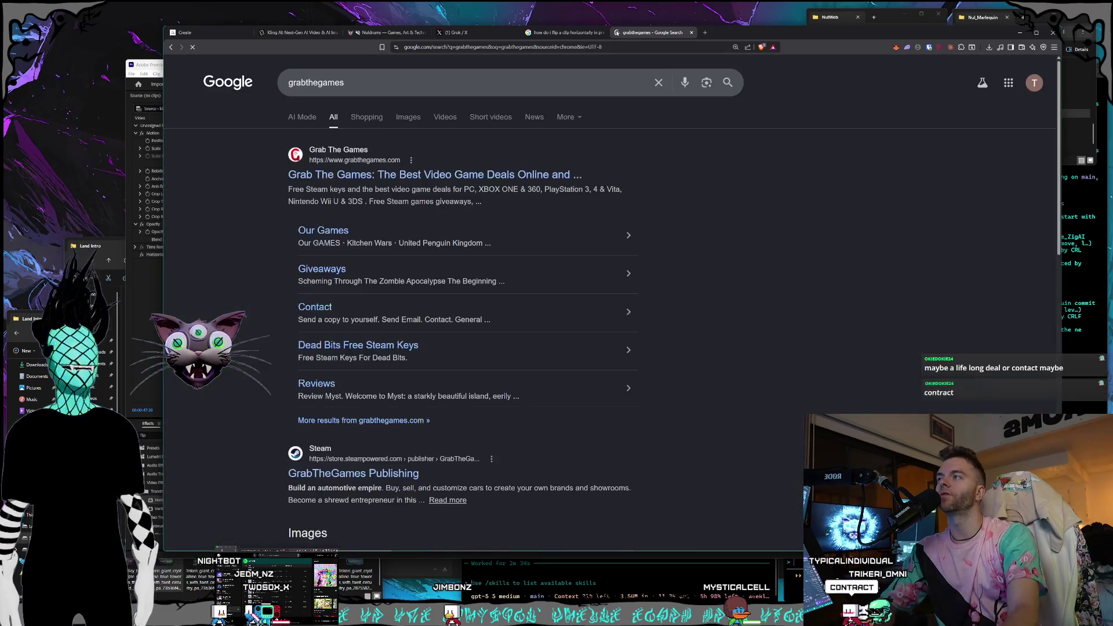
{"action": "left_click", "coordinate": [452, 175]}
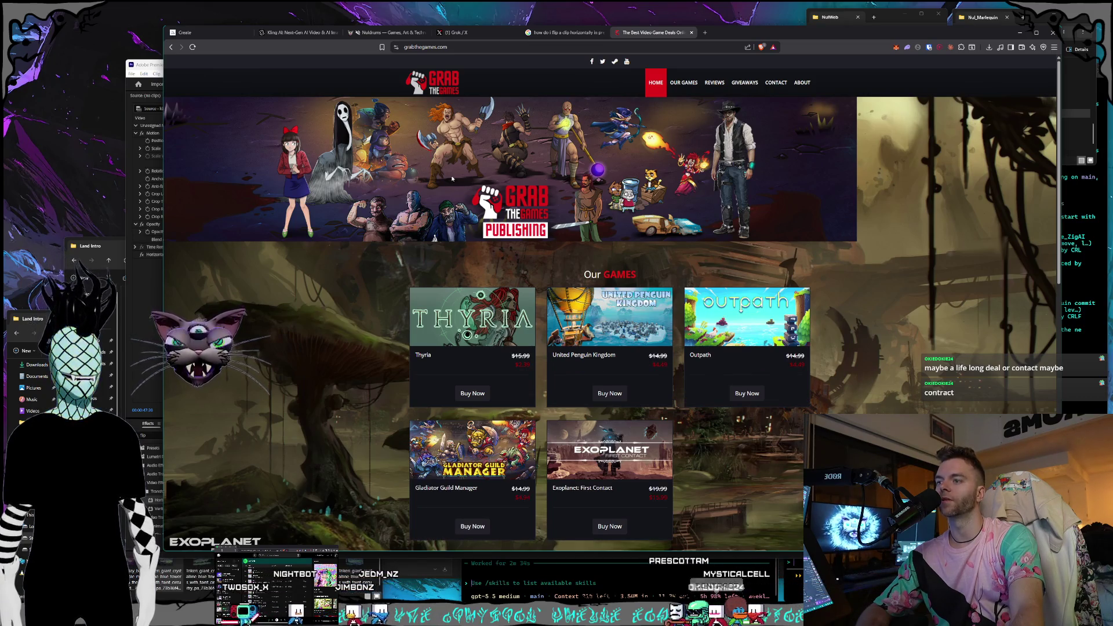
Scroll the site's games, giveaways and reviews, then close it and the flip-clip search tab
{"action": "scroll", "coordinate": [387, 161], "scroll_direction": "down", "scroll_amount": 1}
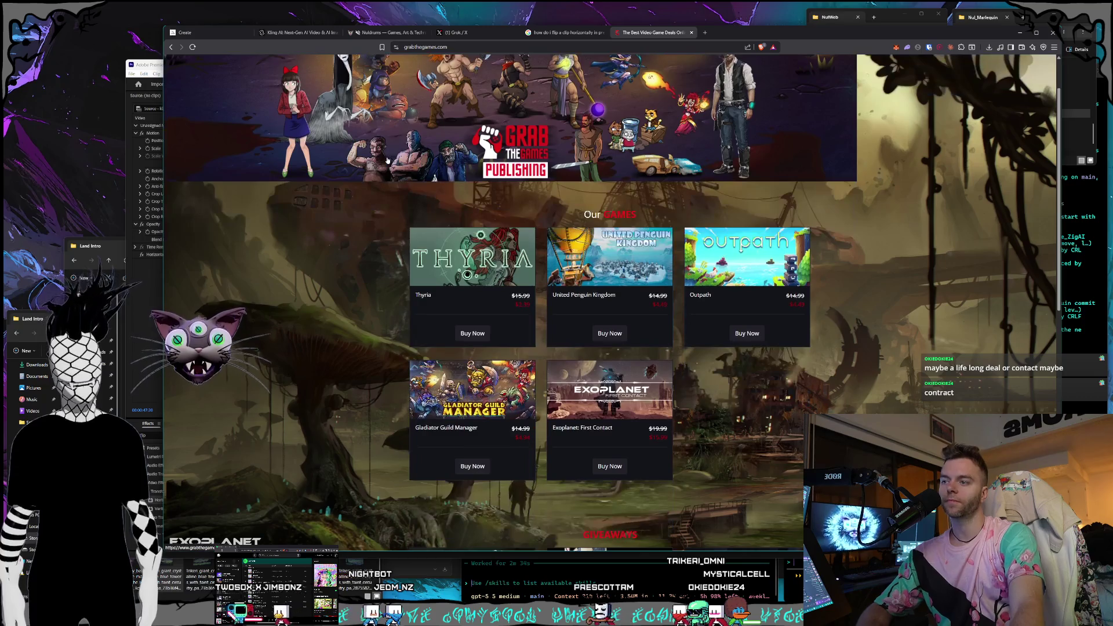
{"action": "scroll", "coordinate": [387, 160], "scroll_direction": "down", "scroll_amount": 5}
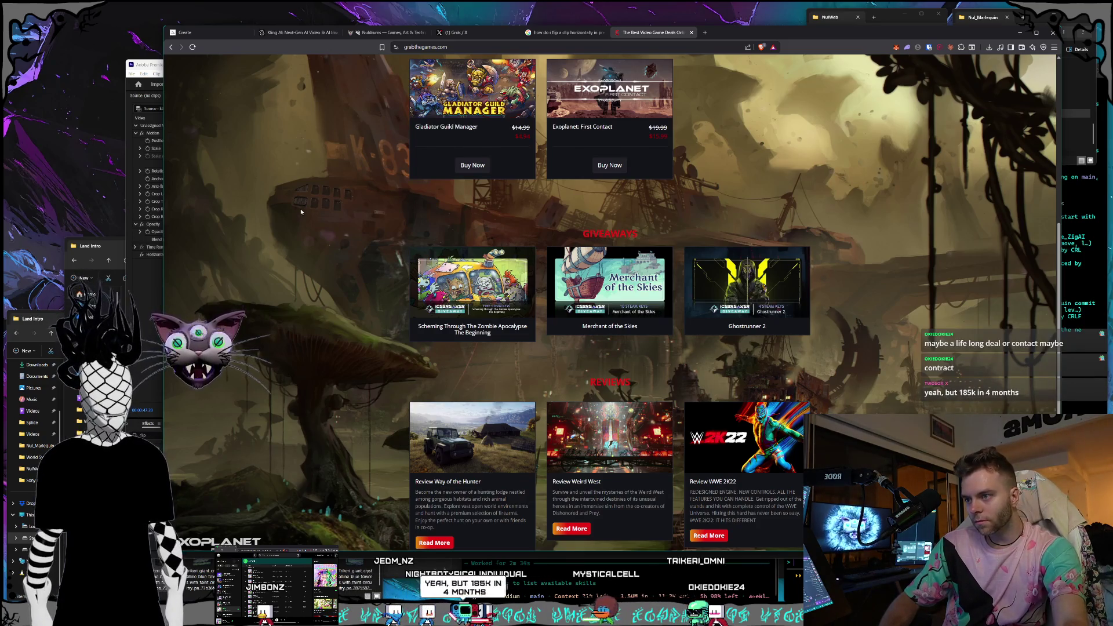
{"action": "scroll", "coordinate": [301, 211], "scroll_direction": "down", "scroll_amount": 3}
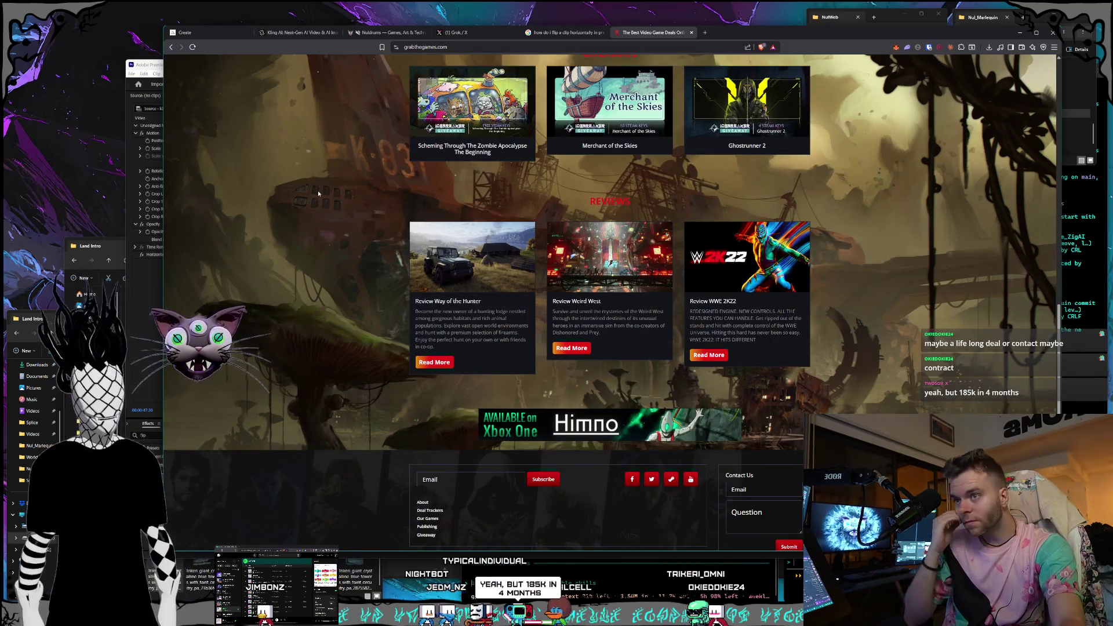
{"action": "scroll", "coordinate": [318, 195], "scroll_direction": "up", "scroll_amount": 10}
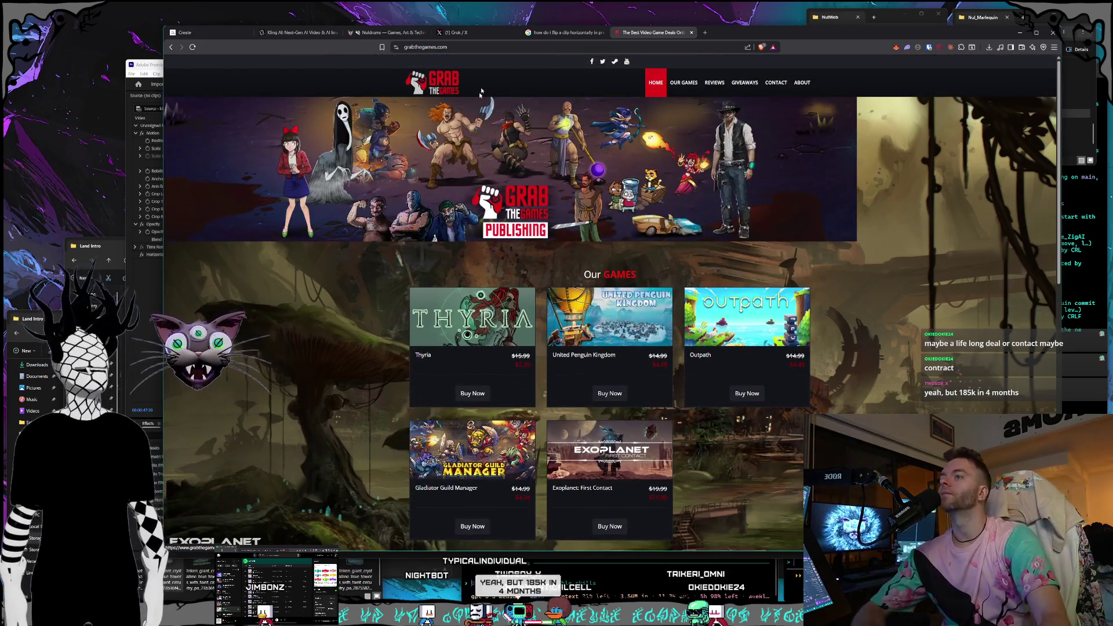
{"action": "left_click", "coordinate": [691, 33]}
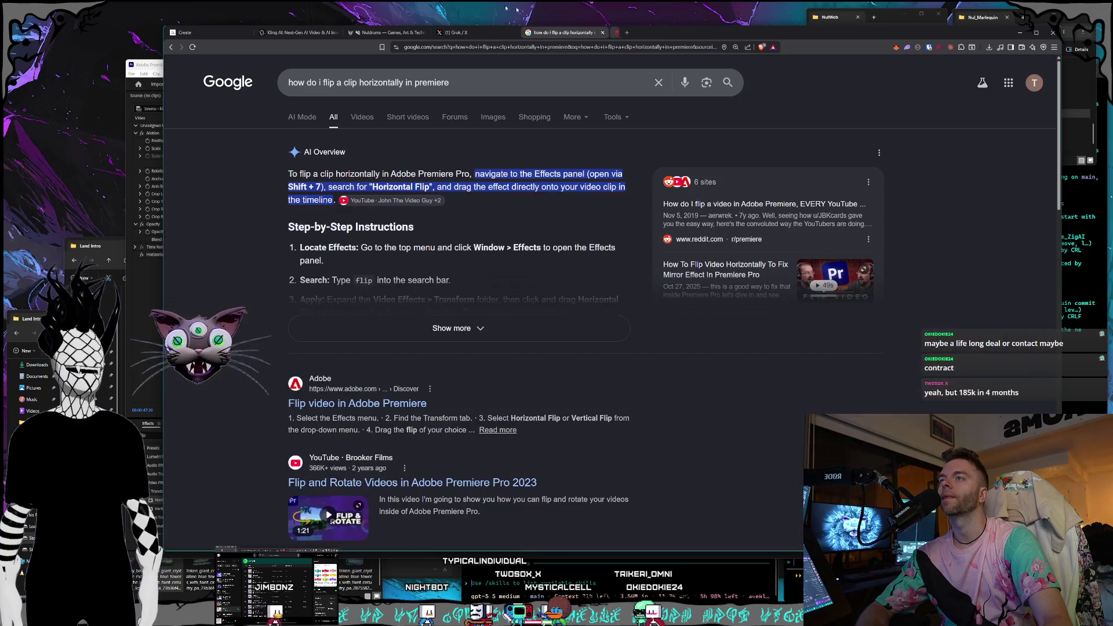
{"action": "left_click", "coordinate": [603, 33]}
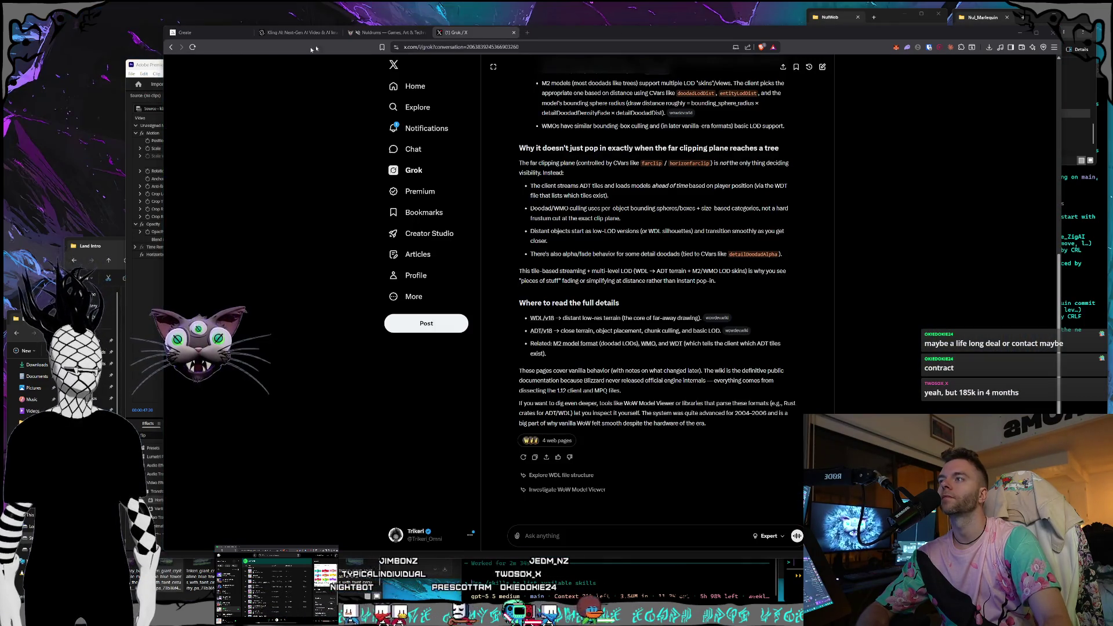
Switch from the Nuldrums tab to Kling AI, reposition the browser, and open a blank tab
{"action": "left_click", "coordinate": [385, 32]}
{"action": "left_click", "coordinate": [299, 33]}
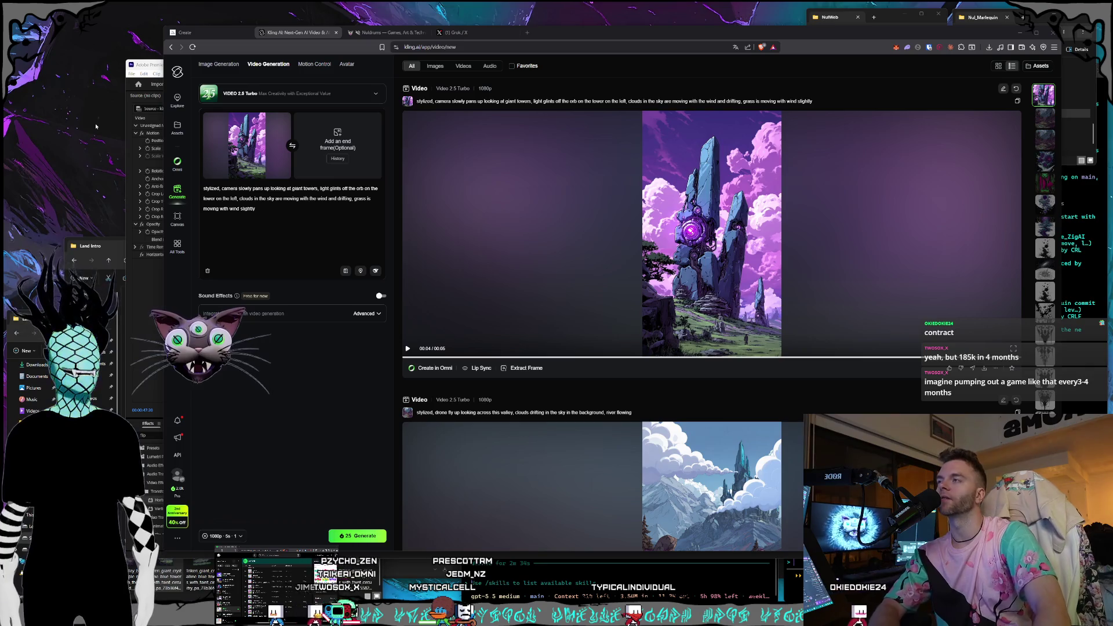
{"action": "left_click_drag", "start_coordinate": [102, 192], "coordinate": [307, 4]}
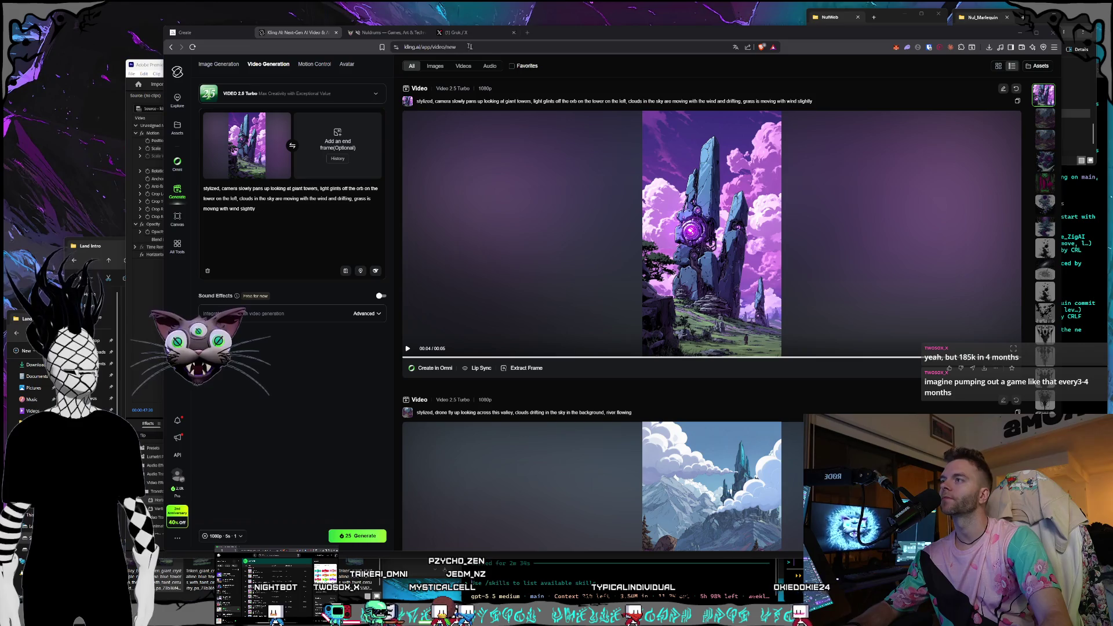
{"action": "left_click", "coordinate": [528, 33]}
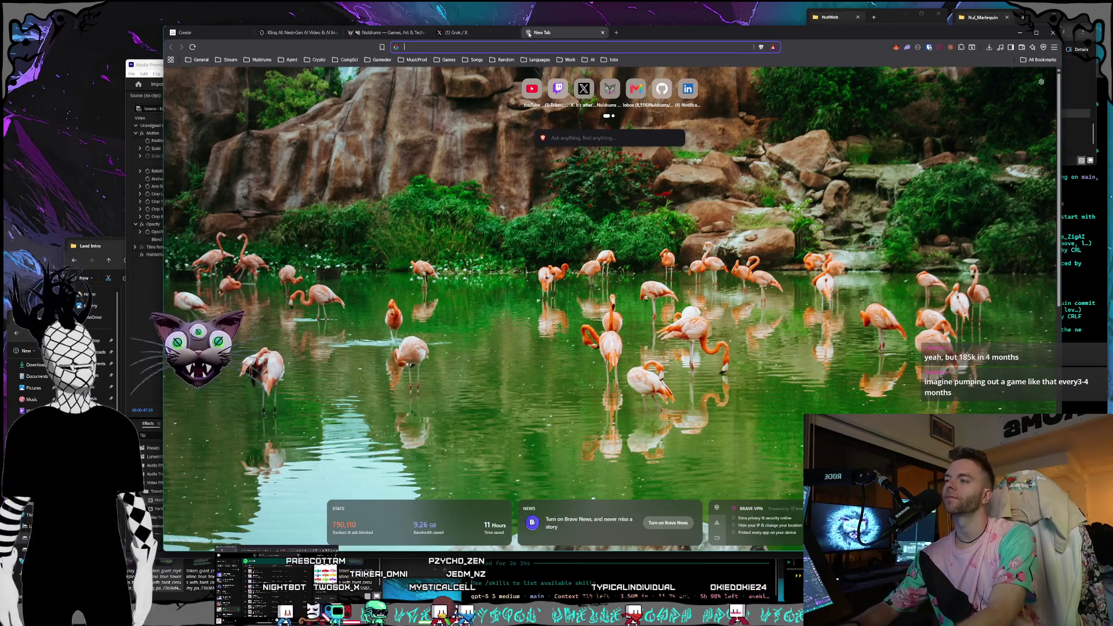
Search Google for 'how many games on steam make more than $1000' and expand the AI overview
{"action": "type", "text": "how many game"}
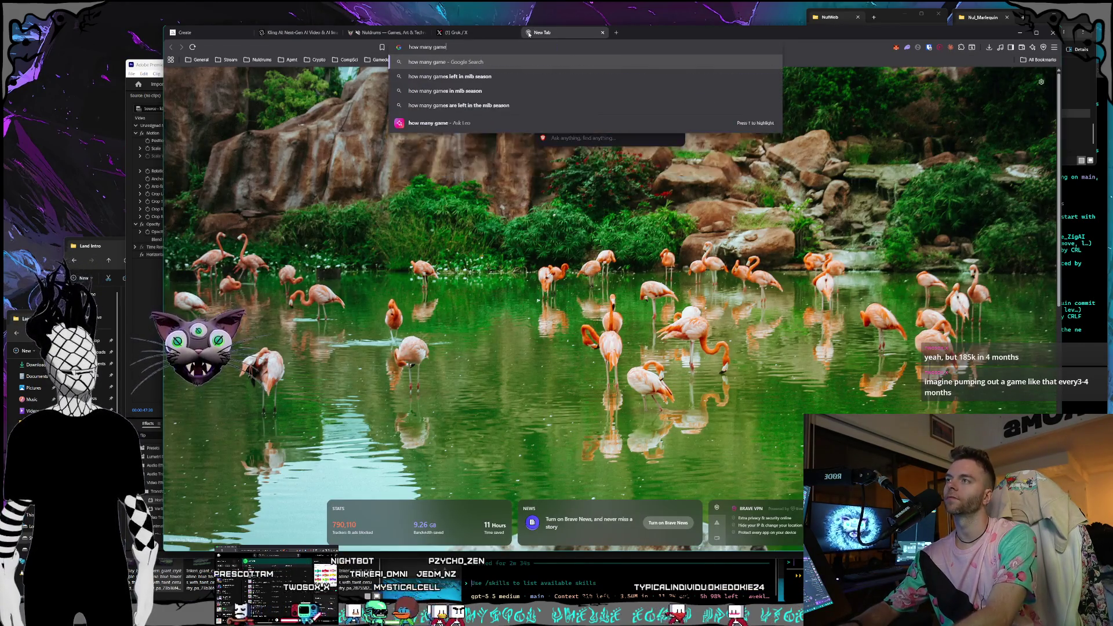
{"action": "type", "text": "s on steam make more than $1000"}
{"action": "key", "text": "Return"}
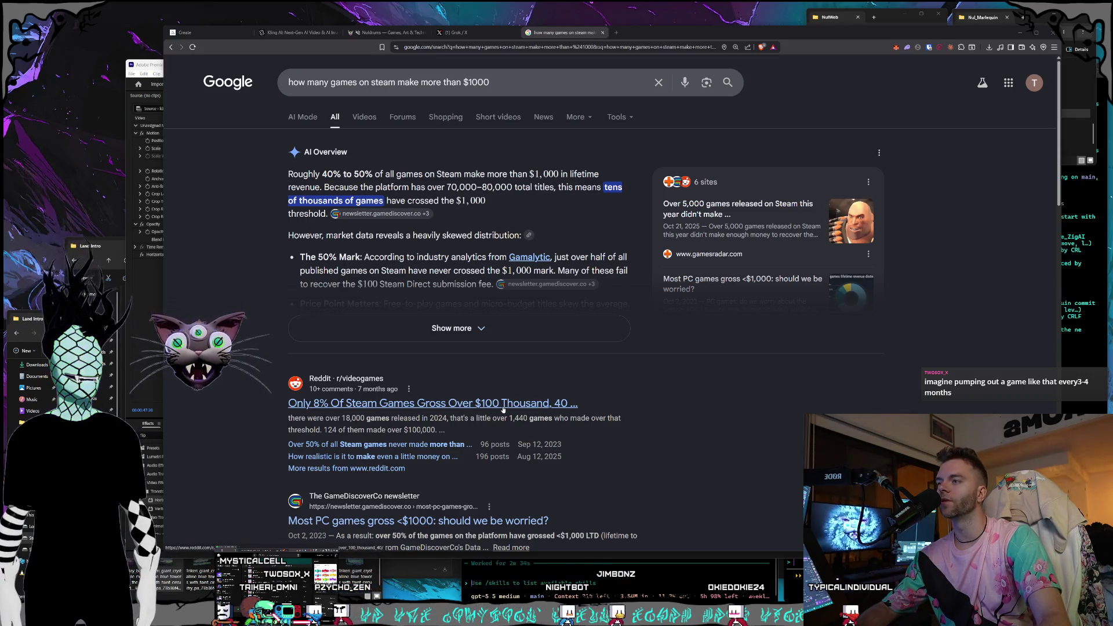
{"action": "left_click", "coordinate": [406, 328]}
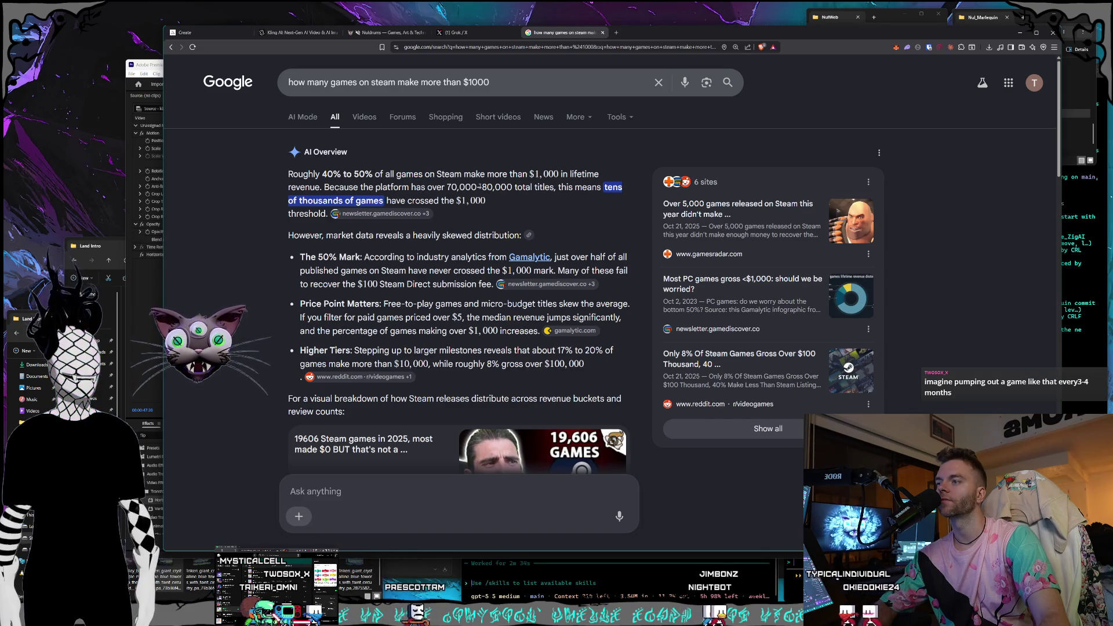
Scroll the results and open PC Gamer's article on Steam game revenue
{"action": "scroll", "coordinate": [381, 184], "scroll_direction": "down", "scroll_amount": 1}
{"action": "scroll", "coordinate": [409, 175], "scroll_direction": "down", "scroll_amount": 1}
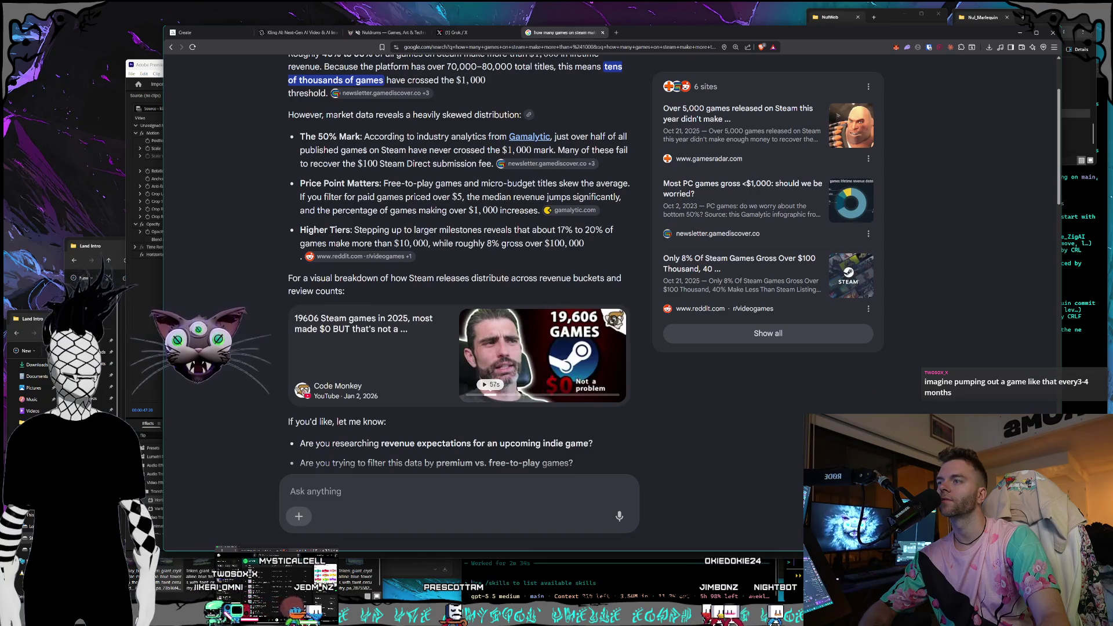
{"action": "scroll", "coordinate": [365, 149], "scroll_direction": "down", "scroll_amount": 1}
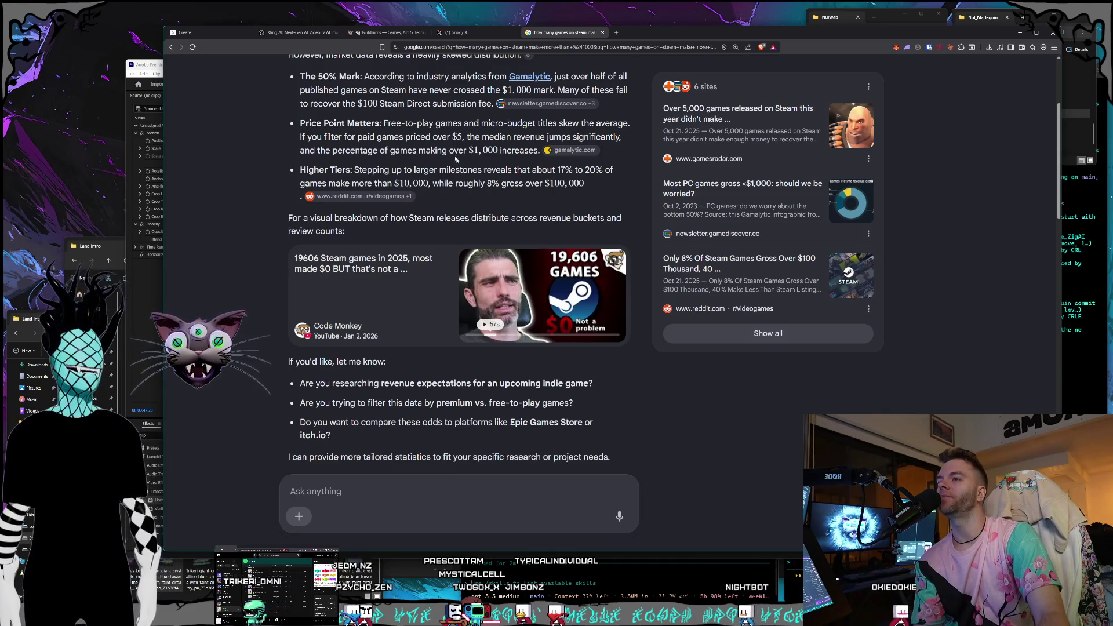
{"action": "scroll", "coordinate": [452, 150], "scroll_direction": "down", "scroll_amount": 5}
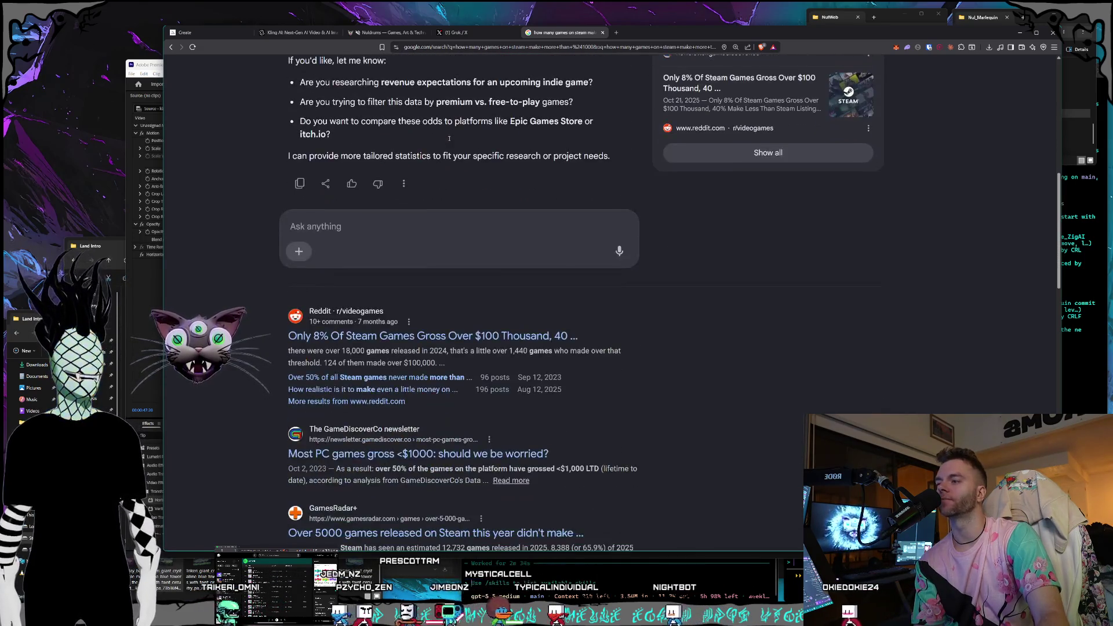
{"action": "scroll", "coordinate": [449, 139], "scroll_direction": "down", "scroll_amount": 3}
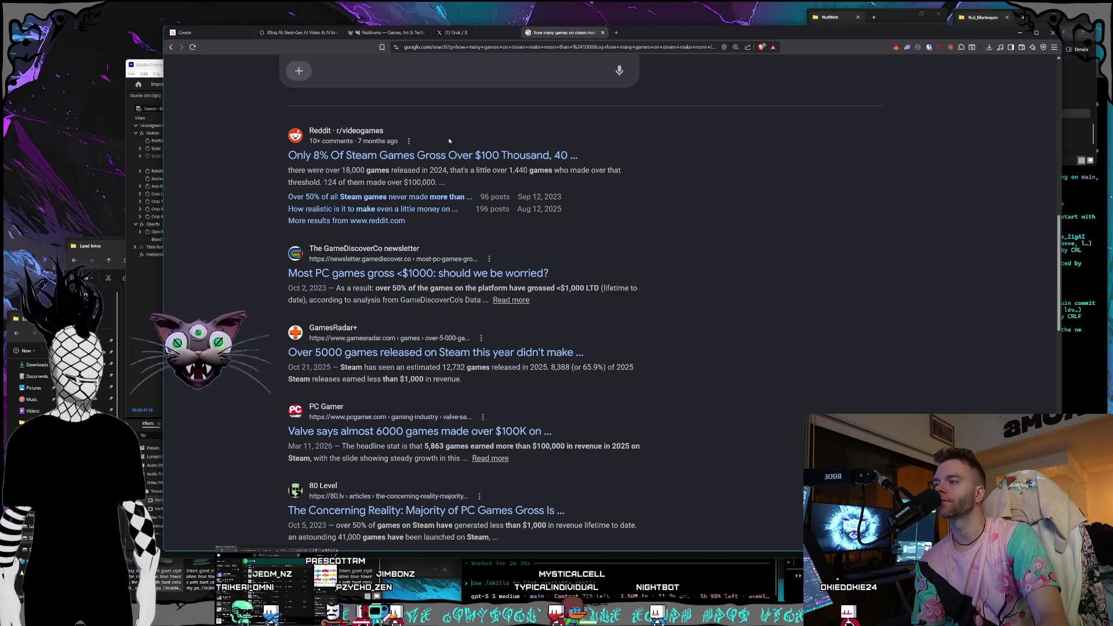
{"action": "scroll", "coordinate": [449, 140], "scroll_direction": "down", "scroll_amount": 1}
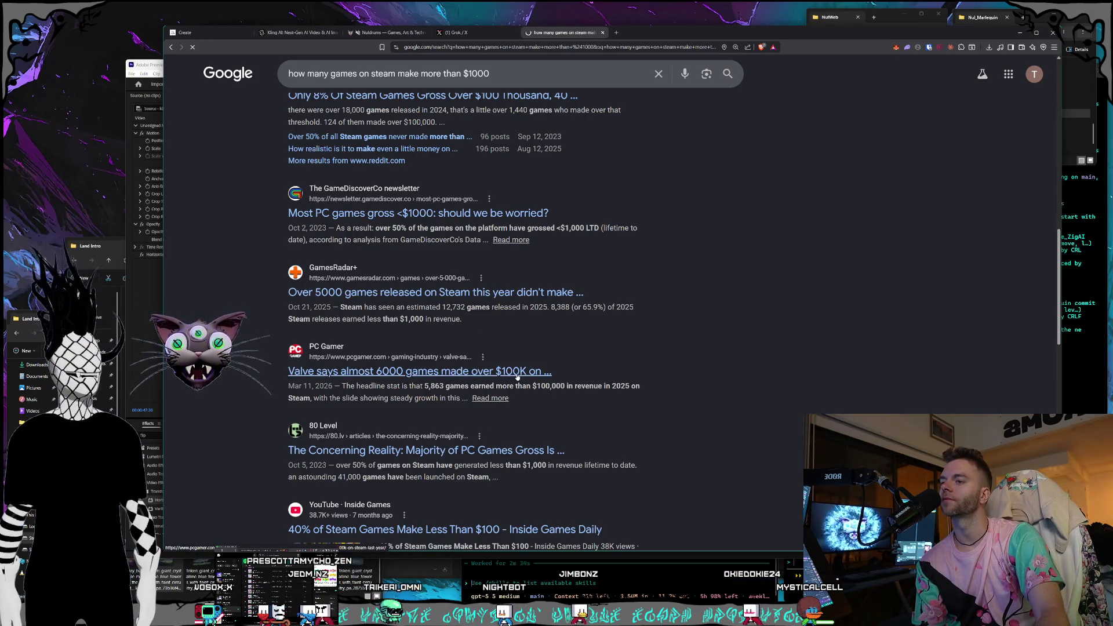
{"action": "left_click", "coordinate": [517, 371]}
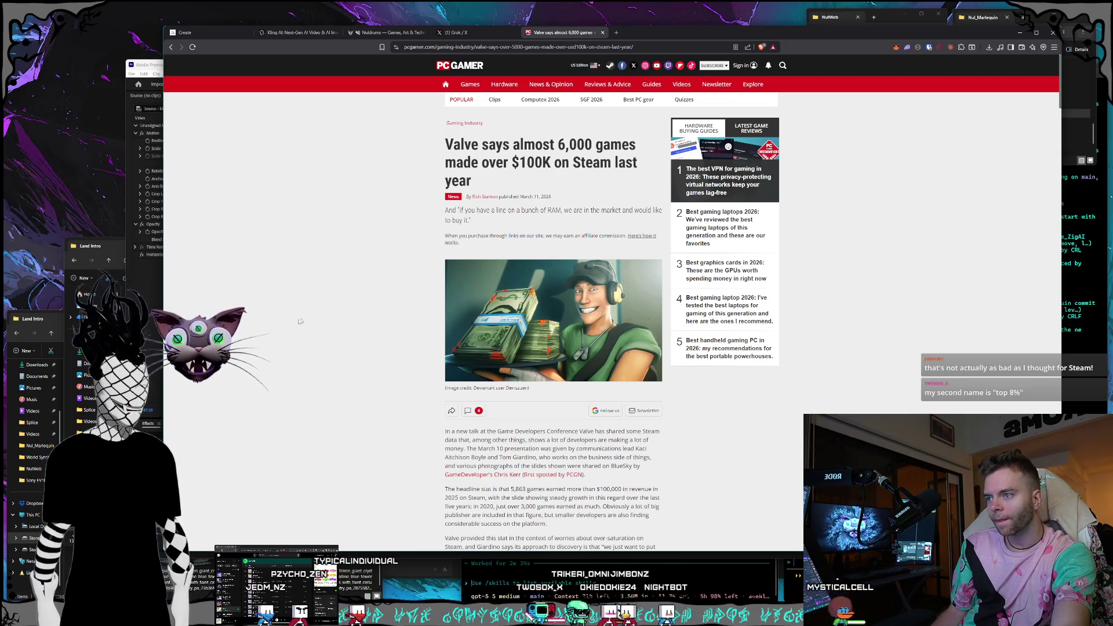
Read down the PC Gamer article on almost 6,000 Steam games earning over $100K
{"action": "scroll", "coordinate": [336, 278], "scroll_direction": "down", "scroll_amount": 2}
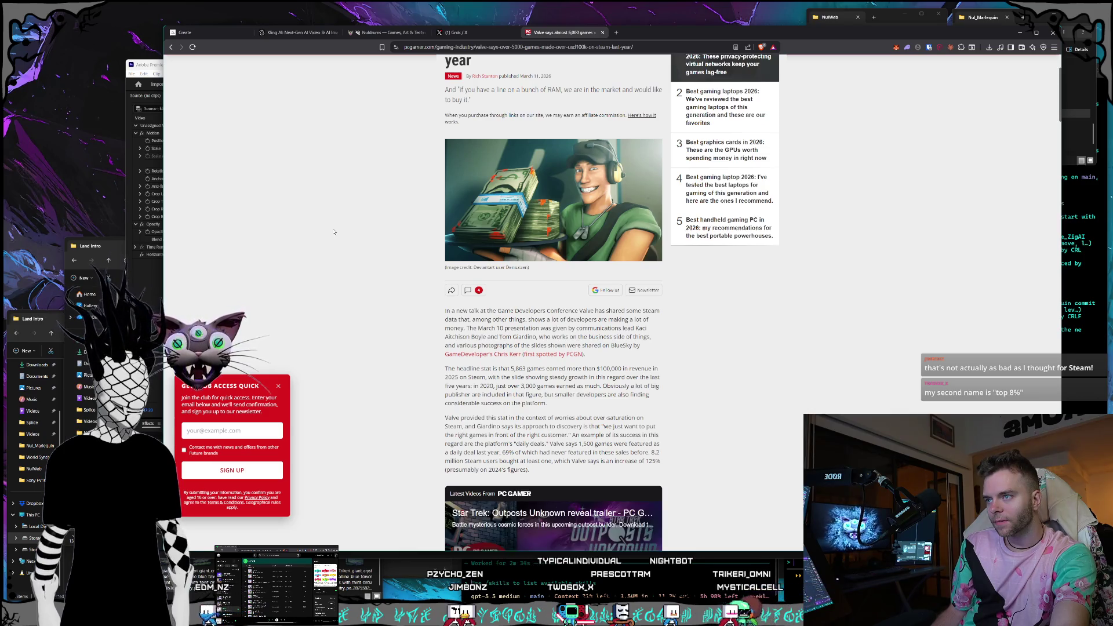
{"action": "scroll", "coordinate": [384, 213], "scroll_direction": "down", "scroll_amount": 2}
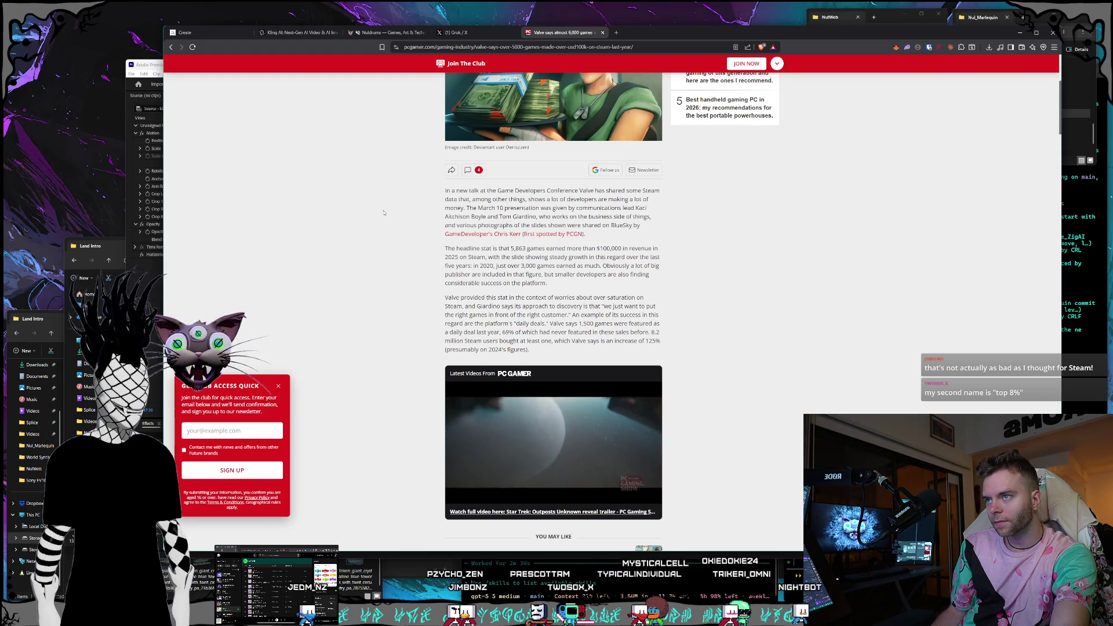
{"action": "scroll", "coordinate": [384, 213], "scroll_direction": "down", "scroll_amount": 1}
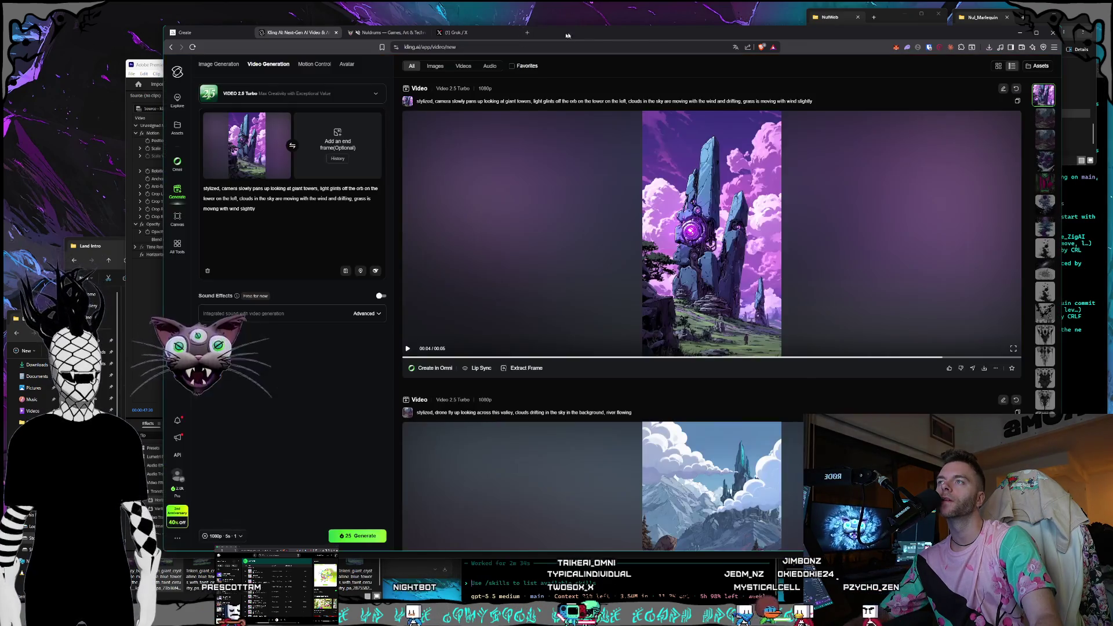
Close the article, replay the giant-towers clip in Kling AI, then switch to Premiere Pro
{"action": "left_click", "coordinate": [603, 32]}
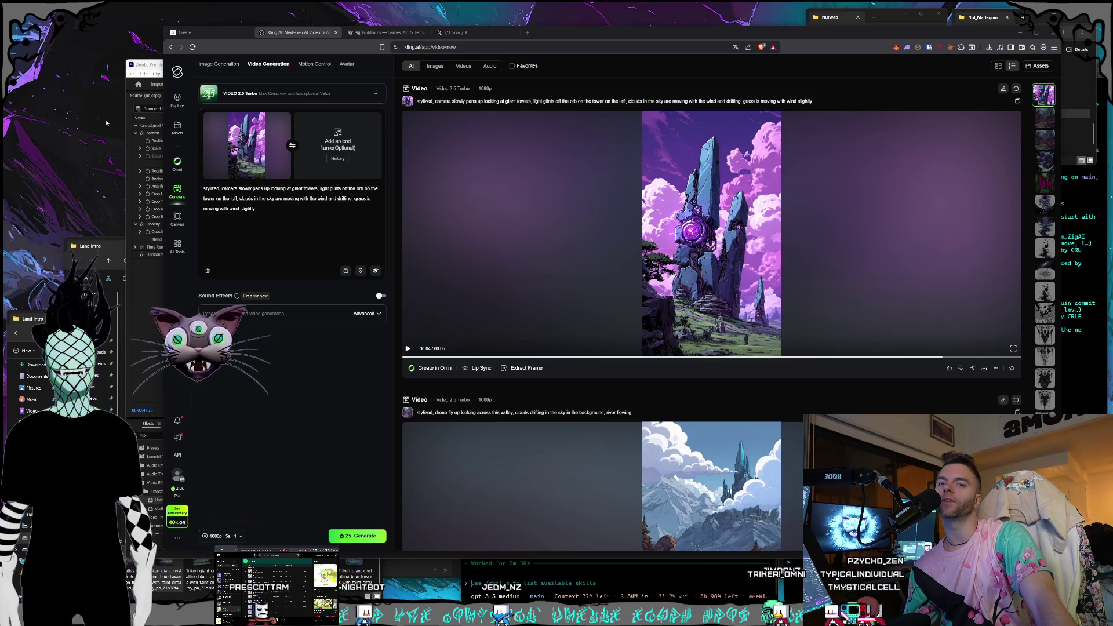
{"action": "left_click", "coordinate": [699, 290]}
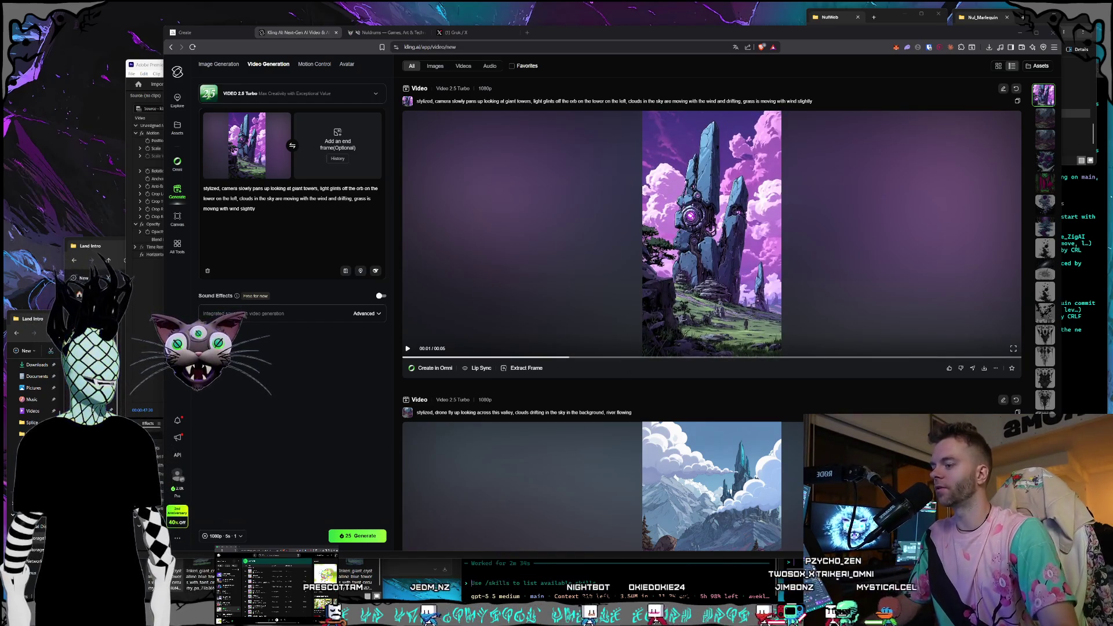
{"action": "key", "text": "alt+Tab"}
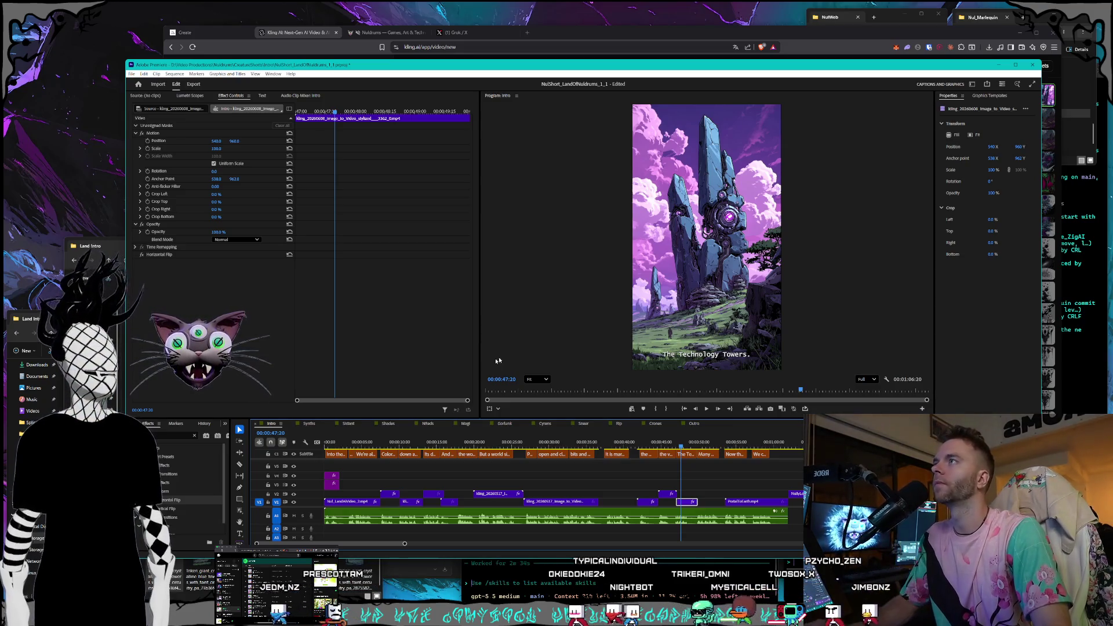
Scrub the short back to the pink portal scene, then return to the Midjourney page
{"action": "mouse_move", "coordinate": [438, 446]}
{"action": "left_mouse_down"}
{"action": "mouse_move", "coordinate": [421, 446]}
{"action": "mouse_move", "coordinate": [533, 438]}
{"action": "mouse_move", "coordinate": [472, 434]}
{"action": "mouse_move", "coordinate": [626, 431]}
{"action": "mouse_move", "coordinate": [502, 430]}
{"action": "mouse_move", "coordinate": [586, 422]}
{"action": "left_mouse_up"}
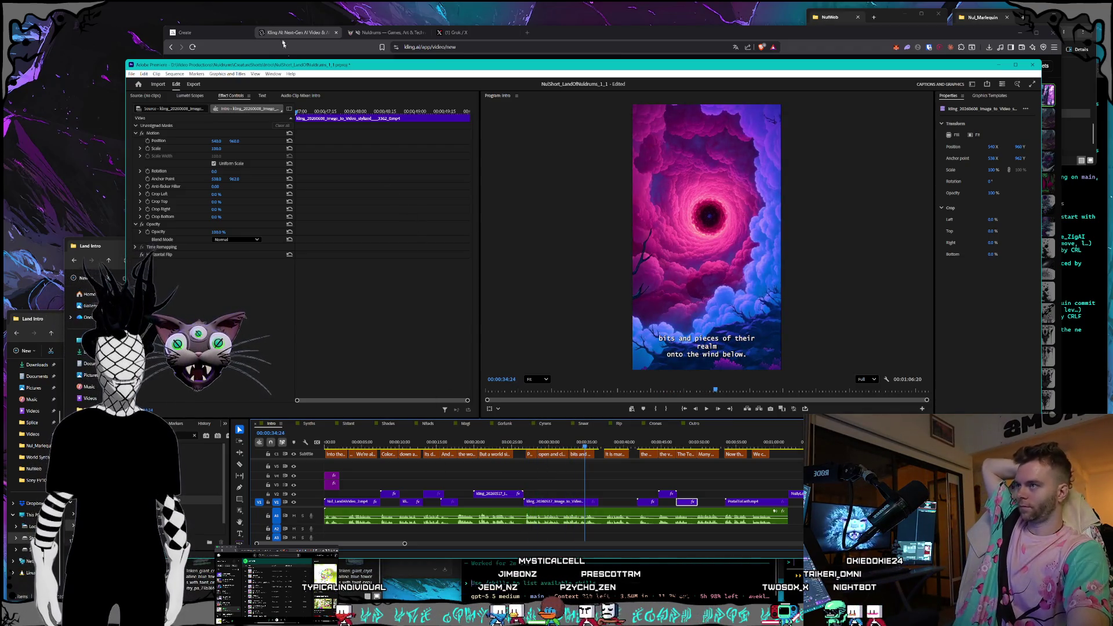
{"action": "left_click", "coordinate": [312, 46]}
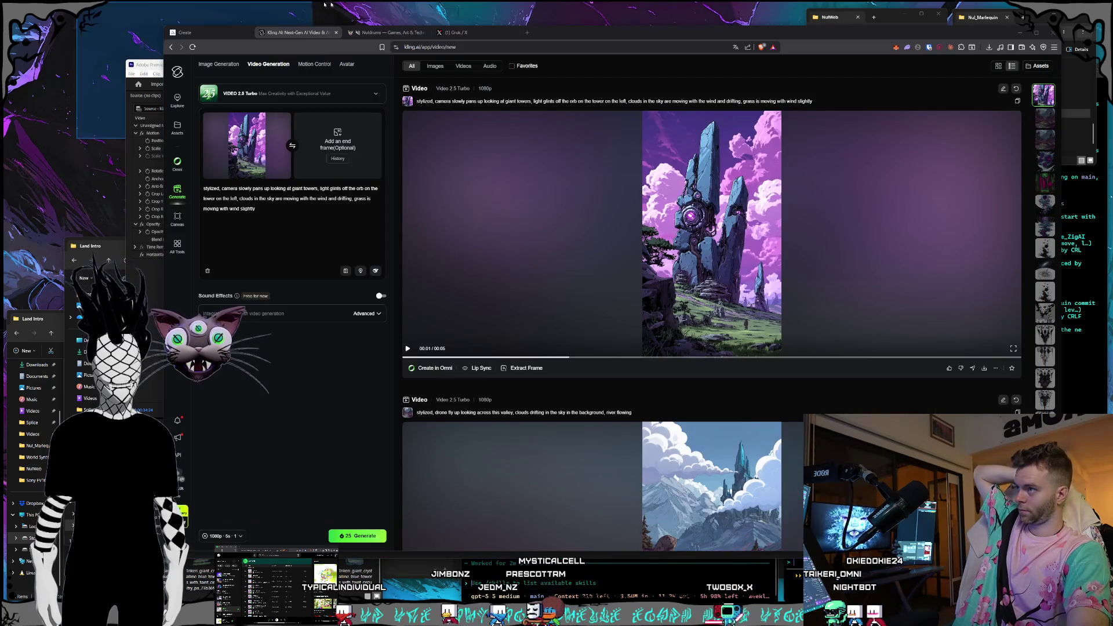
{"action": "left_click", "coordinate": [244, 29]}
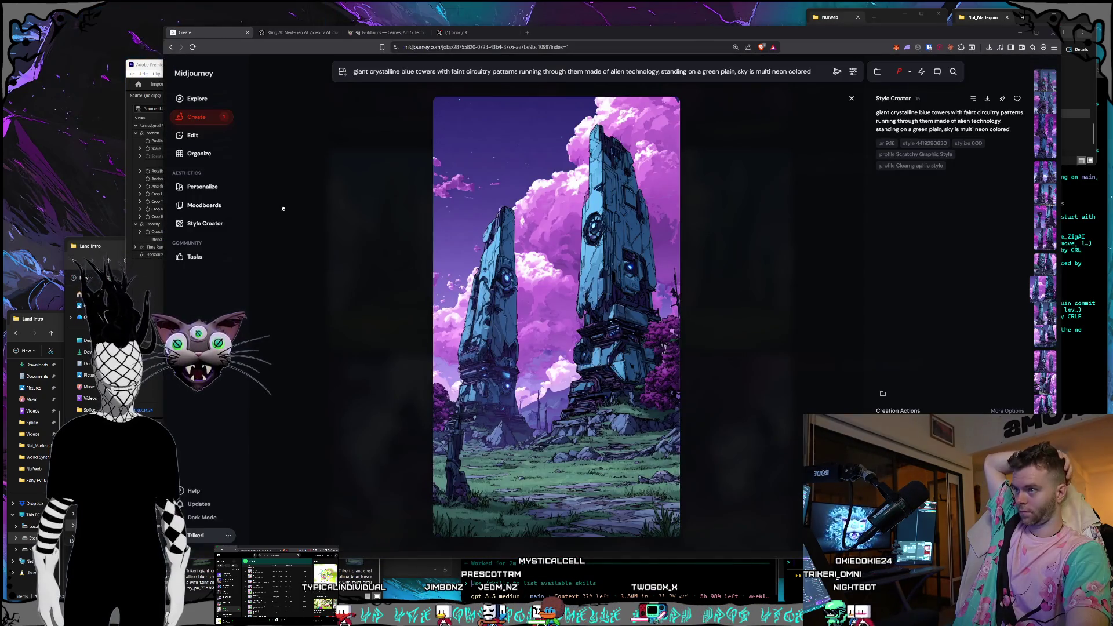
Generate 'magical land with technology and multi colors and portals in the sky, birds eye view'
{"action": "key", "text": "Escape"}
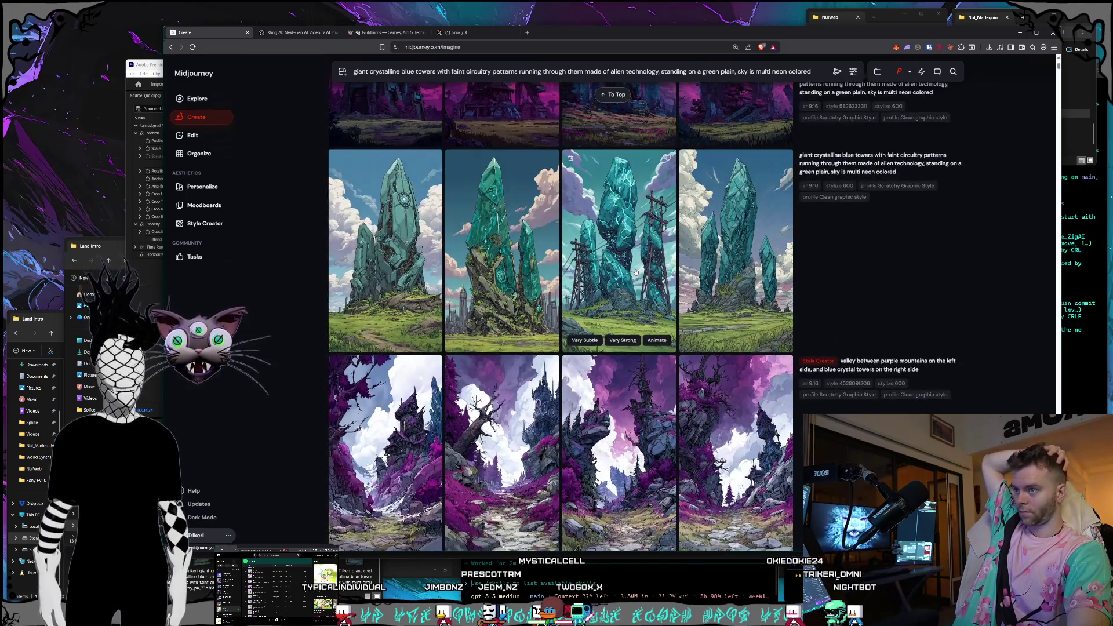
{"action": "scroll", "coordinate": [636, 271], "scroll_direction": "up", "scroll_amount": 15}
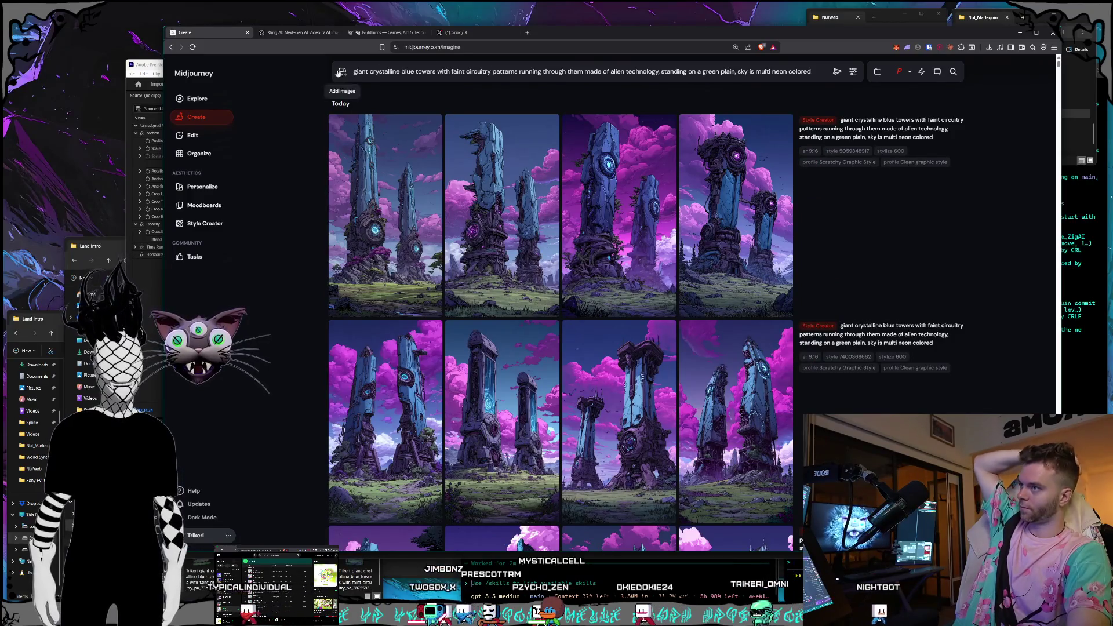
{"action": "left_click_drag", "start_coordinate": [352, 71], "coordinate": [814, 73]}
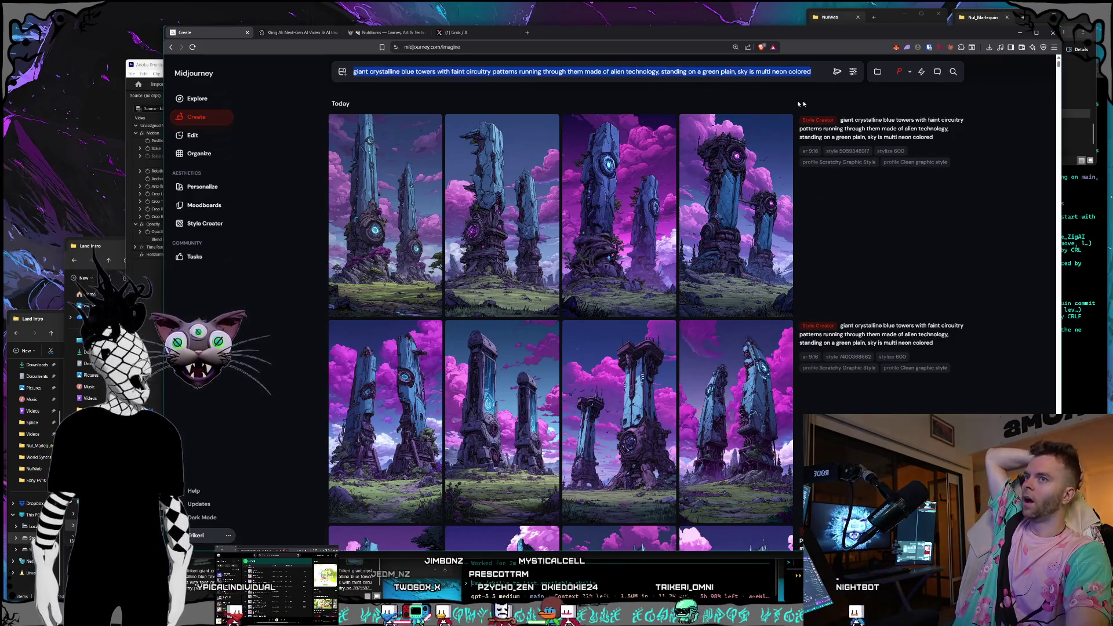
{"action": "key", "text": "BackSpace"}
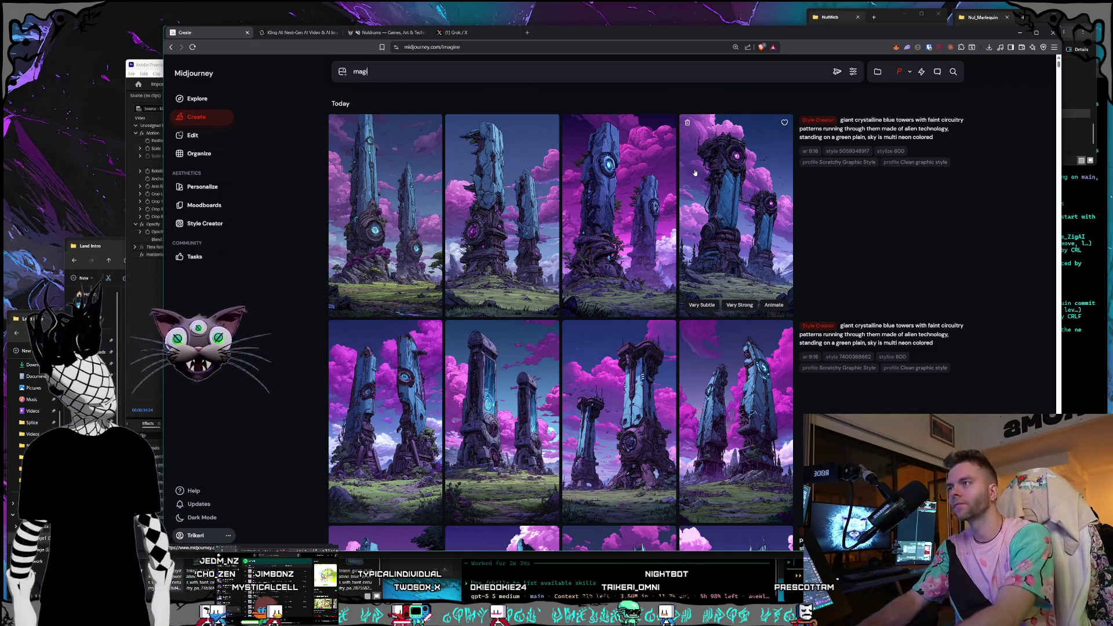
{"action": "type", "text": "magical land with sc"}
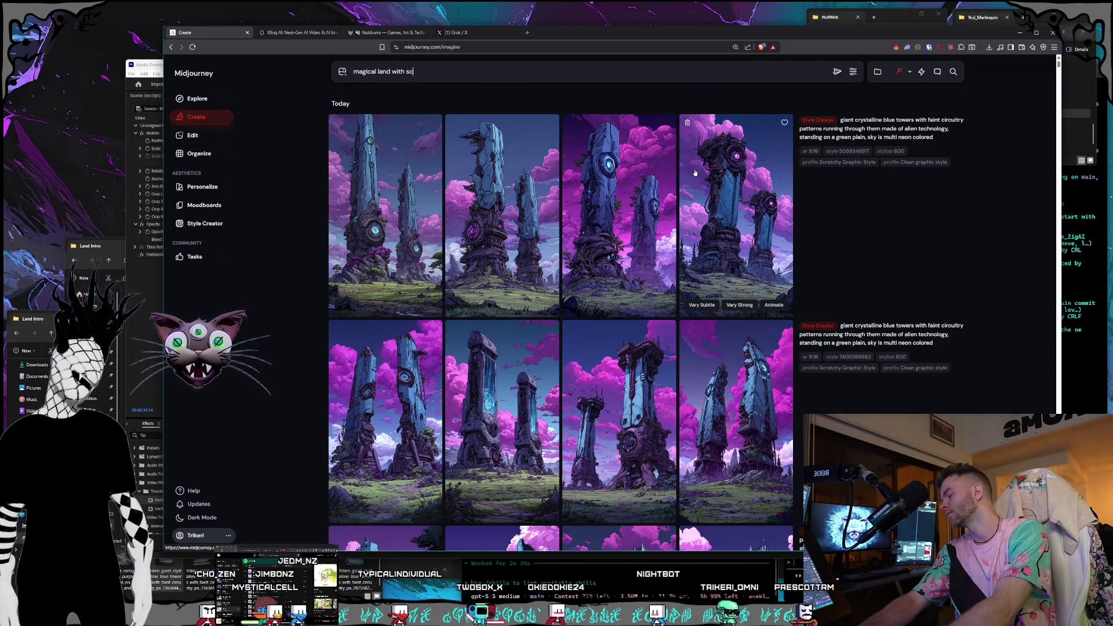
{"action": "type", "text": "tech"}
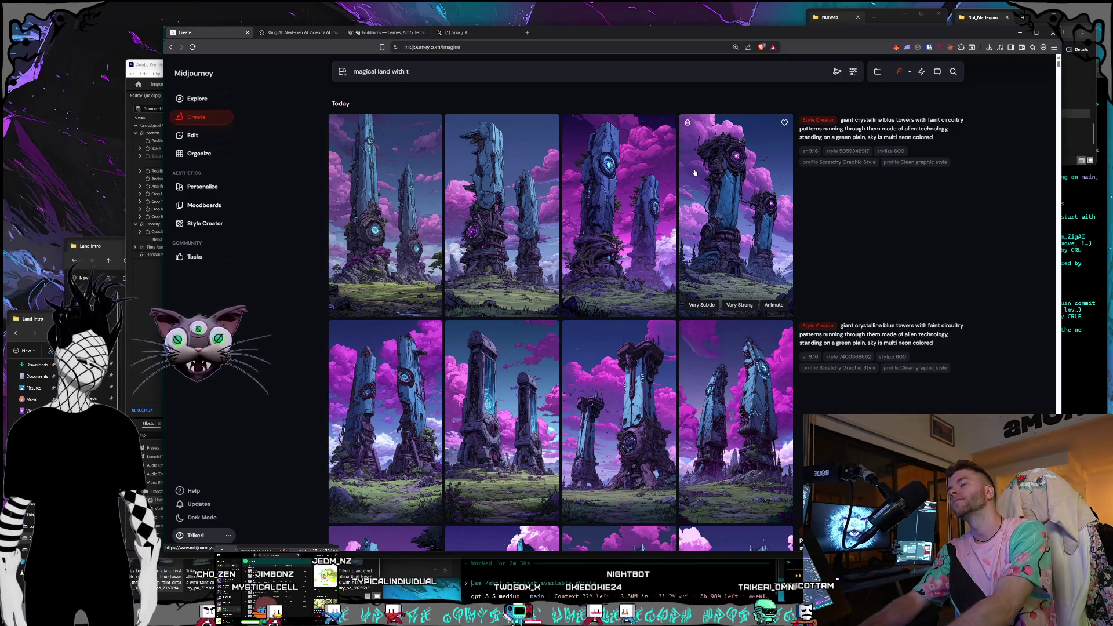
{"action": "type", "text": "nology and mu"}
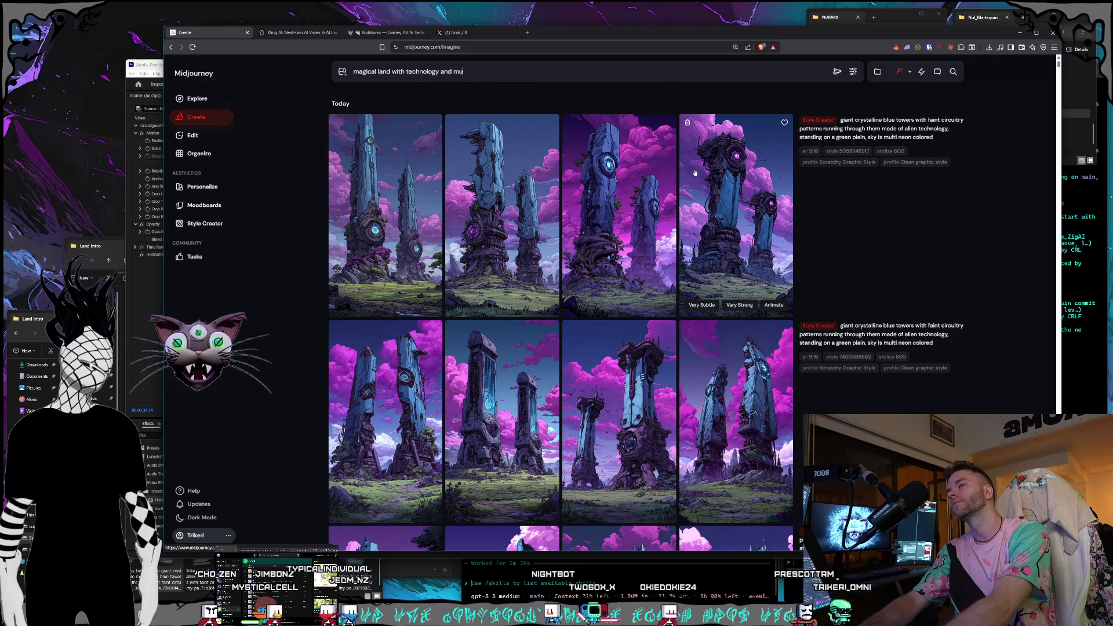
{"action": "type", "text": "lti colors and portals in the sky"}
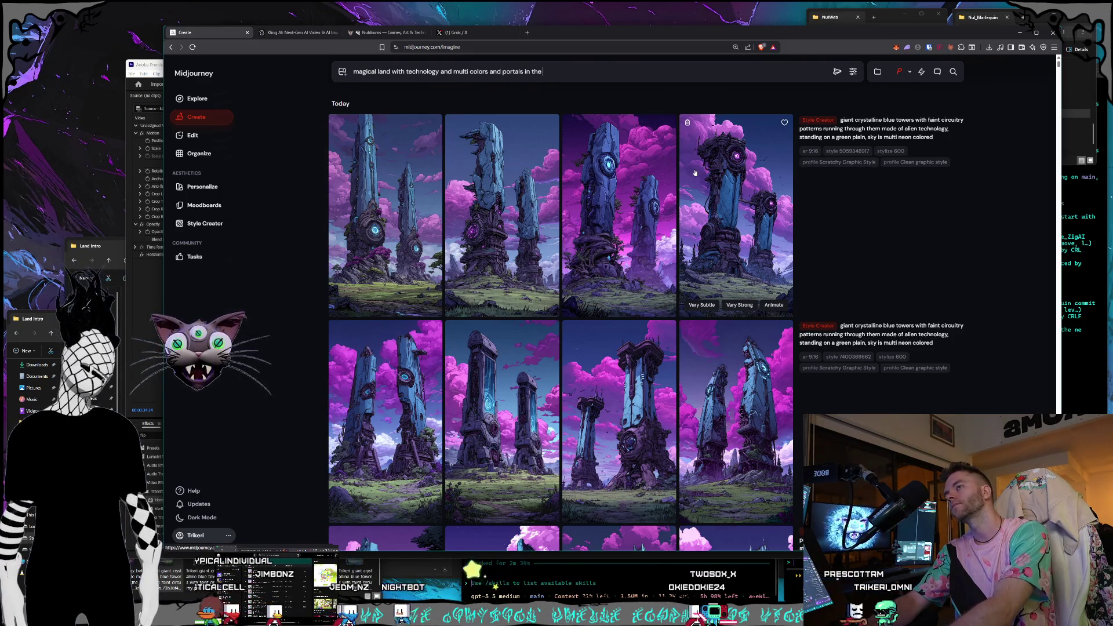
{"action": "type", "text": ", birds e"}
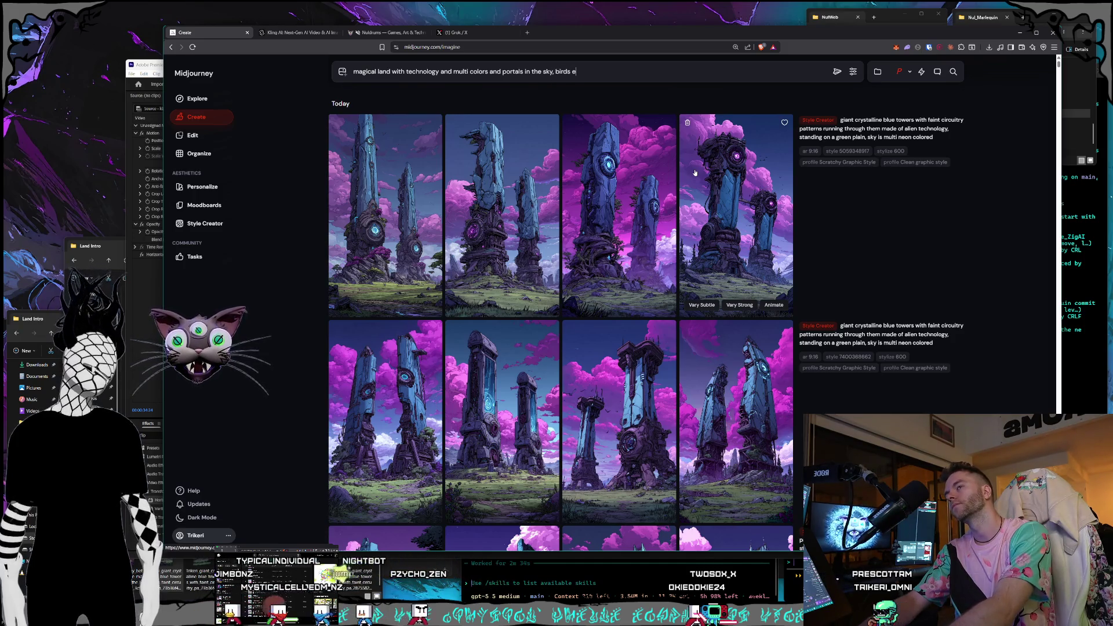
{"action": "type", "text": "ye view"}
{"action": "key", "text": "Return"}
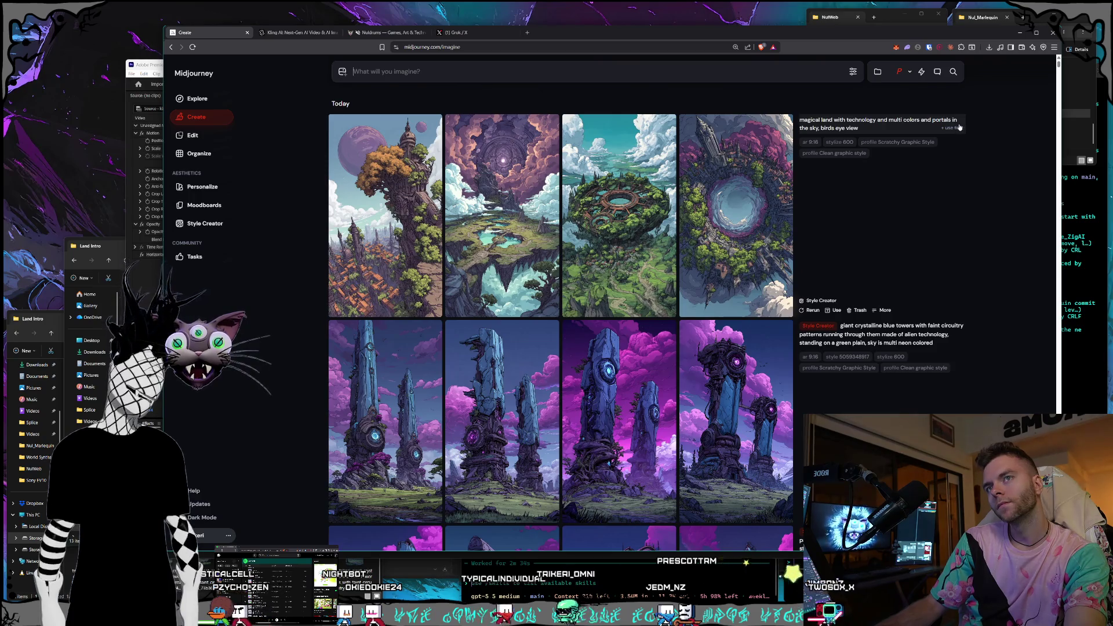
{"action": "left_click", "coordinate": [952, 128]}
Send the portal-land prompt to Style Creator and start a style-finding session
{"action": "left_click", "coordinate": [205, 223]}
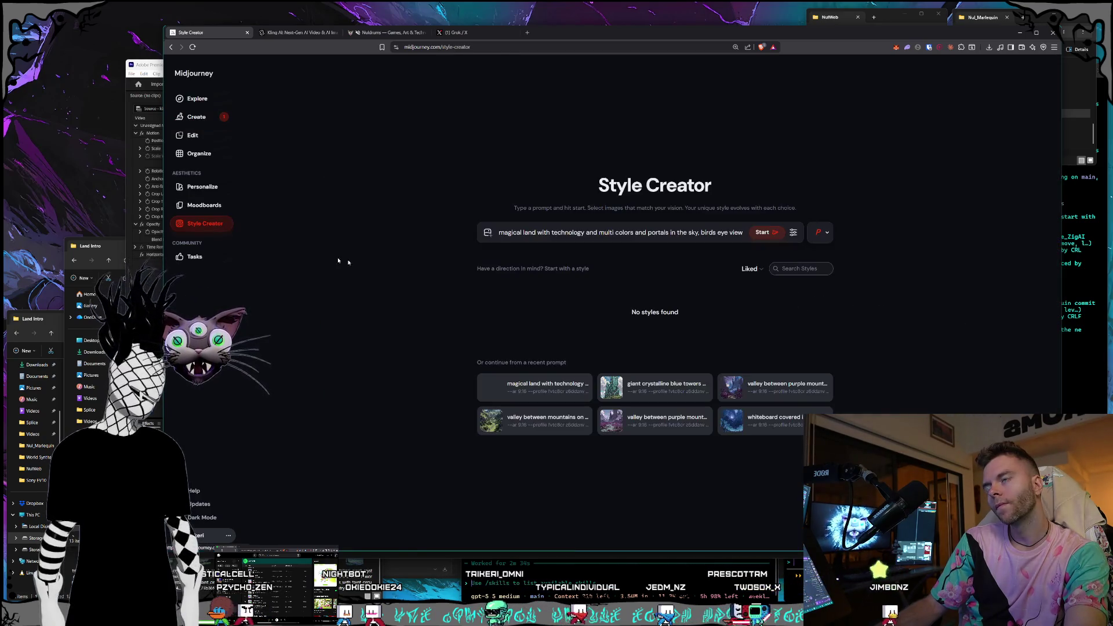
{"action": "left_click", "coordinate": [766, 233]}
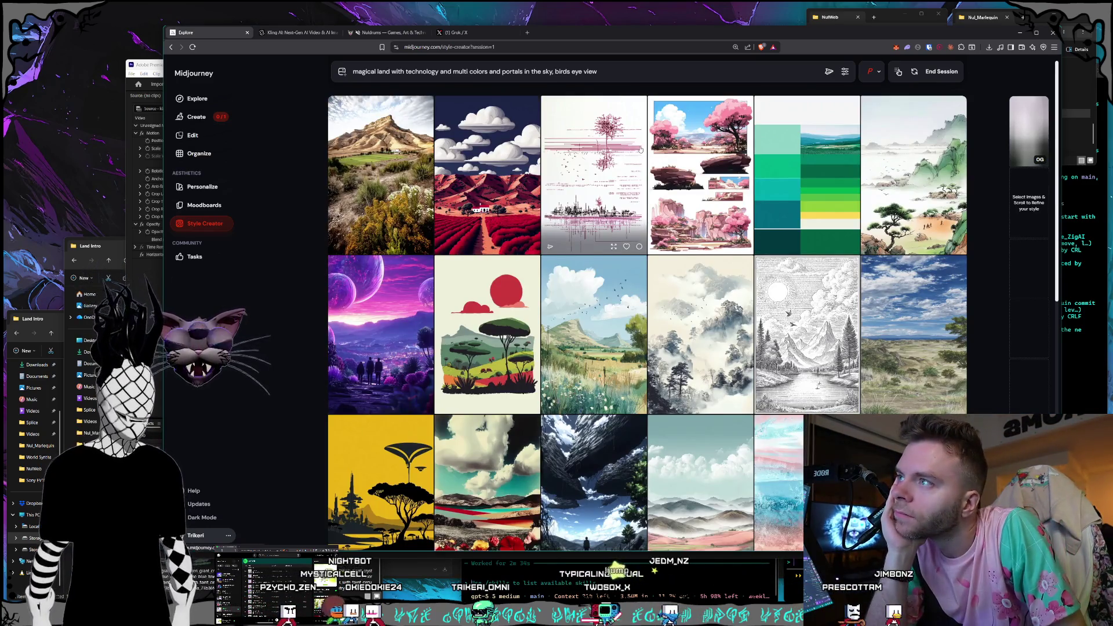
{"action": "scroll", "coordinate": [640, 150], "scroll_direction": "down", "scroll_amount": 5}
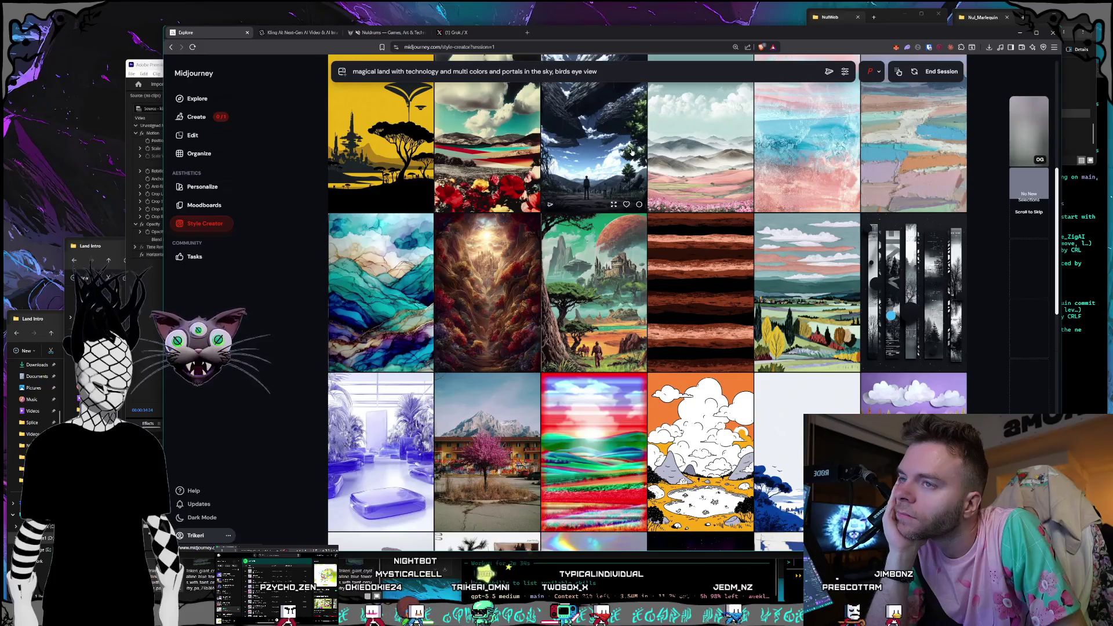
{"action": "scroll", "coordinate": [631, 151], "scroll_direction": "down", "scroll_amount": 5}
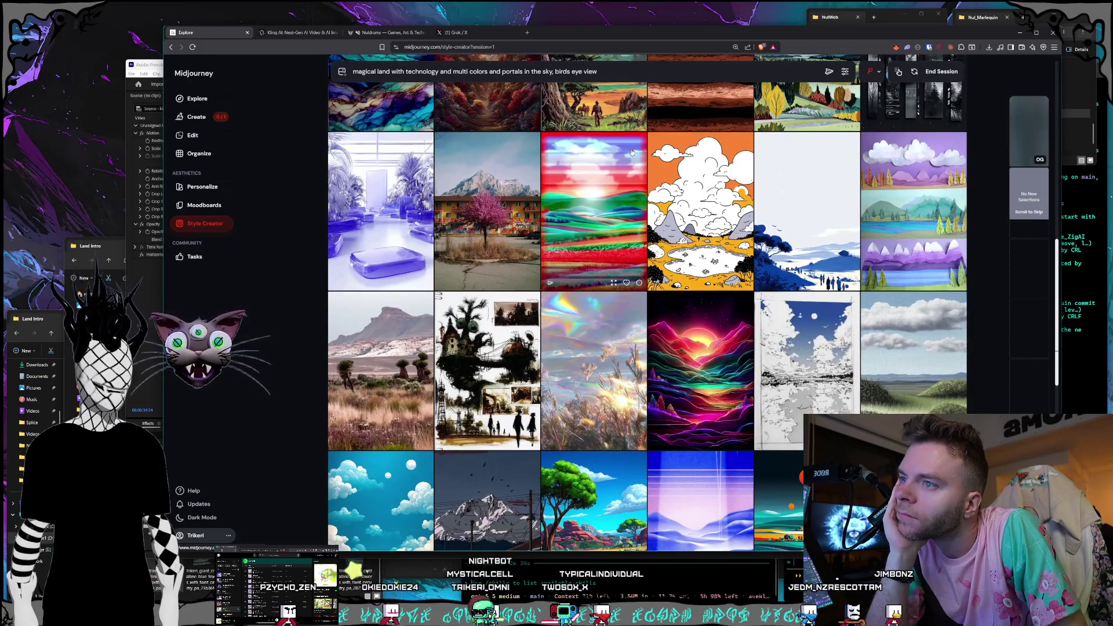
Browse the long grid of Style Creator samples to find the purple-cloud landscape
{"action": "scroll", "coordinate": [632, 152], "scroll_direction": "down", "scroll_amount": 6}
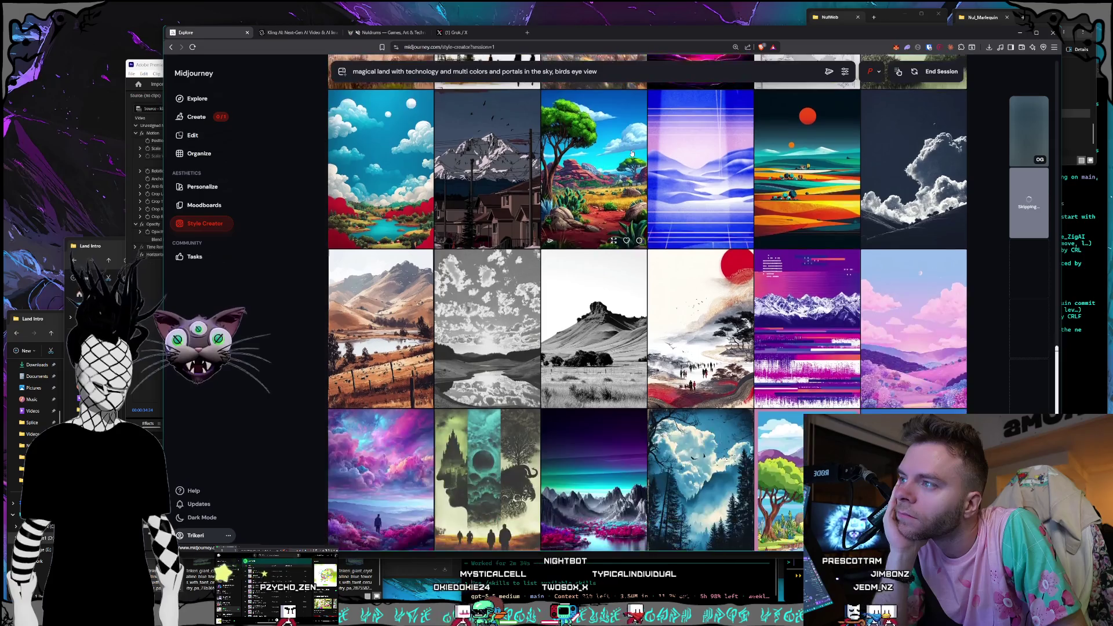
{"action": "scroll", "coordinate": [632, 153], "scroll_direction": "down", "scroll_amount": 5}
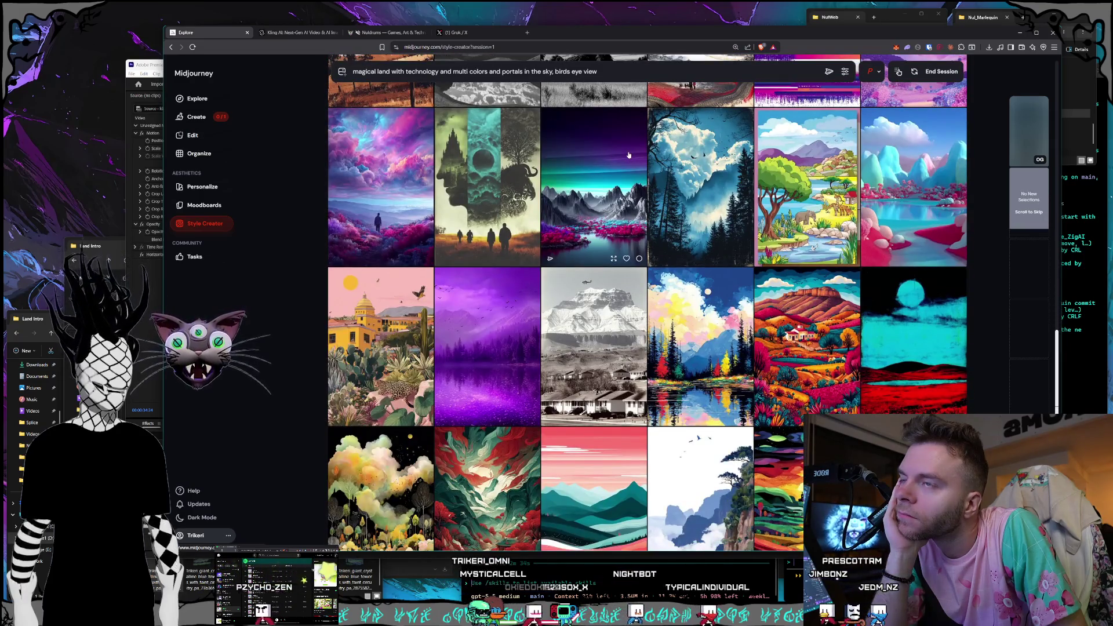
{"action": "scroll", "coordinate": [628, 155], "scroll_direction": "down", "scroll_amount": 3}
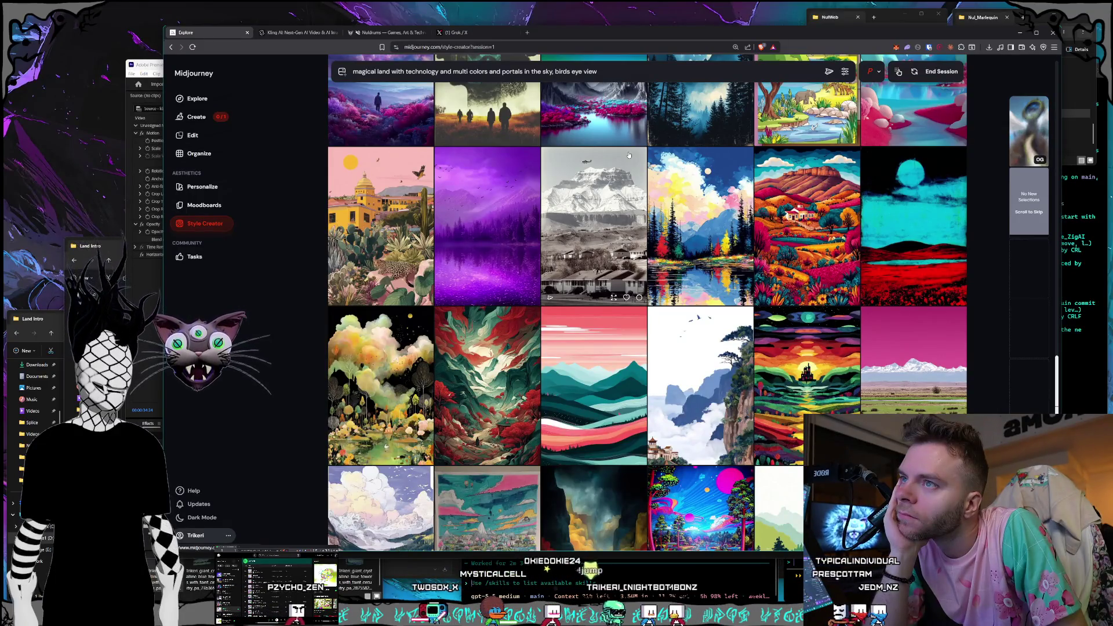
{"action": "scroll", "coordinate": [625, 156], "scroll_direction": "down", "scroll_amount": 1}
{"action": "scroll", "coordinate": [624, 156], "scroll_direction": "down", "scroll_amount": 2}
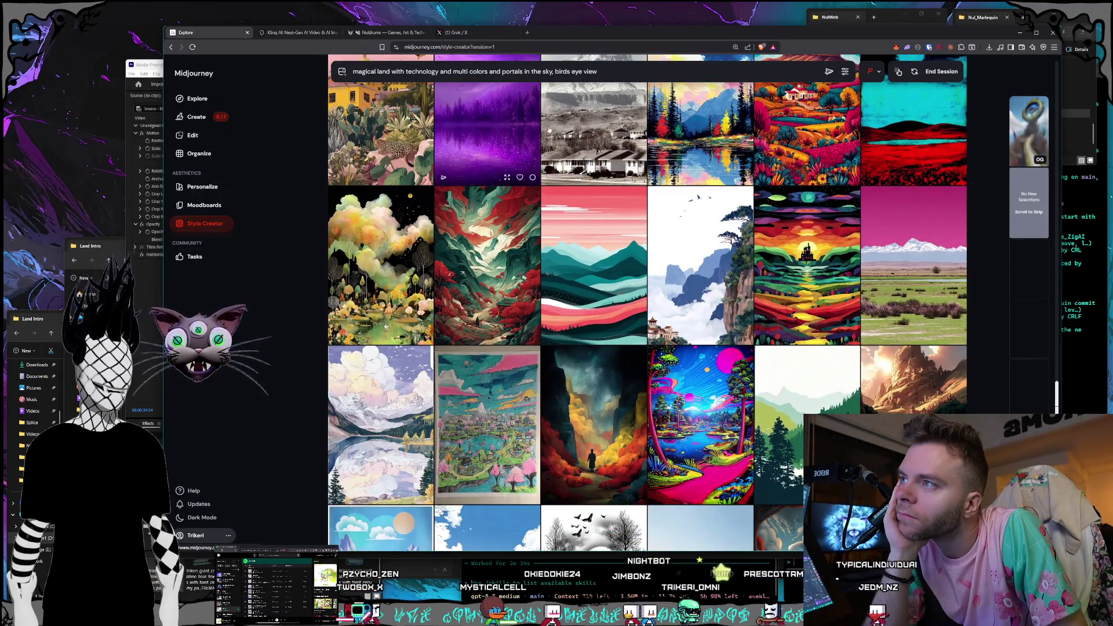
{"action": "scroll", "coordinate": [602, 135], "scroll_direction": "down", "scroll_amount": 4}
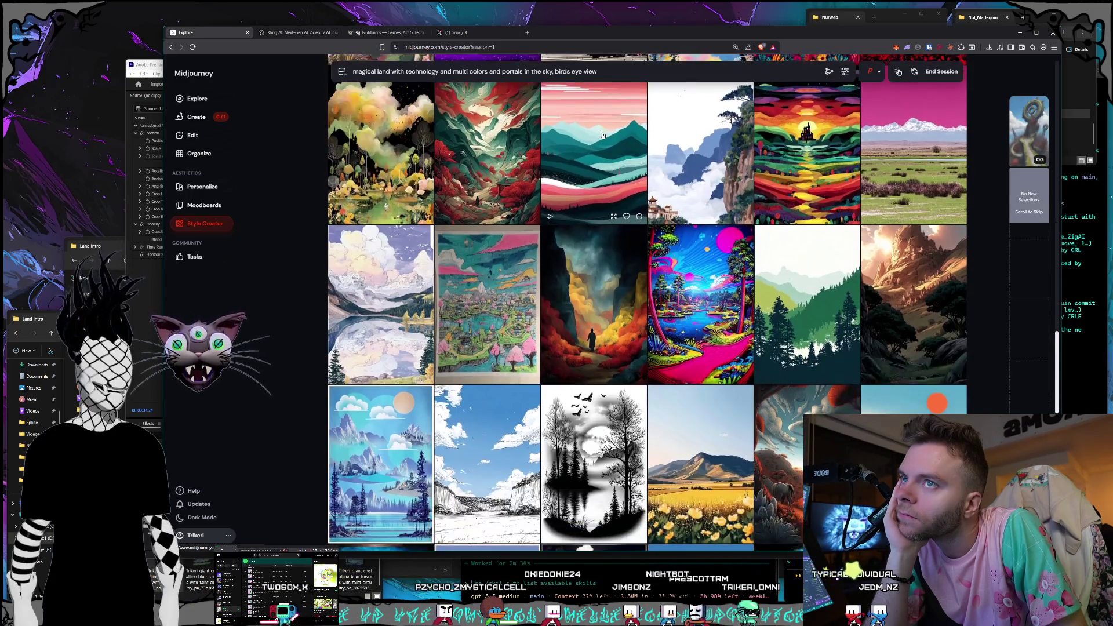
{"action": "scroll", "coordinate": [603, 135], "scroll_direction": "down", "scroll_amount": 5}
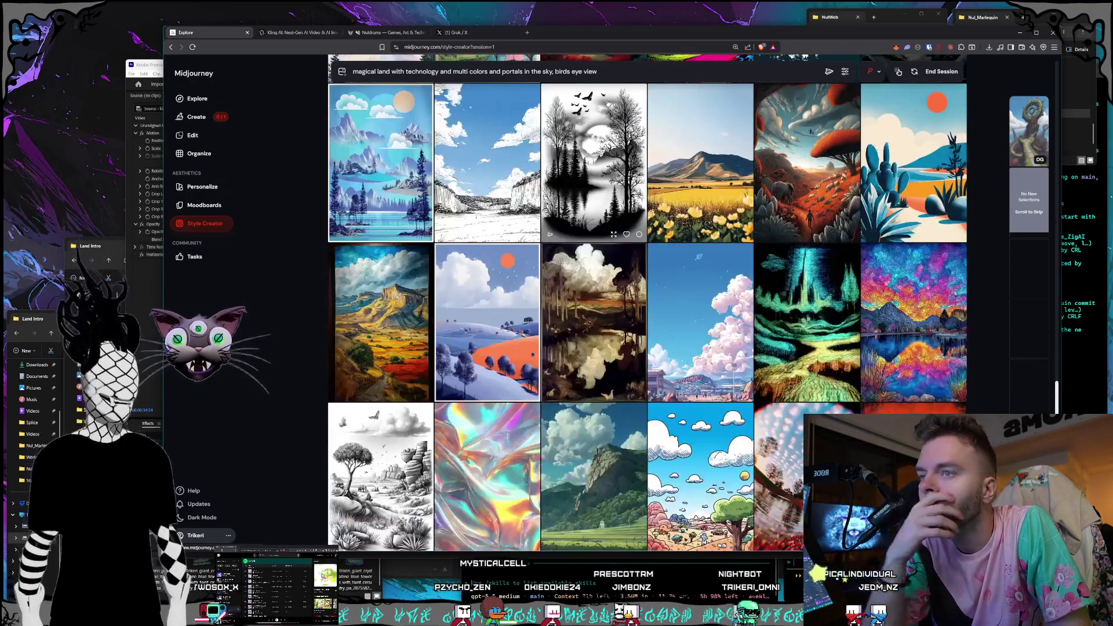
{"action": "scroll", "coordinate": [603, 113], "scroll_direction": "down", "scroll_amount": 3}
{"action": "scroll", "coordinate": [603, 112], "scroll_direction": "down", "scroll_amount": 4}
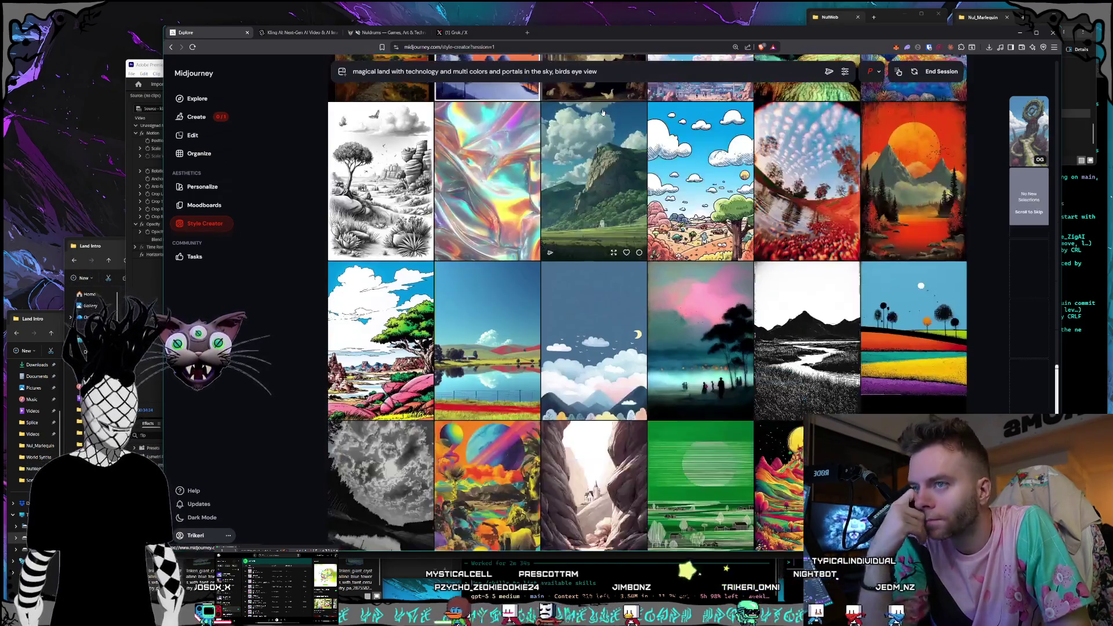
{"action": "scroll", "coordinate": [603, 113], "scroll_direction": "down", "scroll_amount": 5}
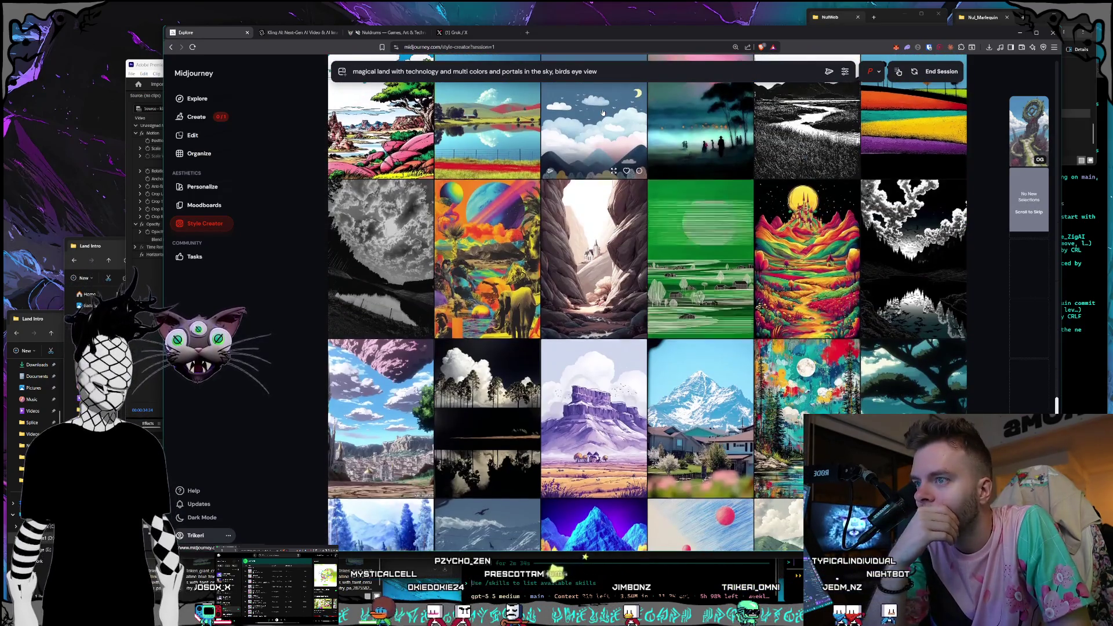
{"action": "scroll", "coordinate": [603, 112], "scroll_direction": "down", "scroll_amount": 3}
{"action": "scroll", "coordinate": [603, 113], "scroll_direction": "down", "scroll_amount": 3}
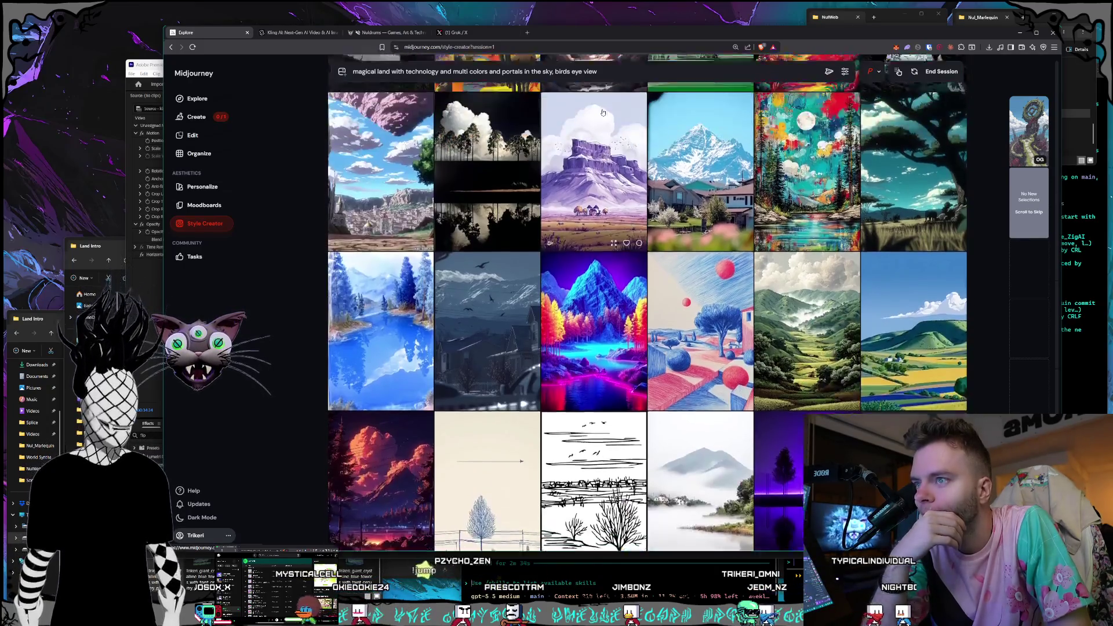
{"action": "scroll", "coordinate": [603, 113], "scroll_direction": "up", "scroll_amount": 2}
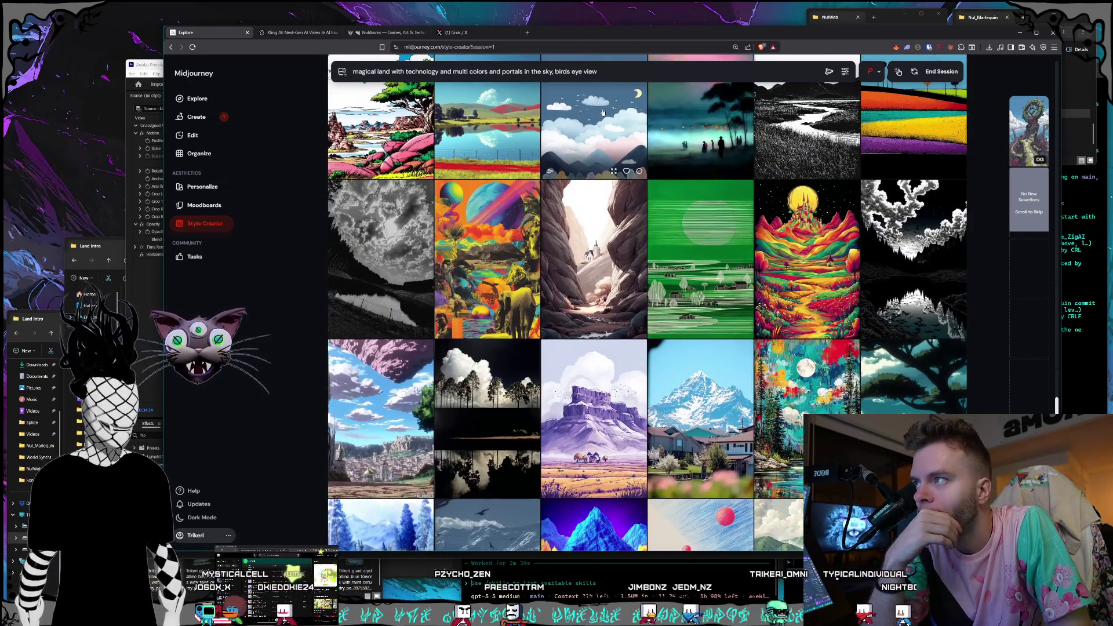
{"action": "scroll", "coordinate": [601, 112], "scroll_direction": "down", "scroll_amount": 5}
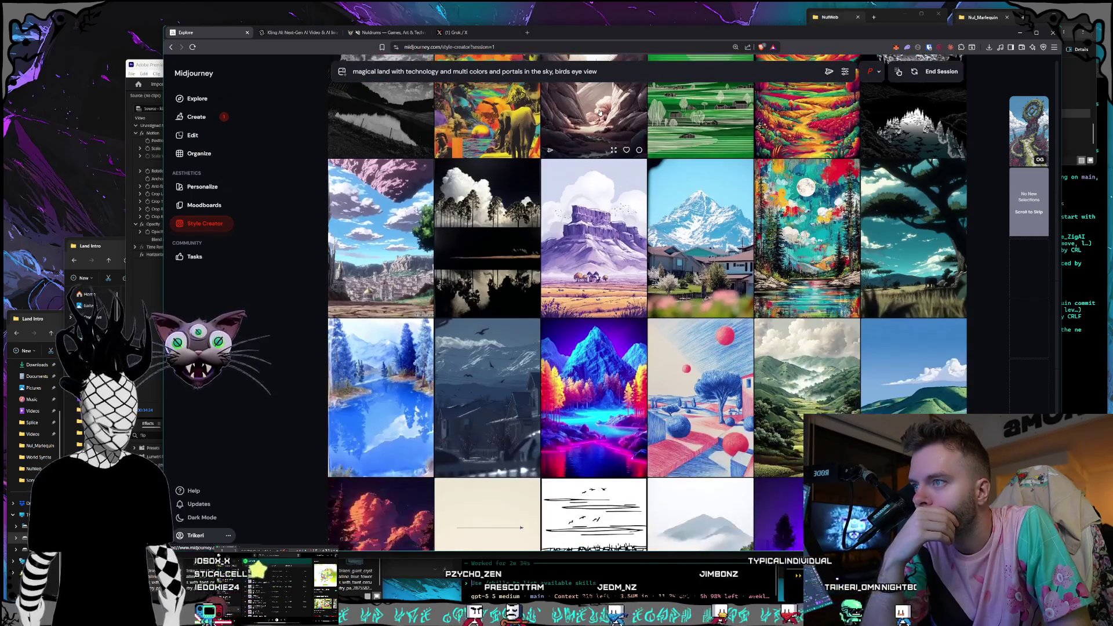
{"action": "scroll", "coordinate": [600, 113], "scroll_direction": "down", "scroll_amount": 9}
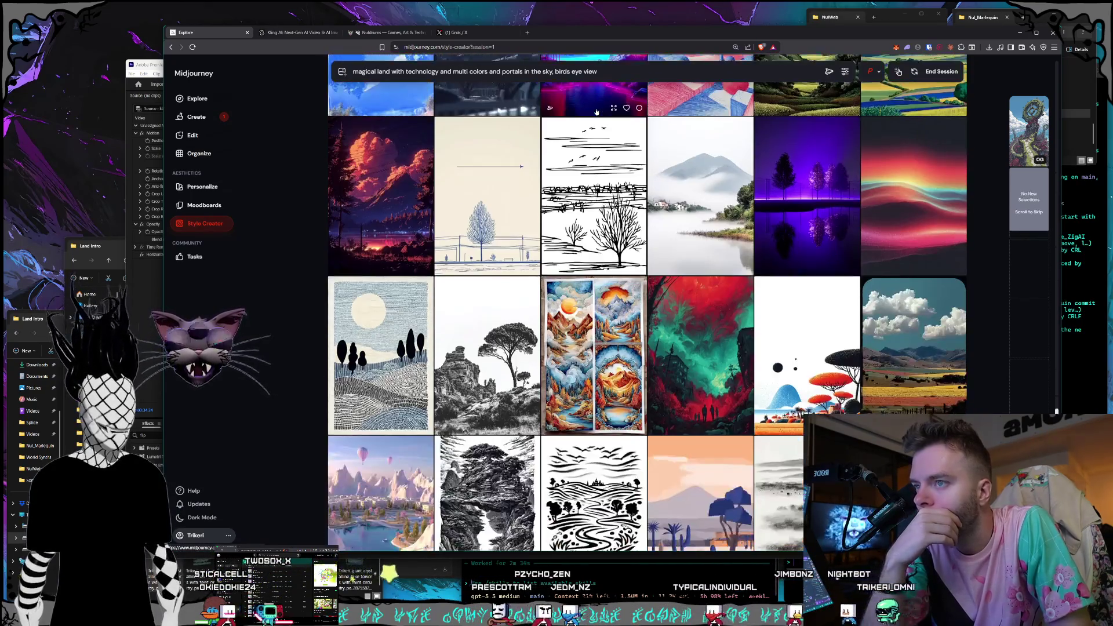
{"action": "scroll", "coordinate": [597, 111], "scroll_direction": "down", "scroll_amount": 10}
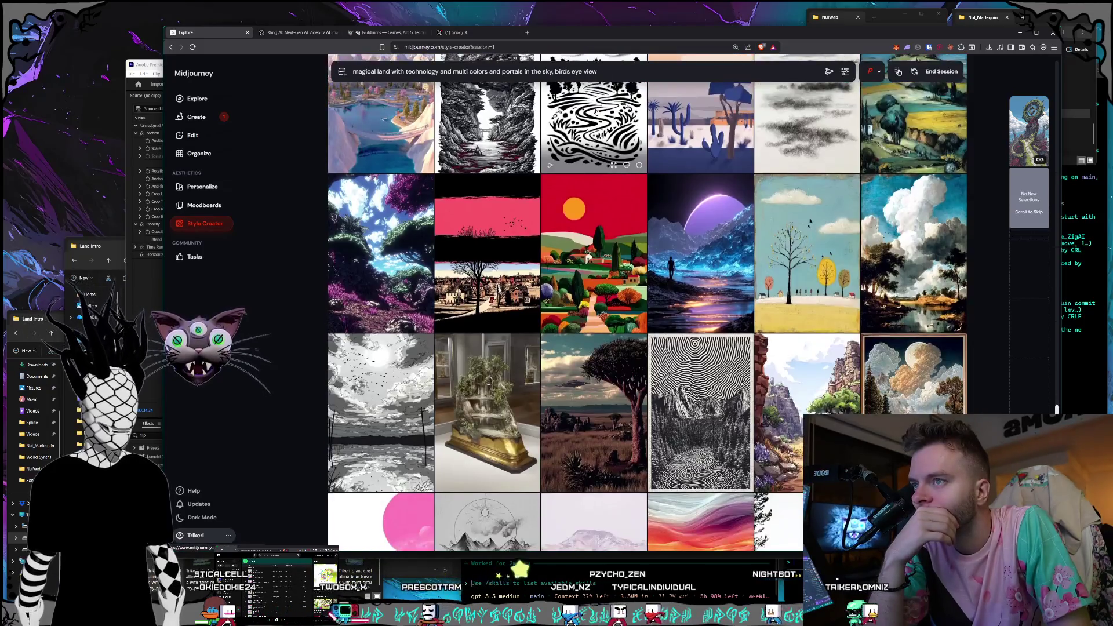
{"action": "scroll", "coordinate": [596, 112], "scroll_direction": "down", "scroll_amount": 9}
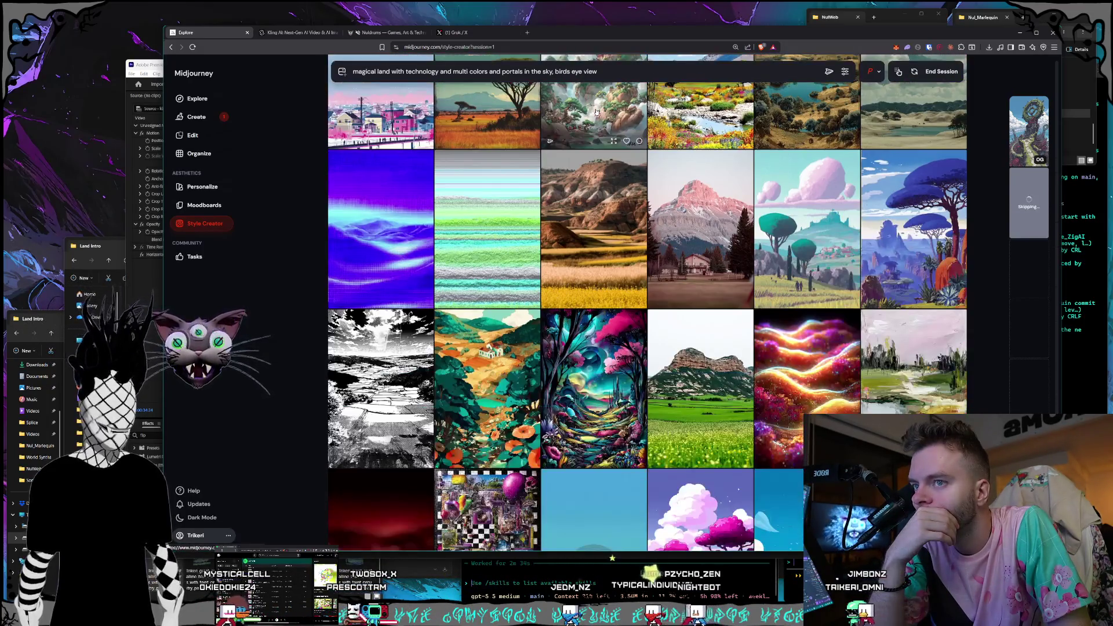
{"action": "scroll", "coordinate": [596, 111], "scroll_direction": "down", "scroll_amount": 2}
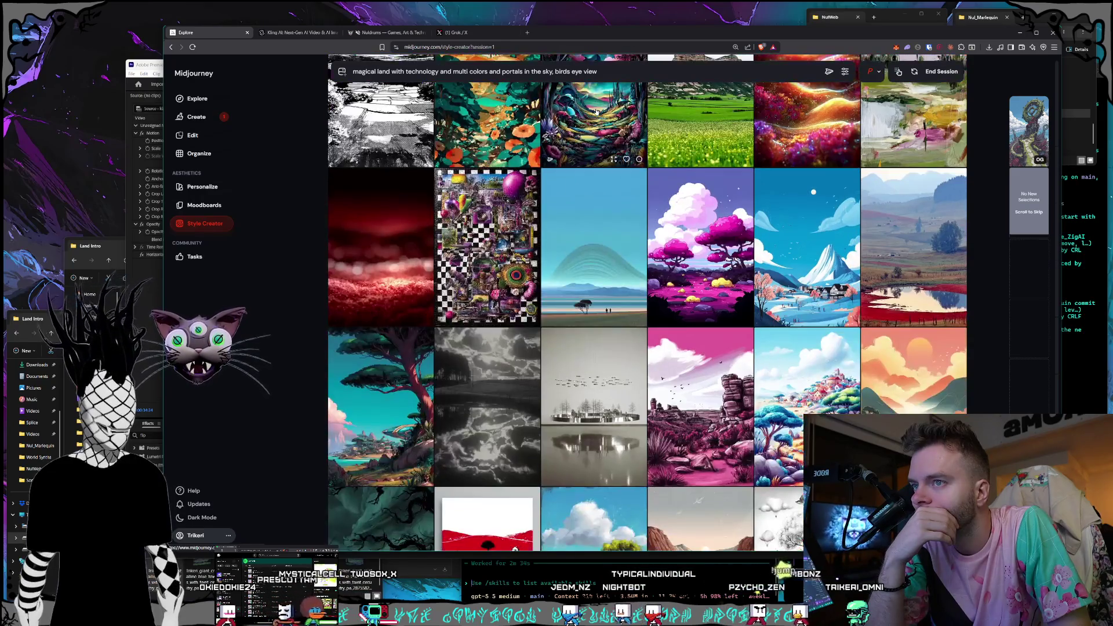
{"action": "scroll", "coordinate": [596, 112], "scroll_direction": "up", "scroll_amount": 2}
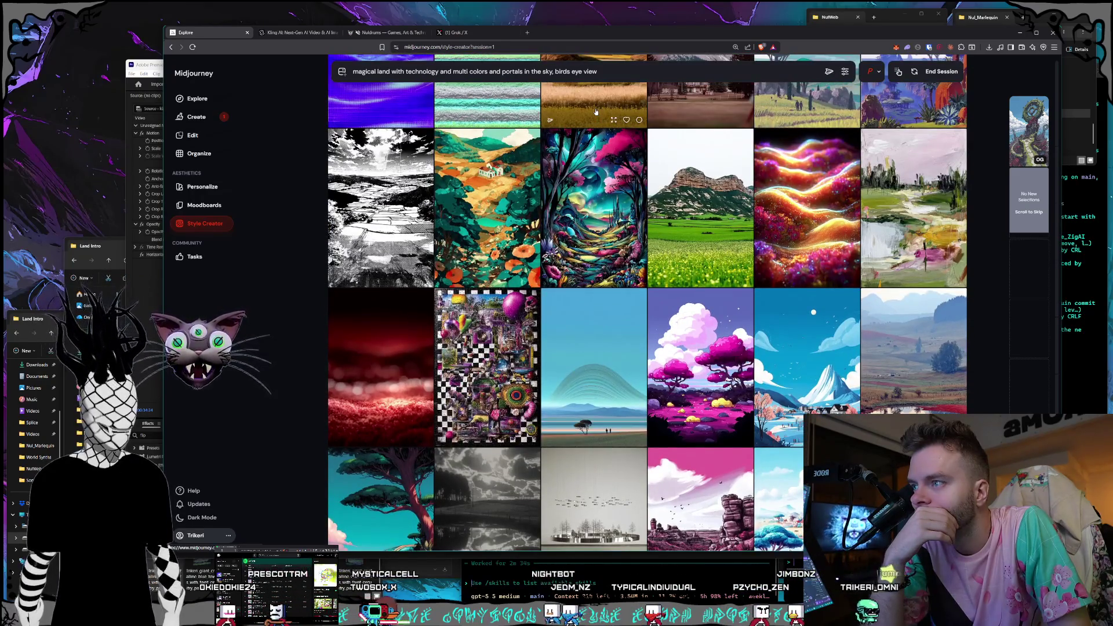
{"action": "scroll", "coordinate": [597, 112], "scroll_direction": "down", "scroll_amount": 2}
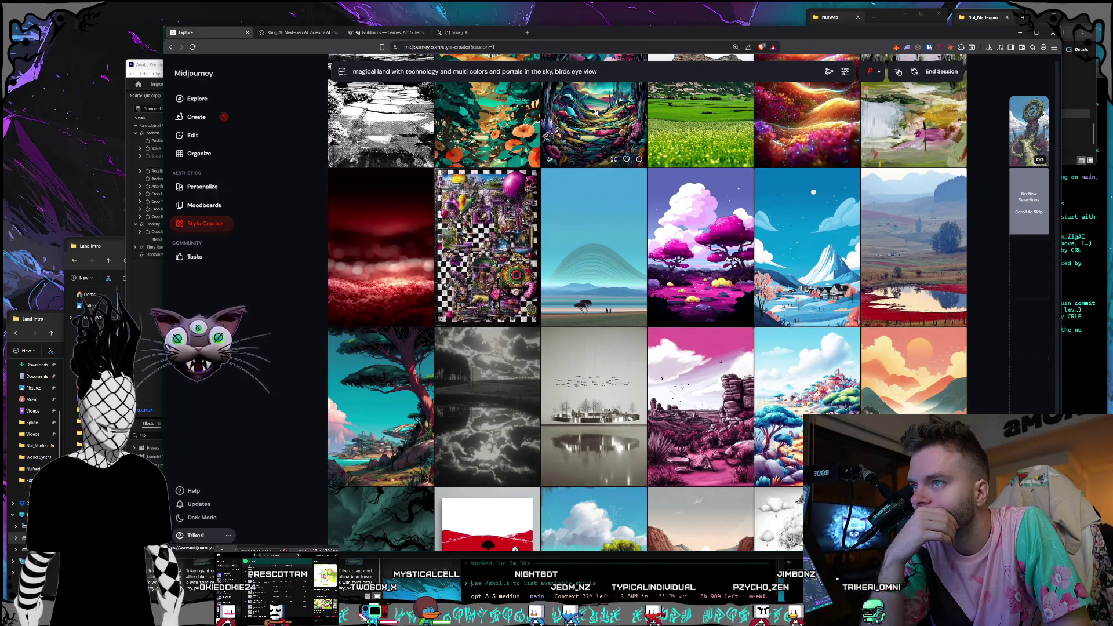
{"action": "scroll", "coordinate": [596, 112], "scroll_direction": "down", "scroll_amount": 3}
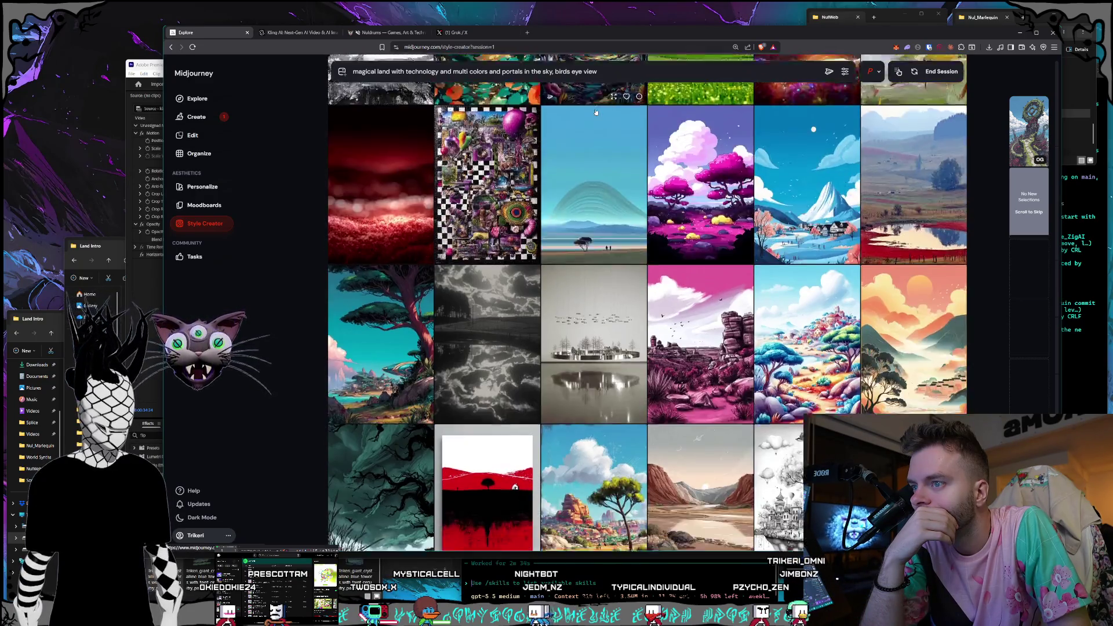
{"action": "scroll", "coordinate": [596, 112], "scroll_direction": "down", "scroll_amount": 2}
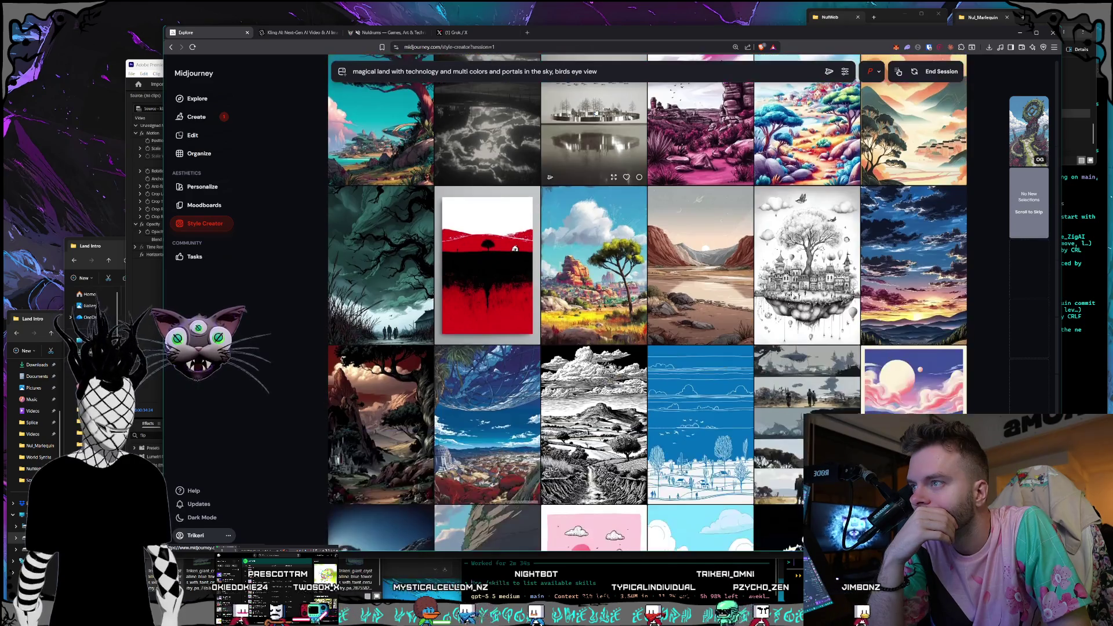
{"action": "scroll", "coordinate": [596, 112], "scroll_direction": "down", "scroll_amount": 1}
{"action": "scroll", "coordinate": [596, 111], "scroll_direction": "down", "scroll_amount": 2}
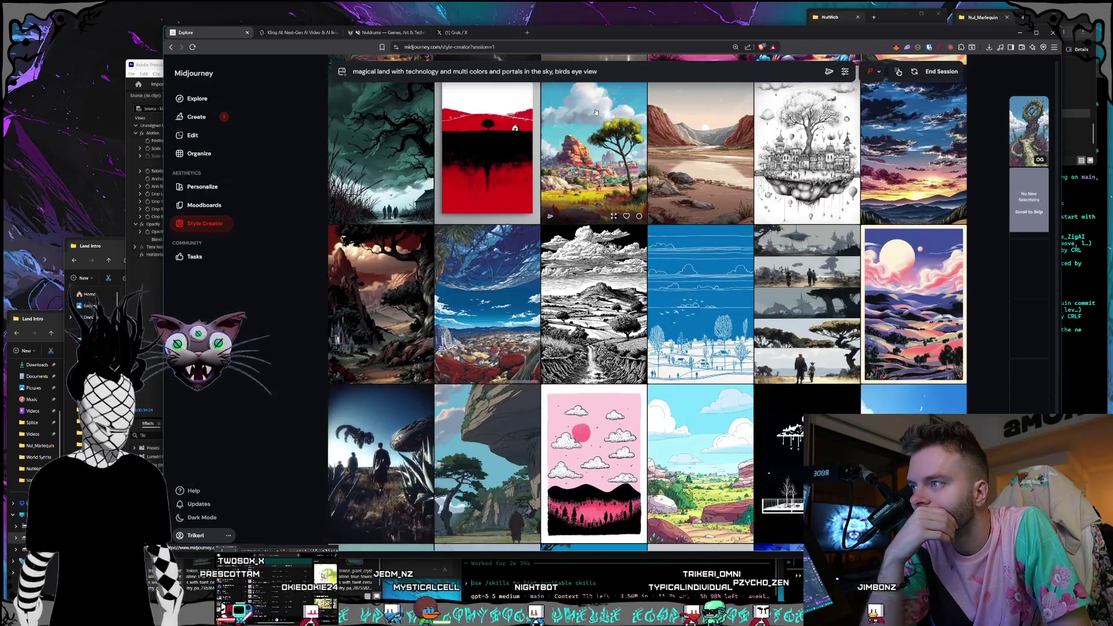
{"action": "scroll", "coordinate": [596, 111], "scroll_direction": "down", "scroll_amount": 2}
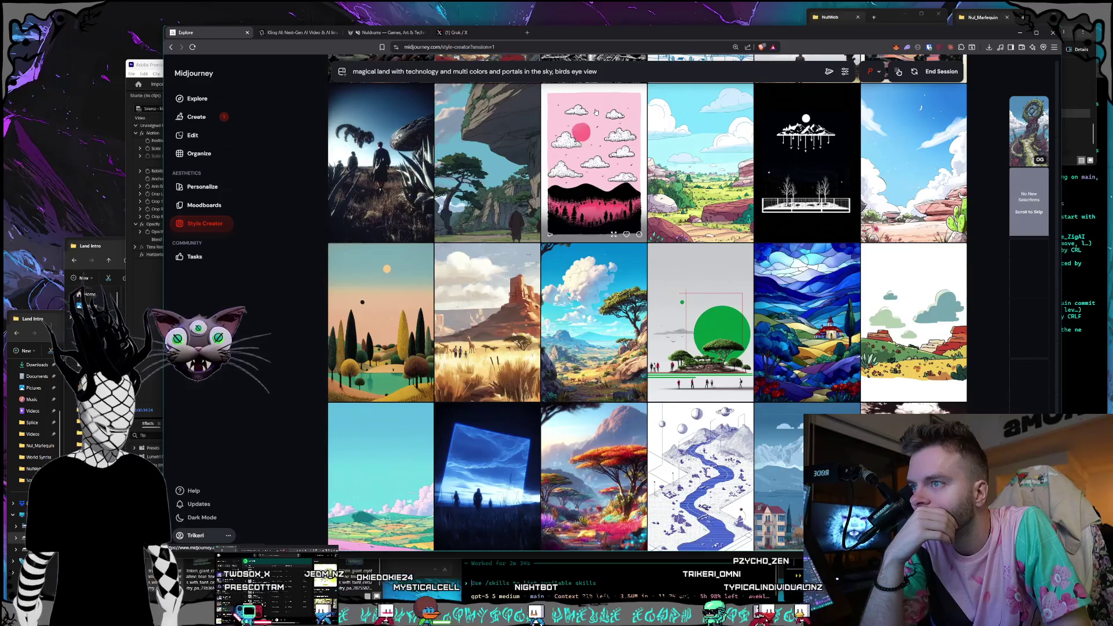
{"action": "scroll", "coordinate": [596, 112], "scroll_direction": "down", "scroll_amount": 2}
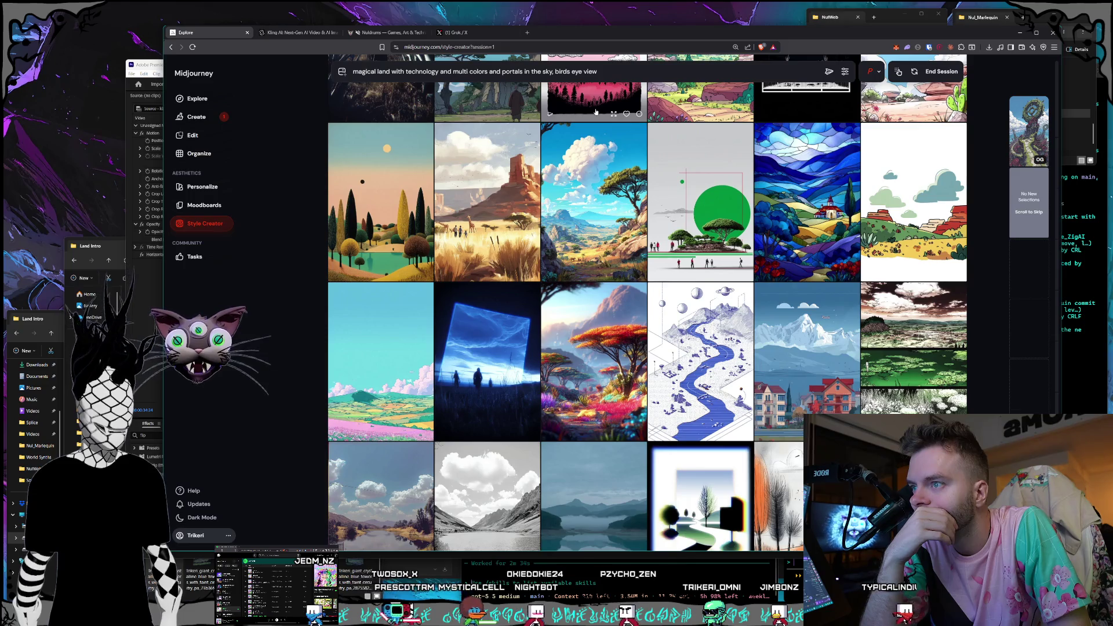
{"action": "scroll", "coordinate": [596, 112], "scroll_direction": "down", "scroll_amount": 3}
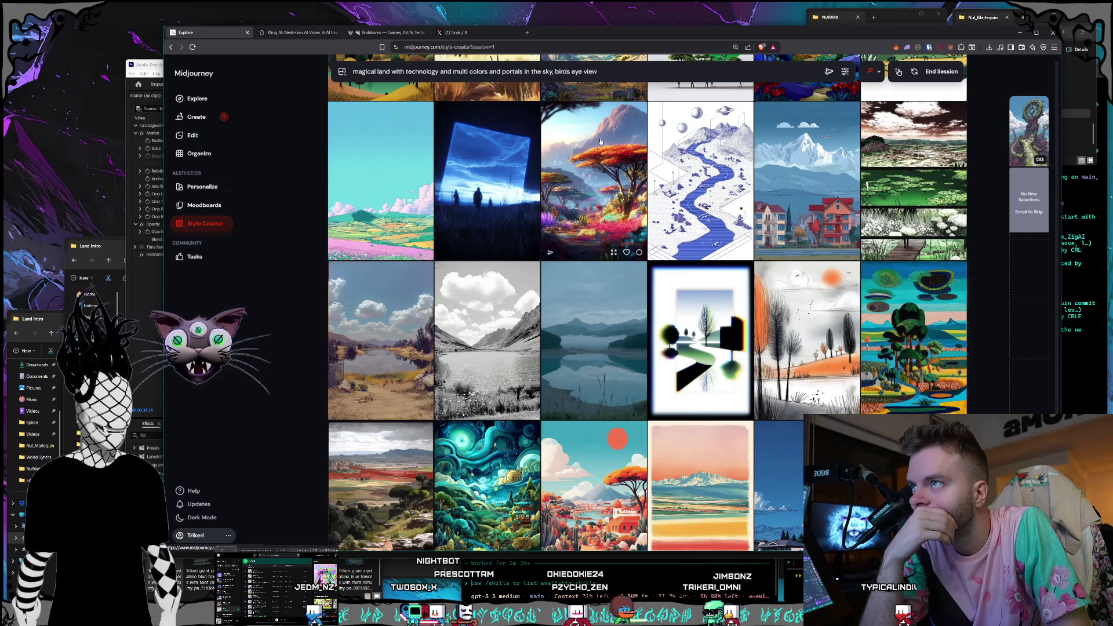
{"action": "scroll", "coordinate": [600, 141], "scroll_direction": "up", "scroll_amount": 2}
{"action": "scroll", "coordinate": [601, 136], "scroll_direction": "down", "scroll_amount": 8}
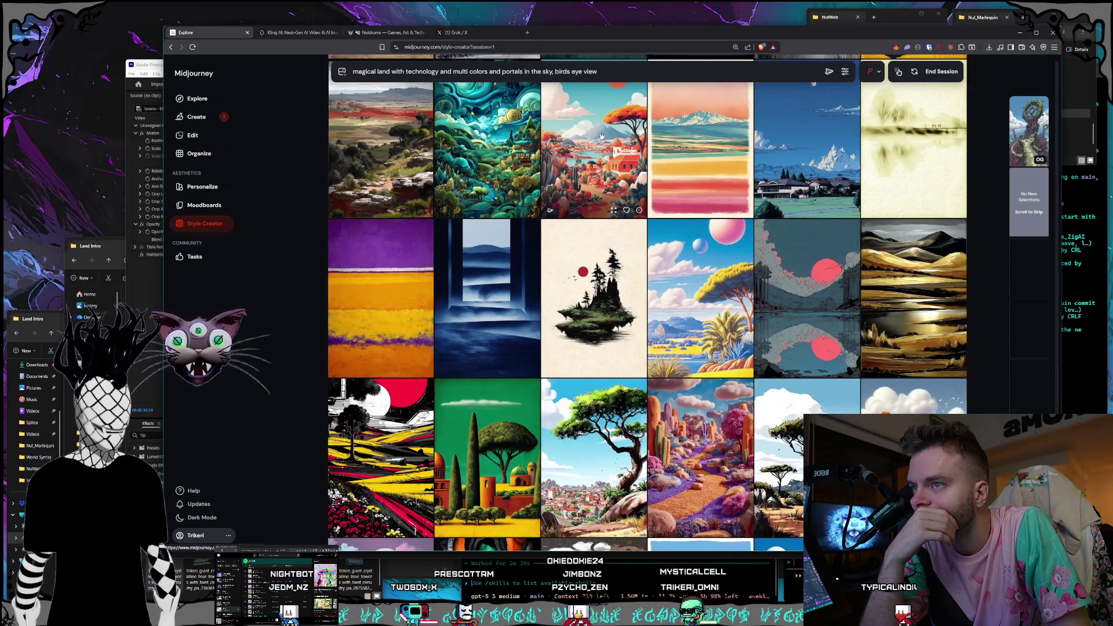
{"action": "scroll", "coordinate": [601, 135], "scroll_direction": "down", "scroll_amount": 1}
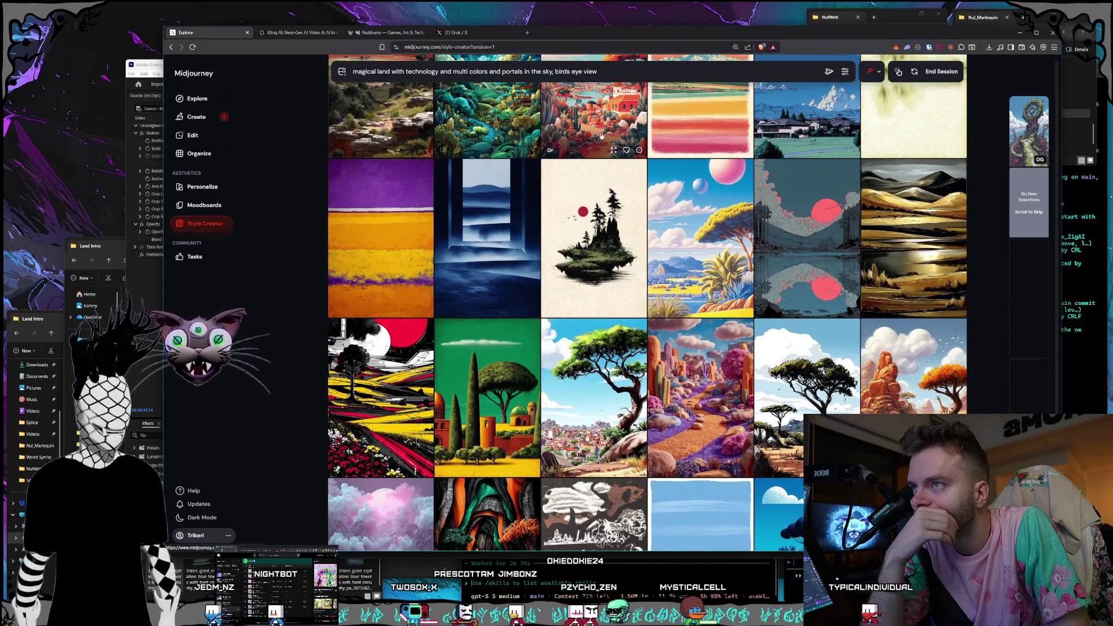
{"action": "scroll", "coordinate": [601, 136], "scroll_direction": "down", "scroll_amount": 1}
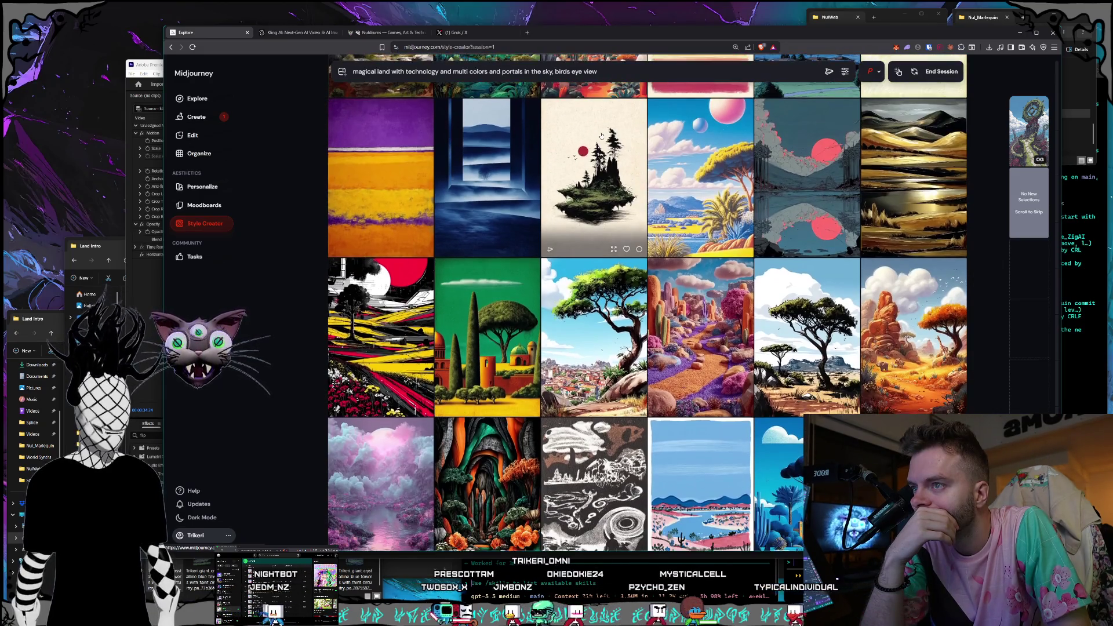
{"action": "scroll", "coordinate": [601, 135], "scroll_direction": "down", "scroll_amount": 1}
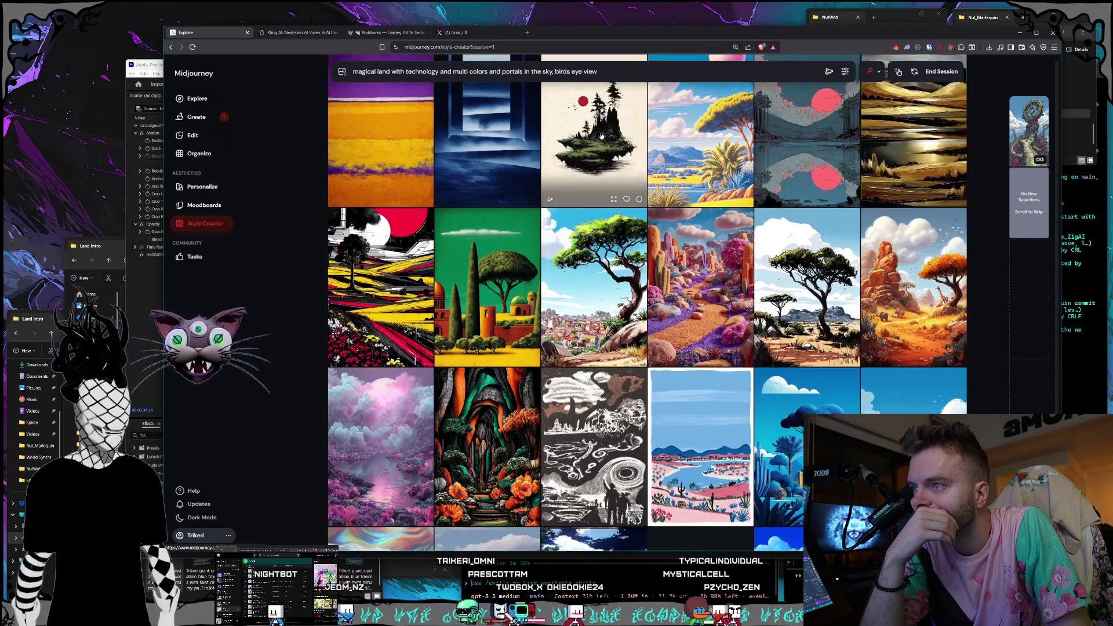
{"action": "scroll", "coordinate": [601, 136], "scroll_direction": "down", "scroll_amount": 3}
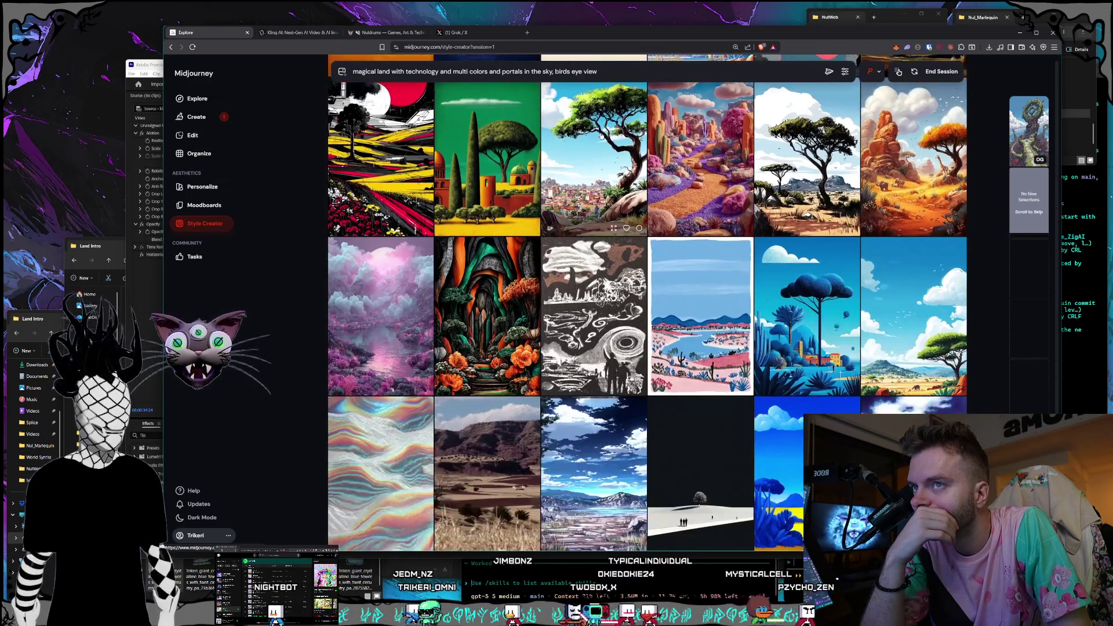
{"action": "scroll", "coordinate": [601, 135], "scroll_direction": "down", "scroll_amount": 1}
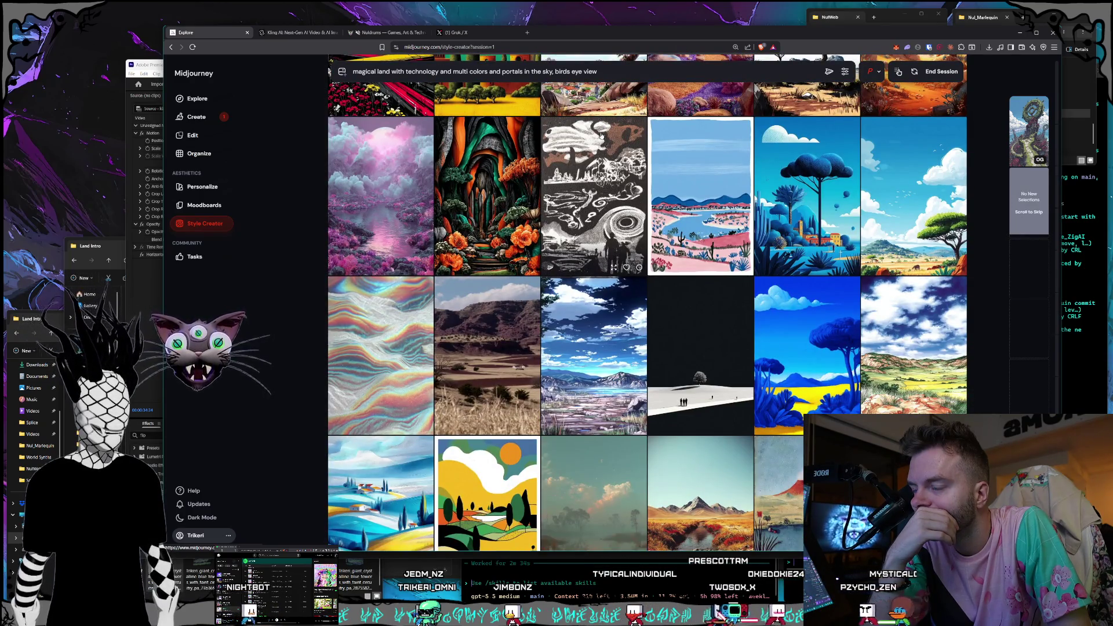
{"action": "scroll", "coordinate": [601, 136], "scroll_direction": "down", "scroll_amount": 2}
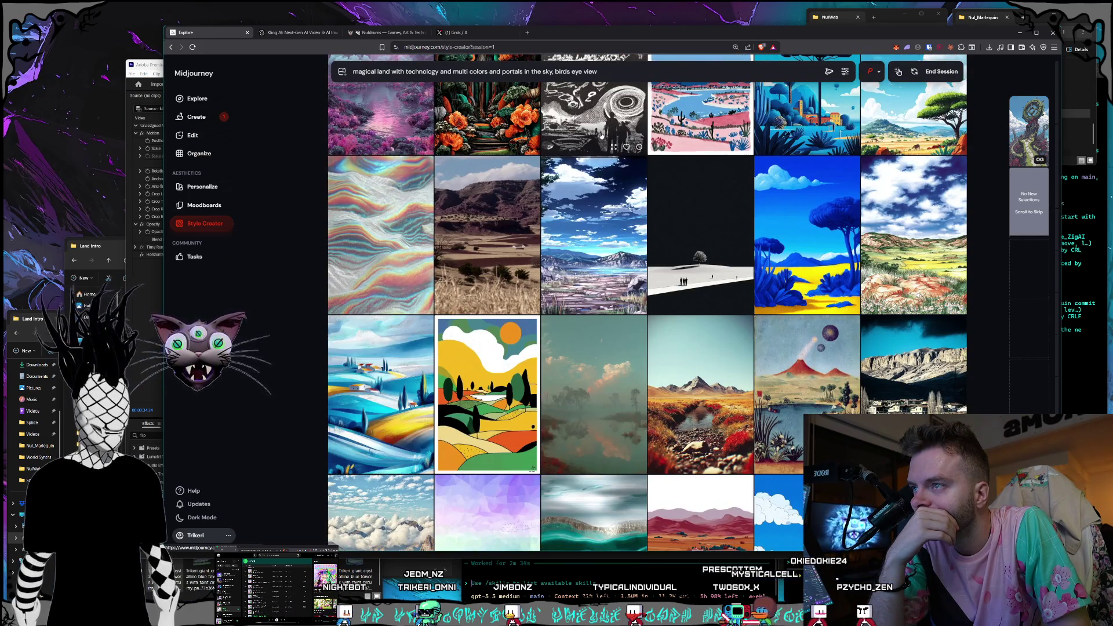
{"action": "scroll", "coordinate": [601, 136], "scroll_direction": "down", "scroll_amount": 6}
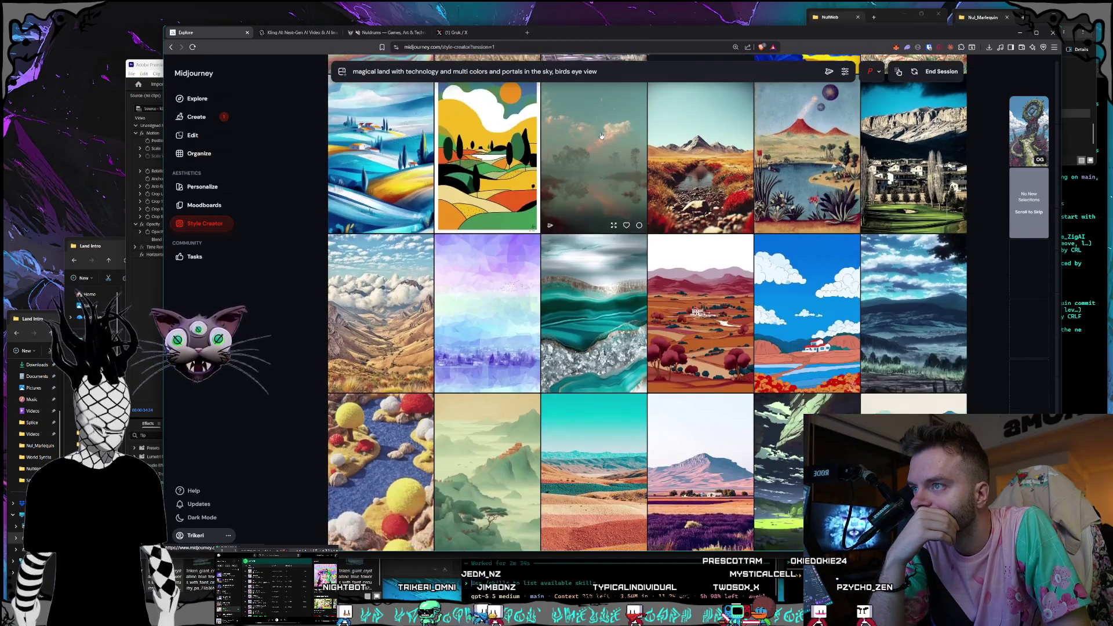
{"action": "scroll", "coordinate": [601, 136], "scroll_direction": "down", "scroll_amount": 10}
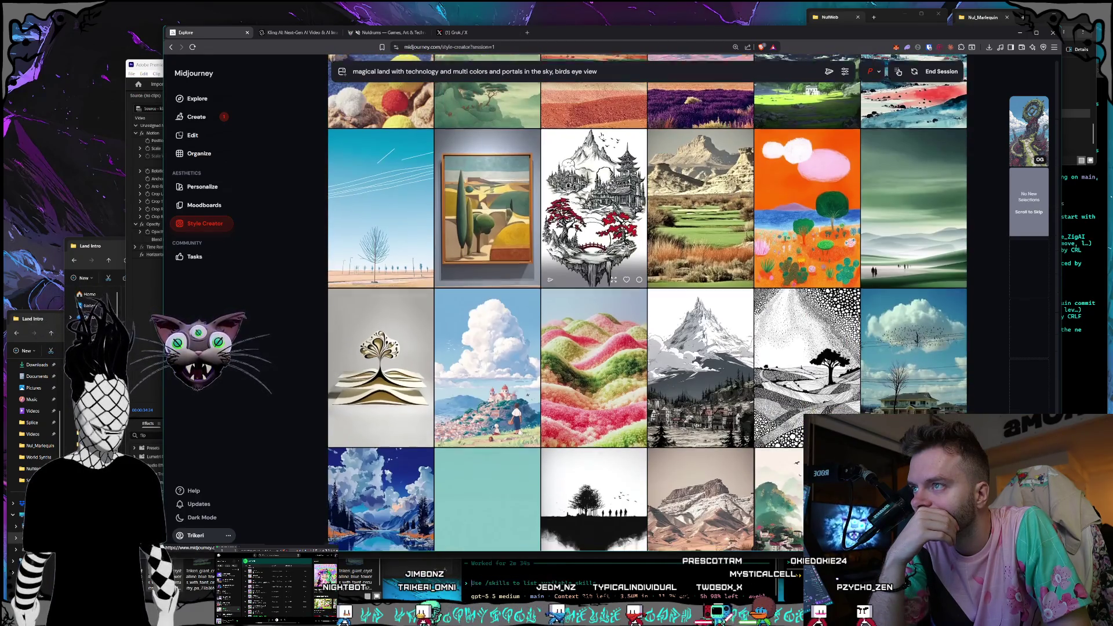
{"action": "scroll", "coordinate": [601, 135], "scroll_direction": "down", "scroll_amount": 2}
{"action": "scroll", "coordinate": [601, 136], "scroll_direction": "down", "scroll_amount": 2}
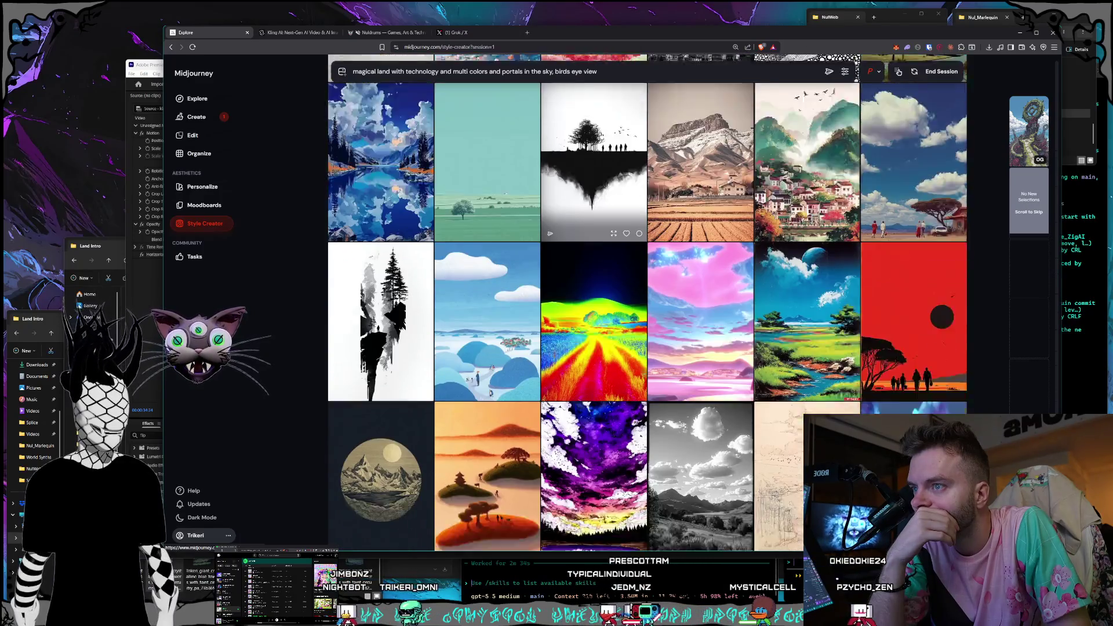
{"action": "scroll", "coordinate": [601, 136], "scroll_direction": "down", "scroll_amount": 3}
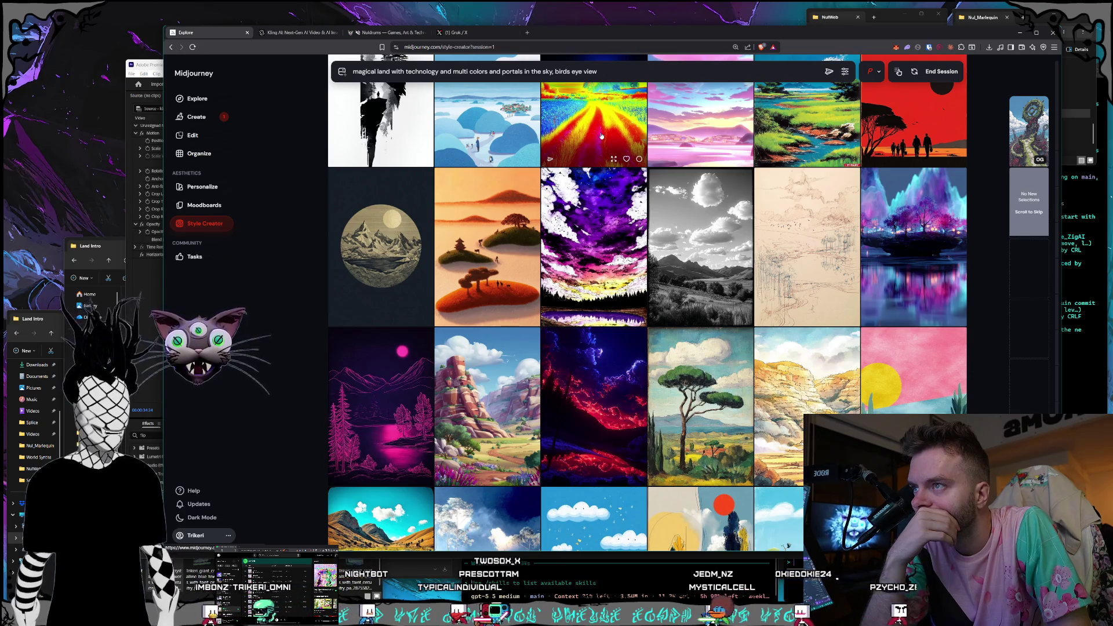
{"action": "scroll", "coordinate": [601, 136], "scroll_direction": "down", "scroll_amount": 1}
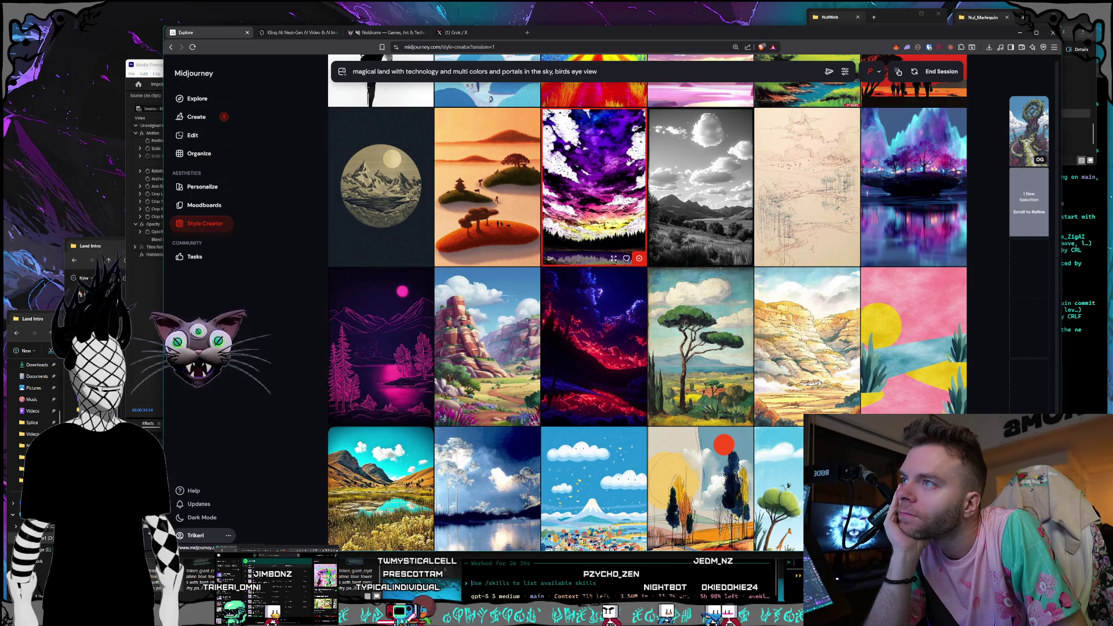
{"action": "scroll", "coordinate": [628, 162], "scroll_direction": "down", "scroll_amount": 2}
{"action": "scroll", "coordinate": [627, 165], "scroll_direction": "down", "scroll_amount": 2}
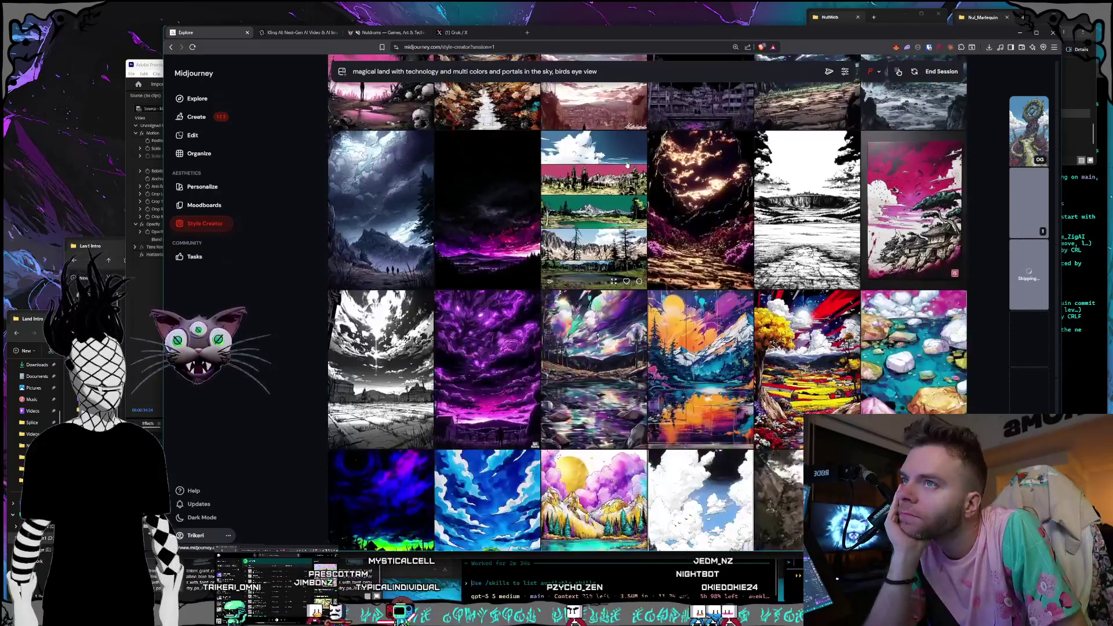
{"action": "scroll", "coordinate": [626, 164], "scroll_direction": "down", "scroll_amount": 3}
{"action": "scroll", "coordinate": [626, 165], "scroll_direction": "down", "scroll_amount": 5}
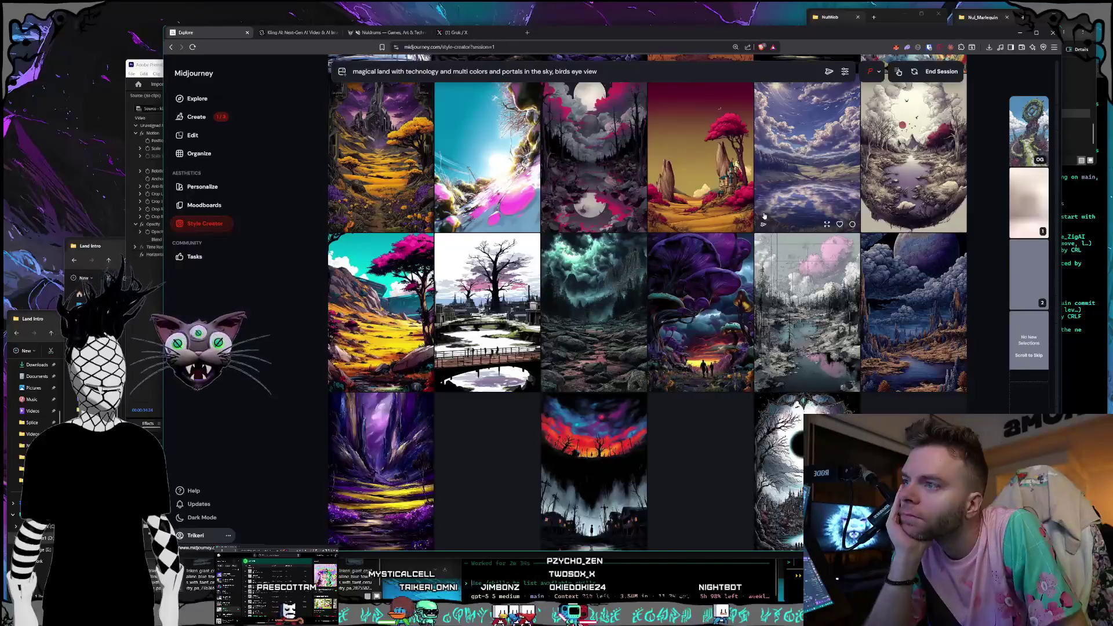
{"action": "scroll", "coordinate": [764, 216], "scroll_direction": "down", "scroll_amount": 5}
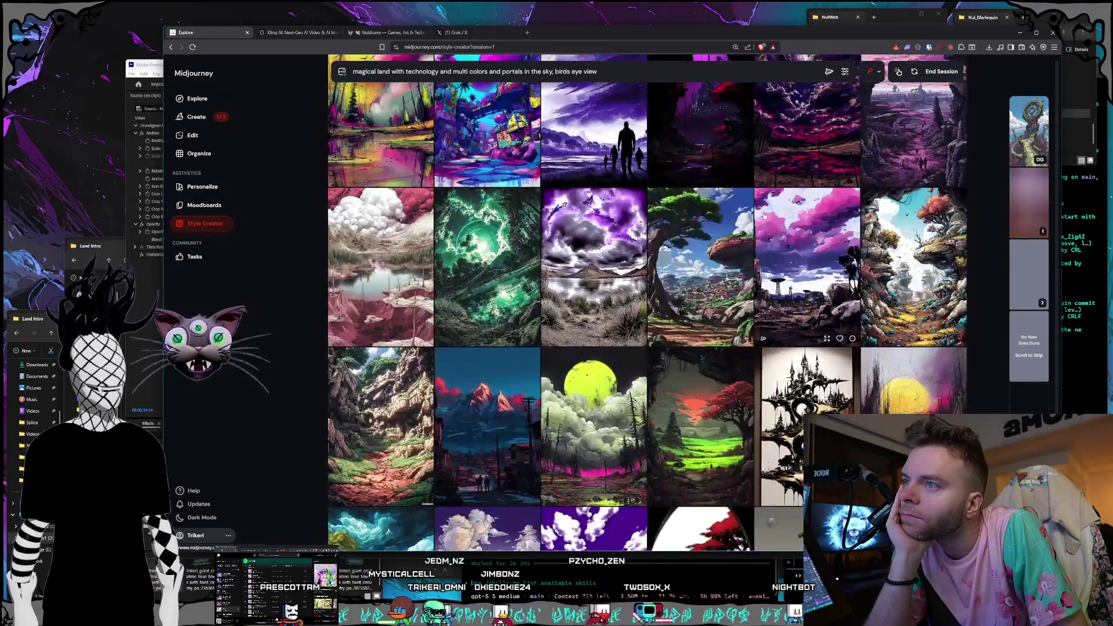
{"action": "scroll", "coordinate": [763, 216], "scroll_direction": "down", "scroll_amount": 3}
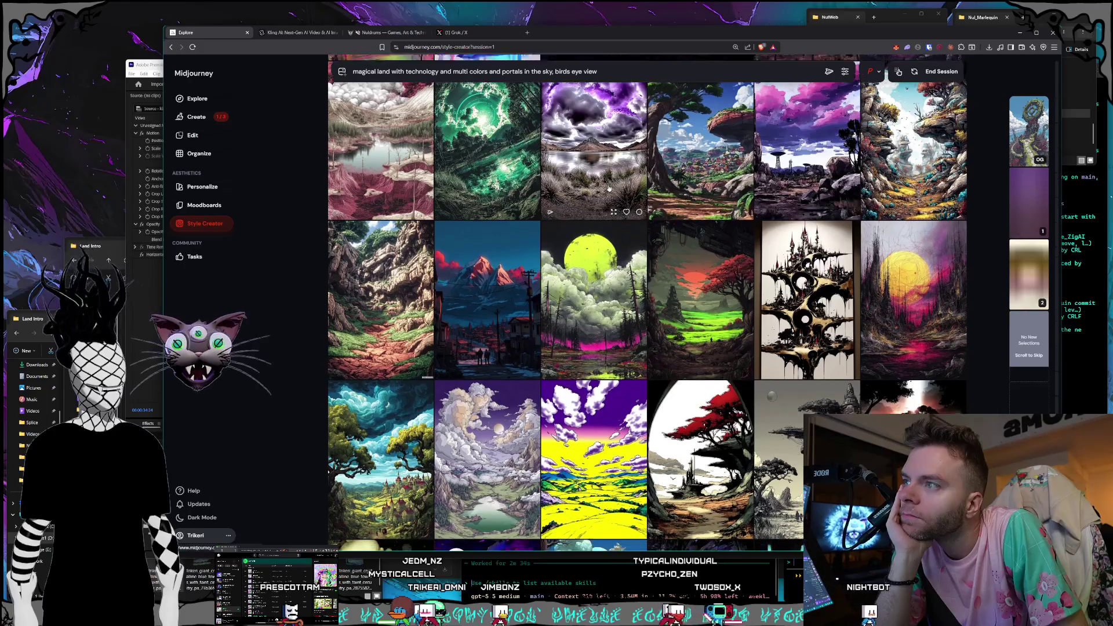
{"action": "scroll", "coordinate": [608, 189], "scroll_direction": "down", "scroll_amount": 1}
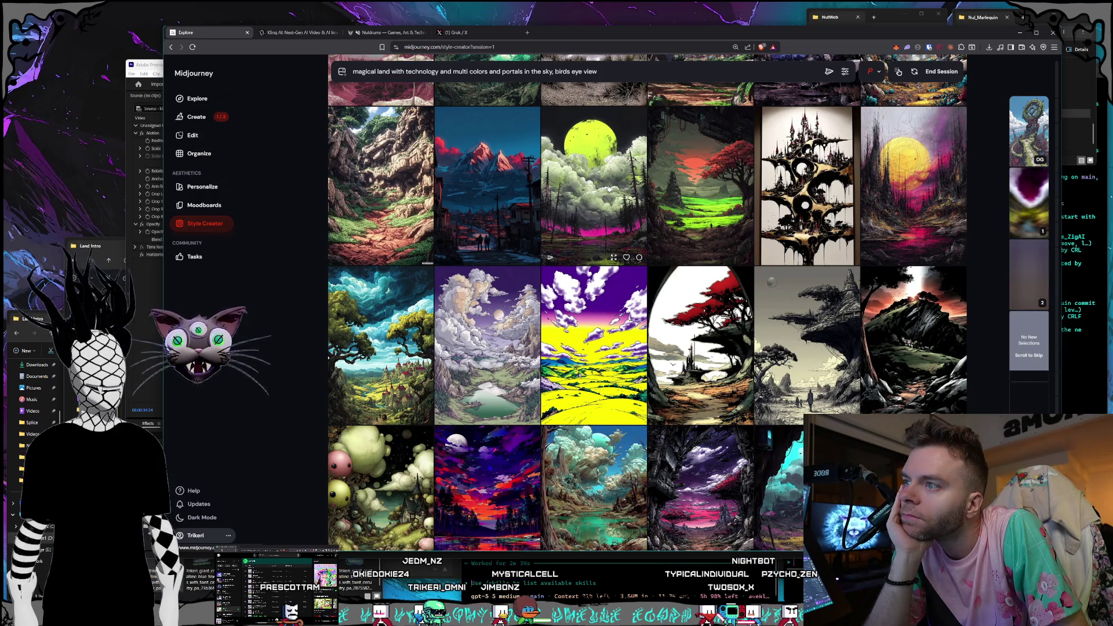
{"action": "scroll", "coordinate": [608, 188], "scroll_direction": "down", "scroll_amount": 4}
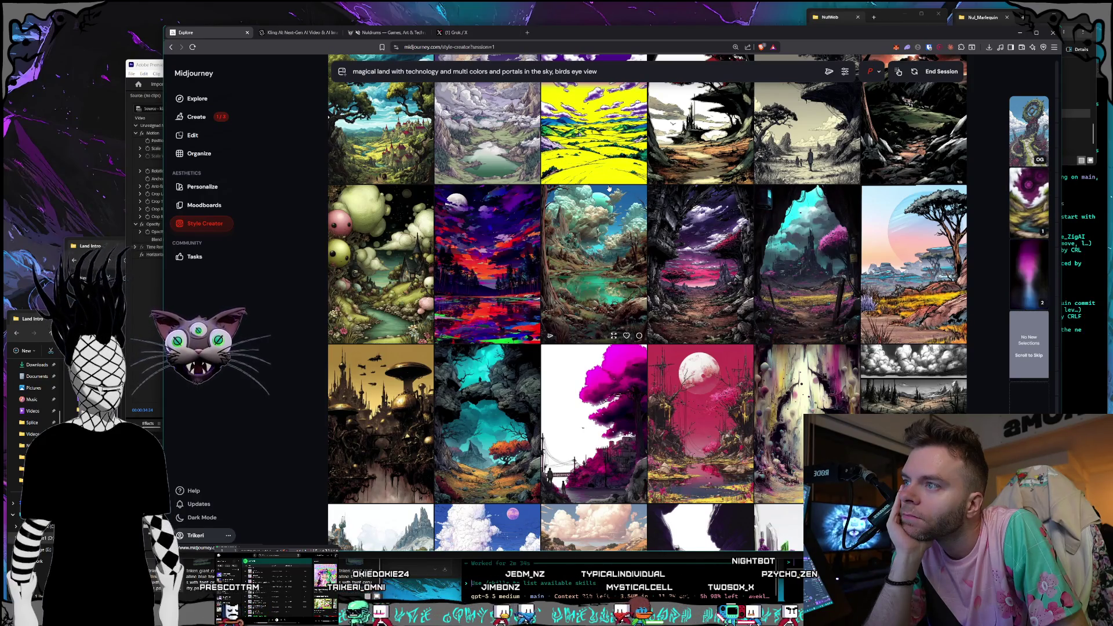
{"action": "scroll", "coordinate": [609, 188], "scroll_direction": "down", "scroll_amount": 5}
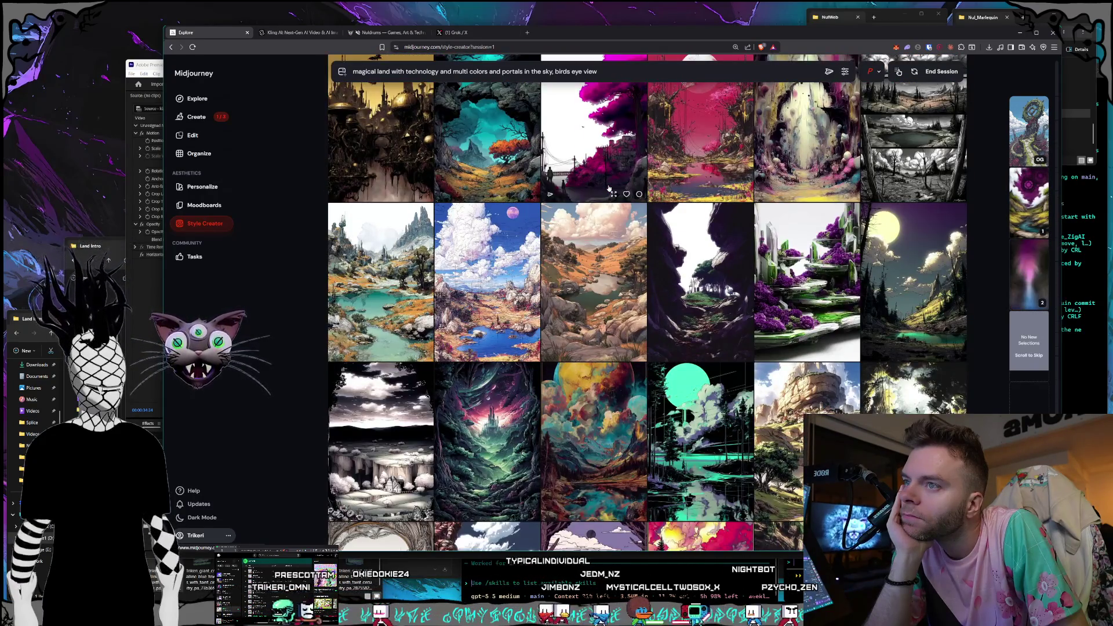
{"action": "scroll", "coordinate": [609, 189], "scroll_direction": "down", "scroll_amount": 2}
{"action": "scroll", "coordinate": [609, 188], "scroll_direction": "down", "scroll_amount": 2}
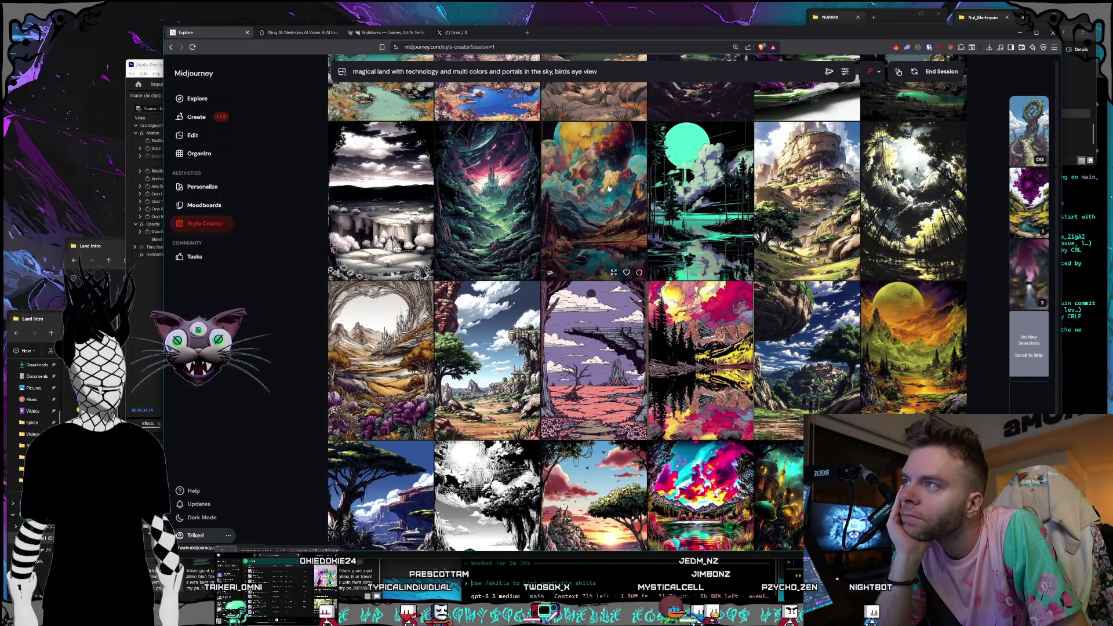
{"action": "scroll", "coordinate": [609, 188], "scroll_direction": "down", "scroll_amount": 3}
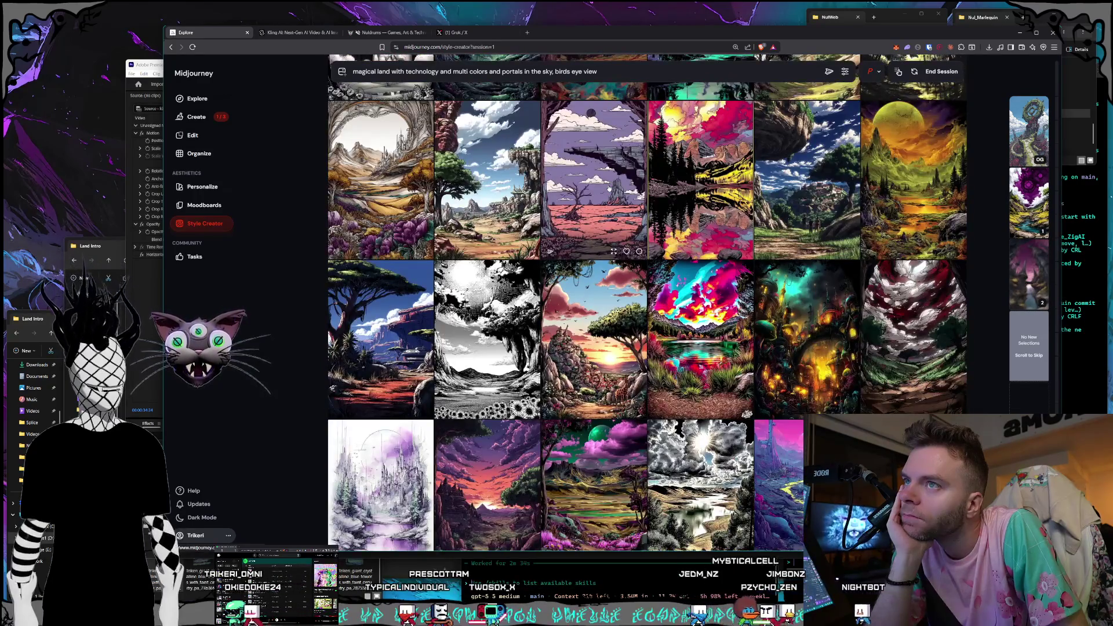
{"action": "scroll", "coordinate": [609, 189], "scroll_direction": "down", "scroll_amount": 2}
{"action": "scroll", "coordinate": [608, 188], "scroll_direction": "down", "scroll_amount": 1}
{"action": "scroll", "coordinate": [608, 188], "scroll_direction": "down", "scroll_amount": 2}
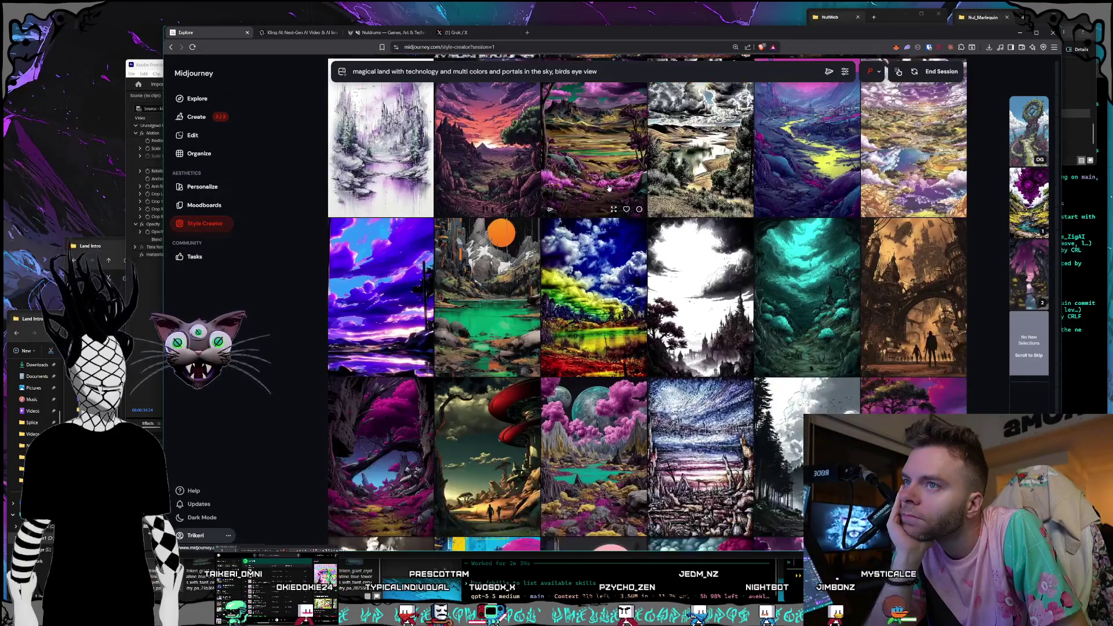
{"action": "scroll", "coordinate": [608, 189], "scroll_direction": "down", "scroll_amount": 2}
{"action": "scroll", "coordinate": [609, 188], "scroll_direction": "down", "scroll_amount": 2}
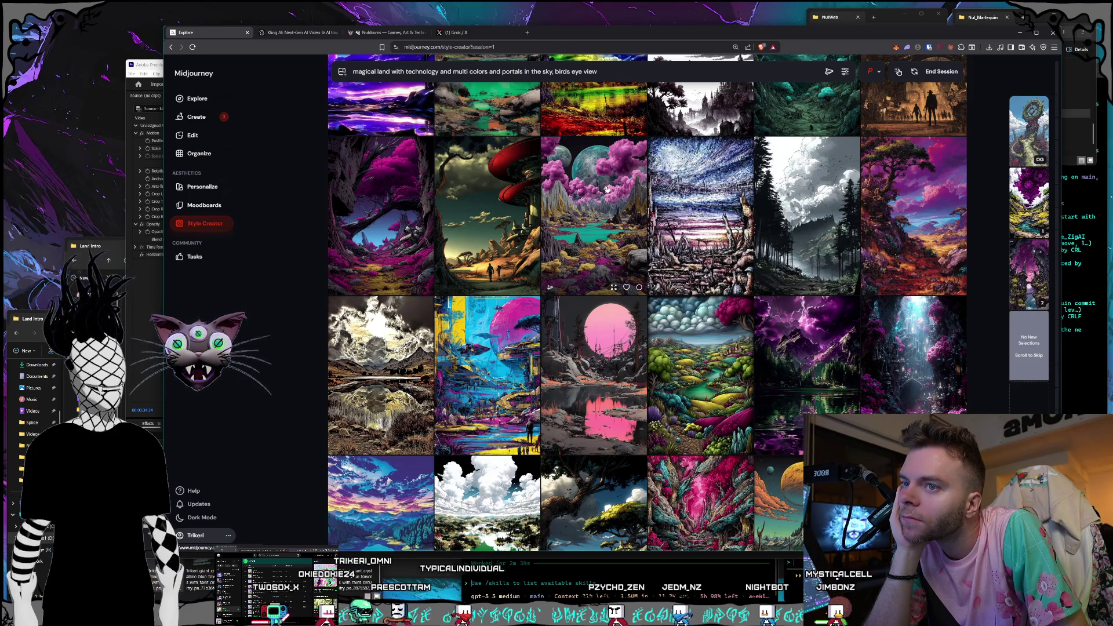
{"action": "scroll", "coordinate": [606, 189], "scroll_direction": "down", "scroll_amount": 5}
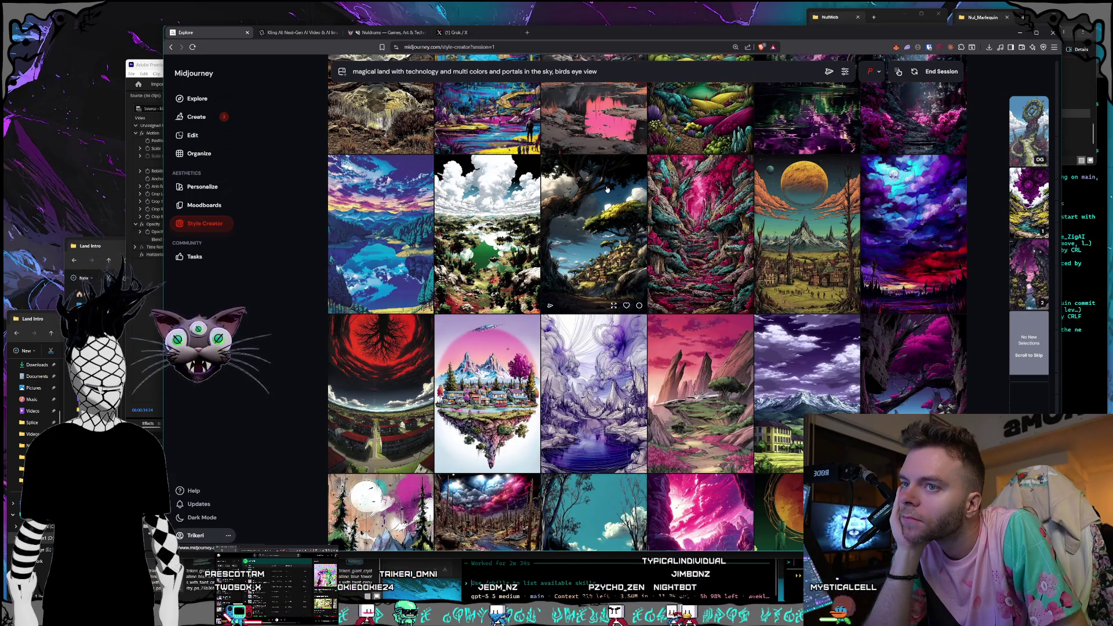
{"action": "scroll", "coordinate": [607, 189], "scroll_direction": "down", "scroll_amount": 4}
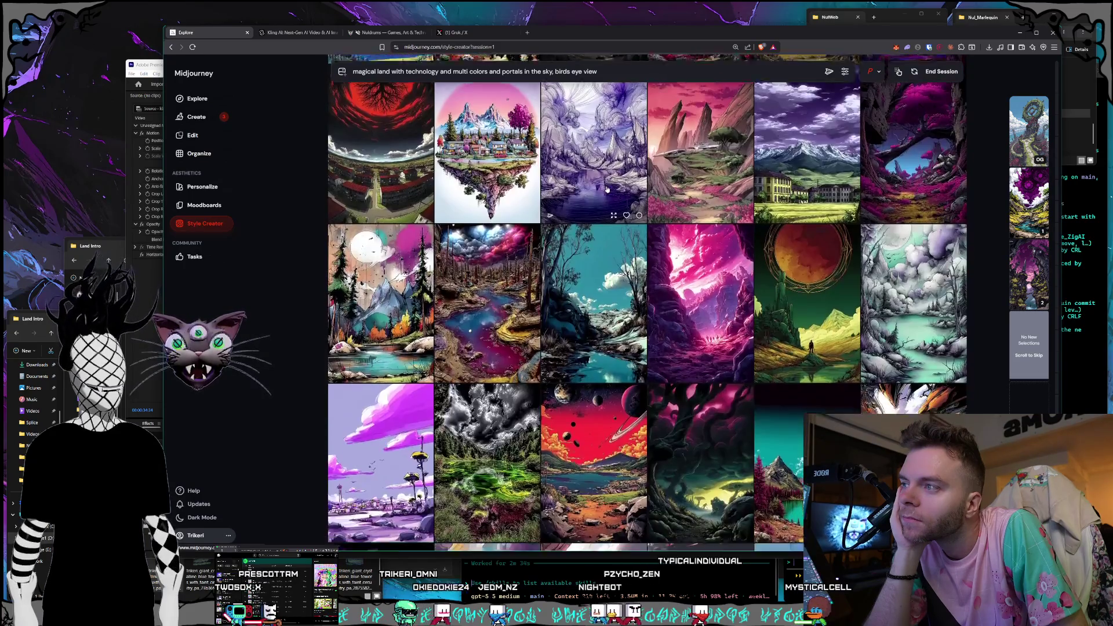
{"action": "scroll", "coordinate": [607, 189], "scroll_direction": "down", "scroll_amount": 5}
{"action": "scroll", "coordinate": [607, 189], "scroll_direction": "down", "scroll_amount": 2}
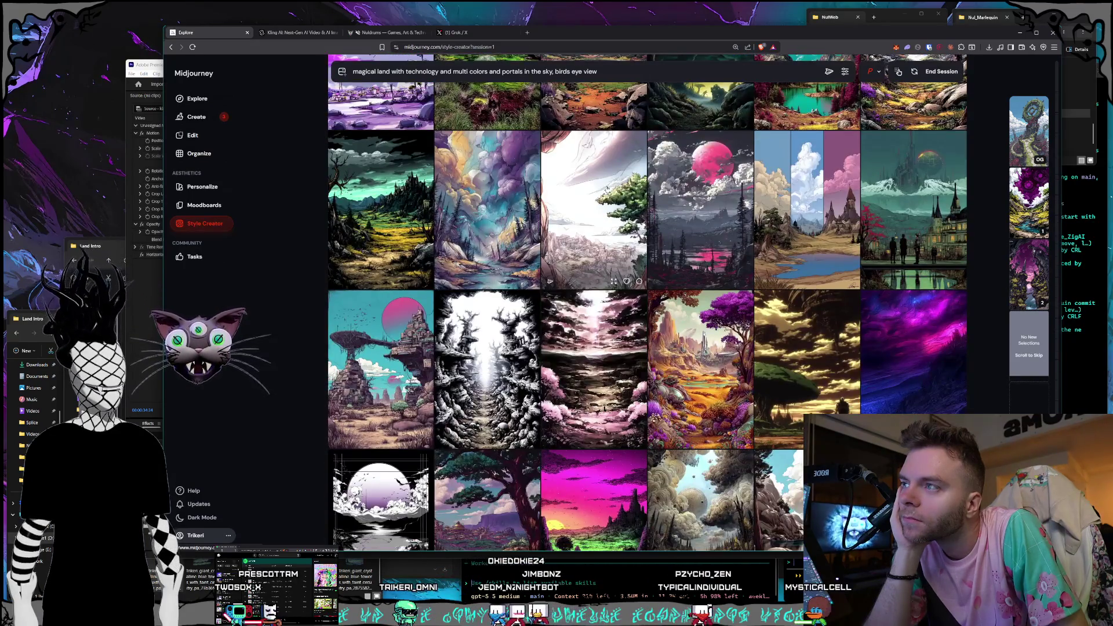
{"action": "scroll", "coordinate": [606, 189], "scroll_direction": "down", "scroll_amount": 5}
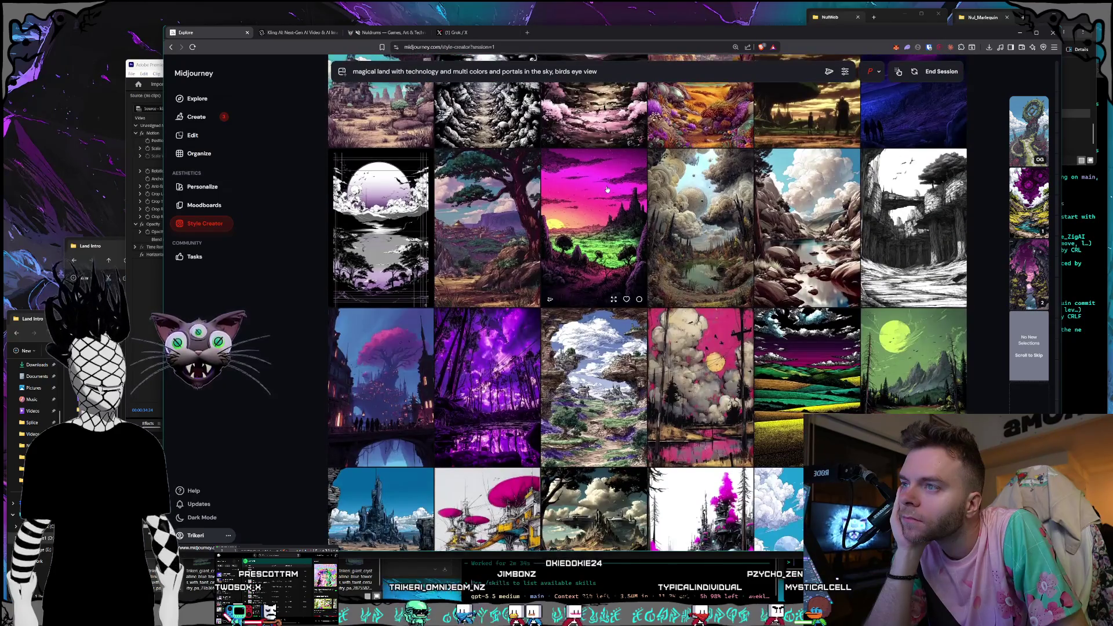
{"action": "scroll", "coordinate": [607, 189], "scroll_direction": "down", "scroll_amount": 2}
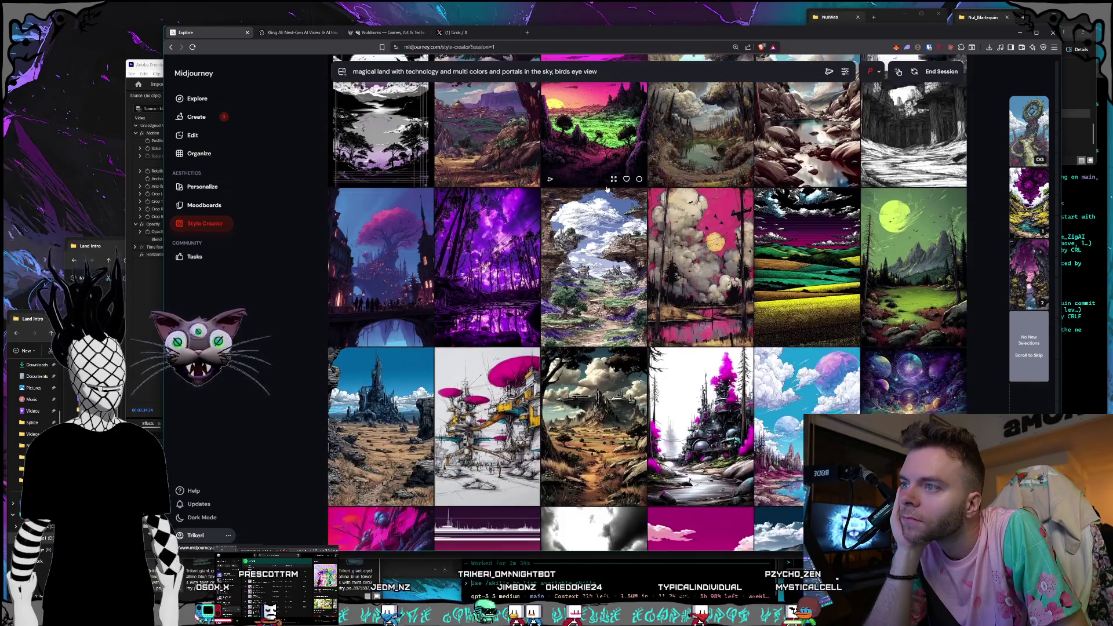
{"action": "scroll", "coordinate": [607, 189], "scroll_direction": "down", "scroll_amount": 1}
{"action": "scroll", "coordinate": [607, 189], "scroll_direction": "down", "scroll_amount": 2}
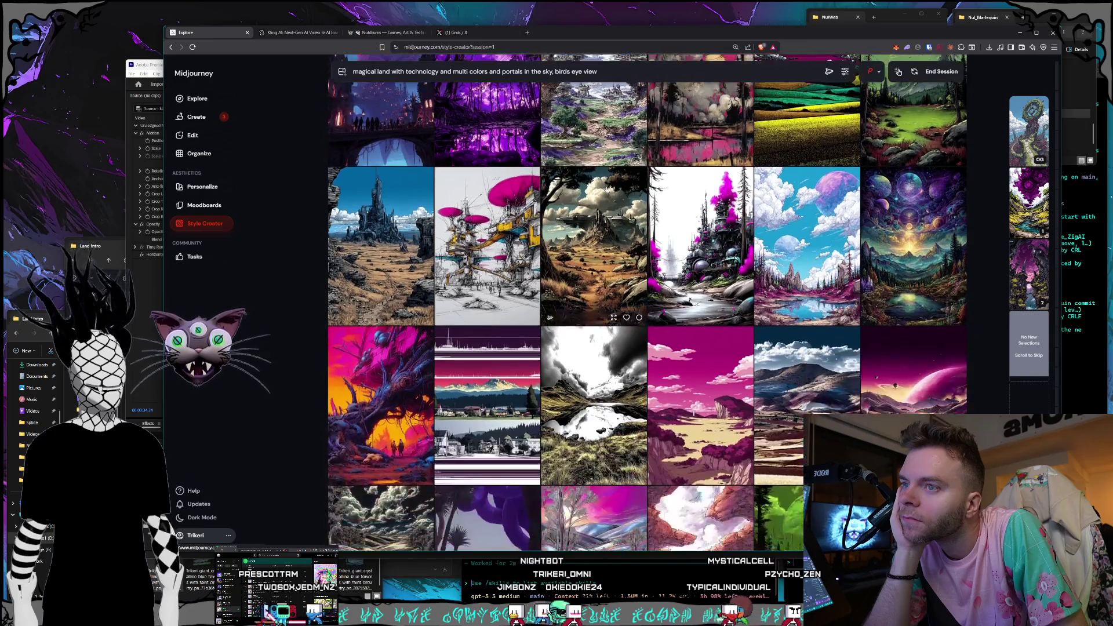
{"action": "scroll", "coordinate": [607, 189], "scroll_direction": "down", "scroll_amount": 1}
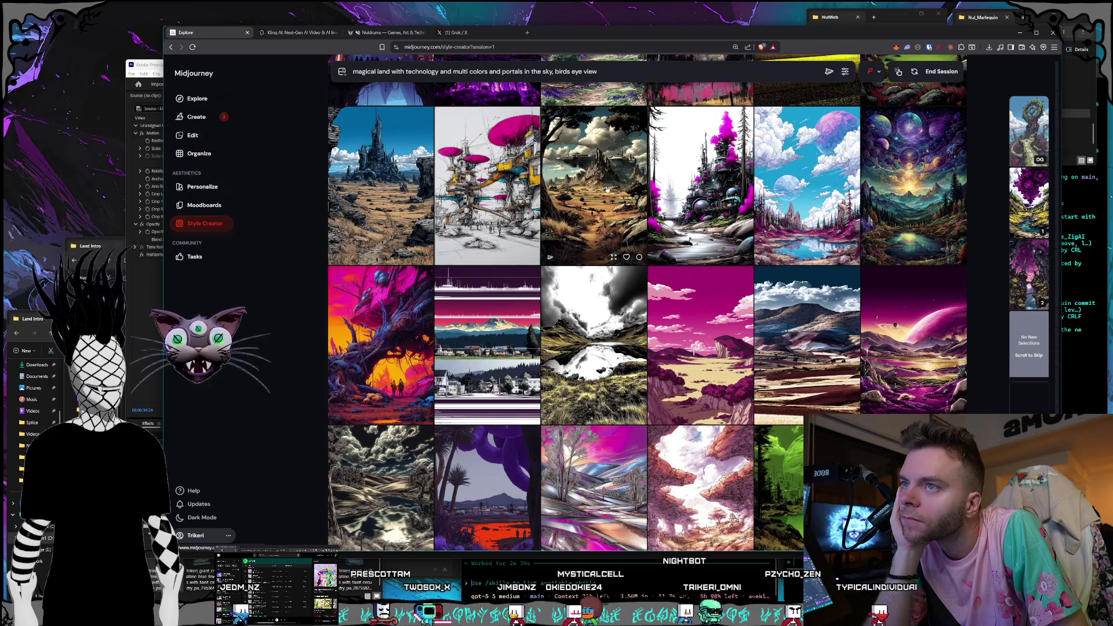
{"action": "scroll", "coordinate": [607, 188], "scroll_direction": "down", "scroll_amount": 5}
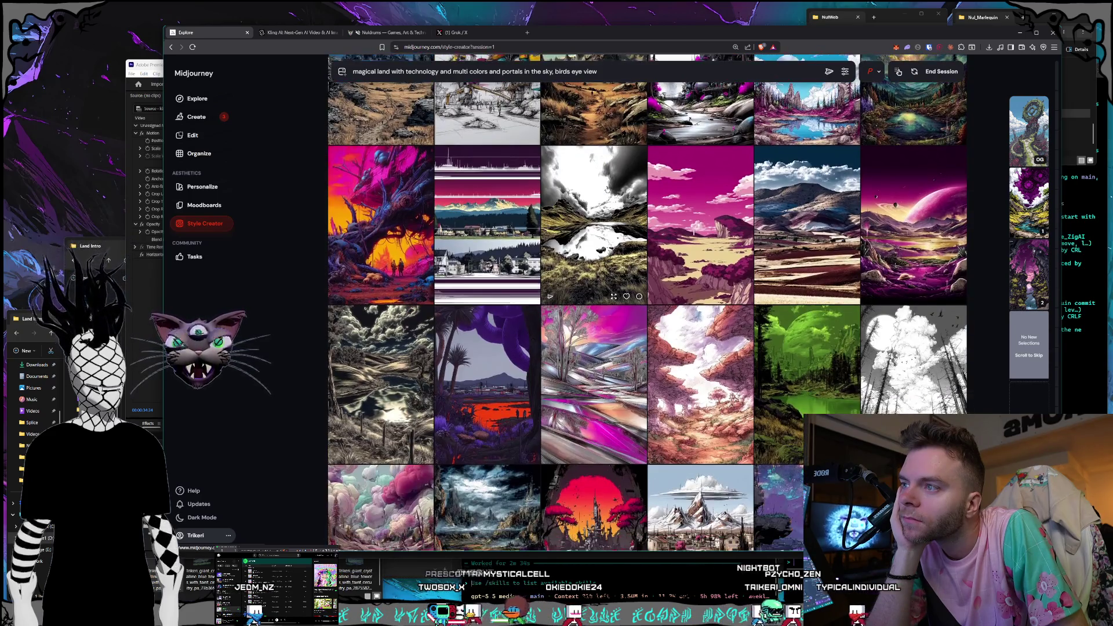
{"action": "scroll", "coordinate": [607, 189], "scroll_direction": "down", "scroll_amount": 2}
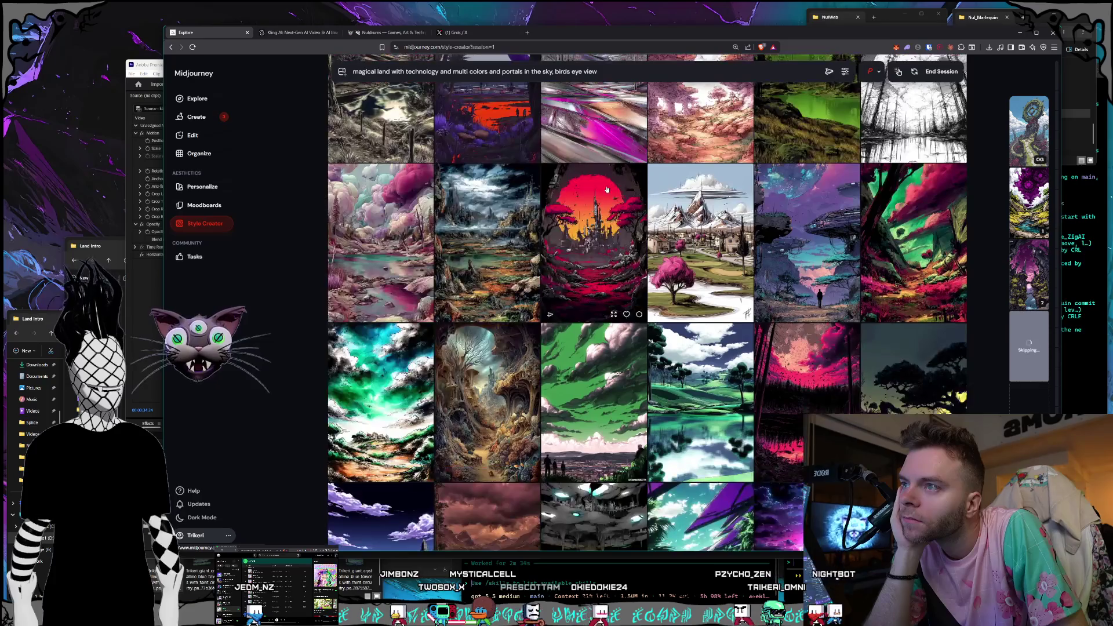
{"action": "scroll", "coordinate": [607, 188], "scroll_direction": "down", "scroll_amount": 3}
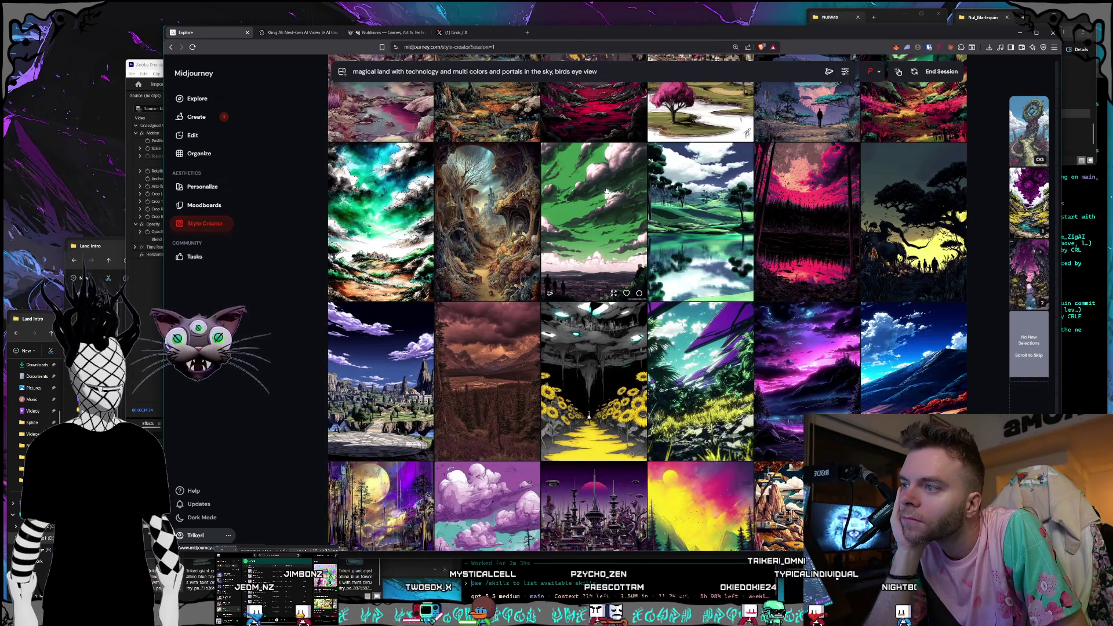
{"action": "scroll", "coordinate": [606, 190], "scroll_direction": "down", "scroll_amount": 3}
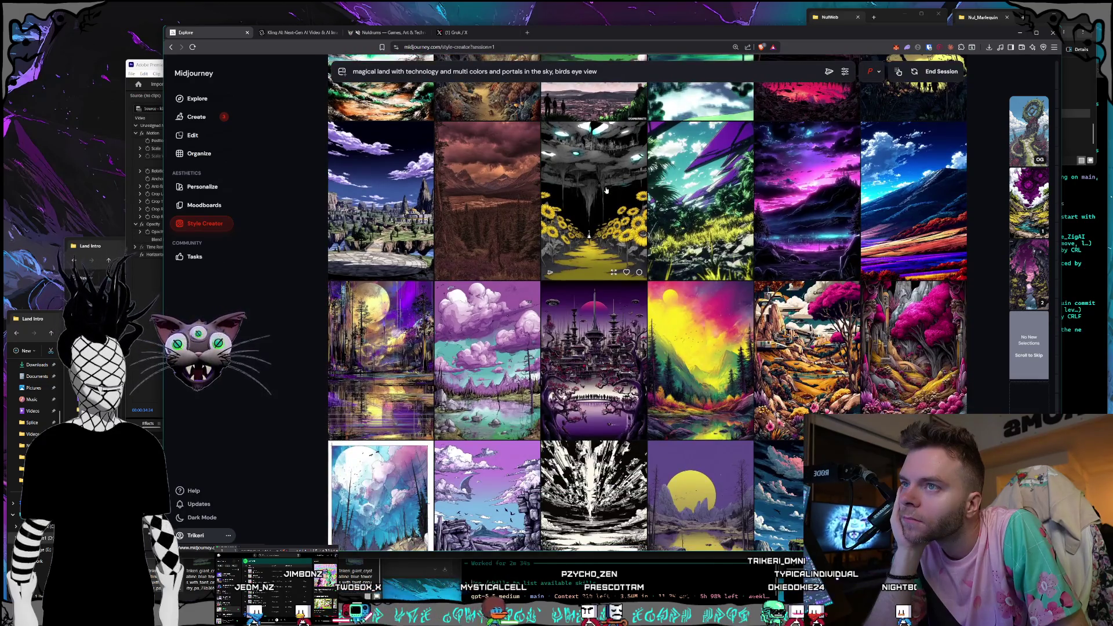
{"action": "scroll", "coordinate": [606, 190], "scroll_direction": "down", "scroll_amount": 2}
{"action": "scroll", "coordinate": [607, 190], "scroll_direction": "down", "scroll_amount": 4}
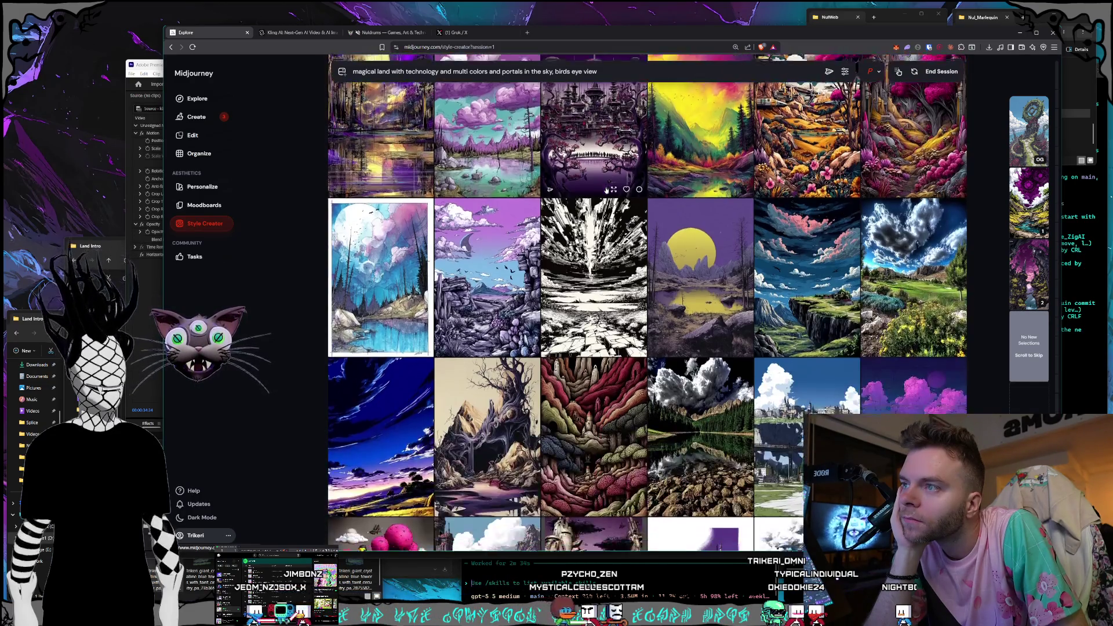
{"action": "scroll", "coordinate": [606, 190], "scroll_direction": "down", "scroll_amount": 3}
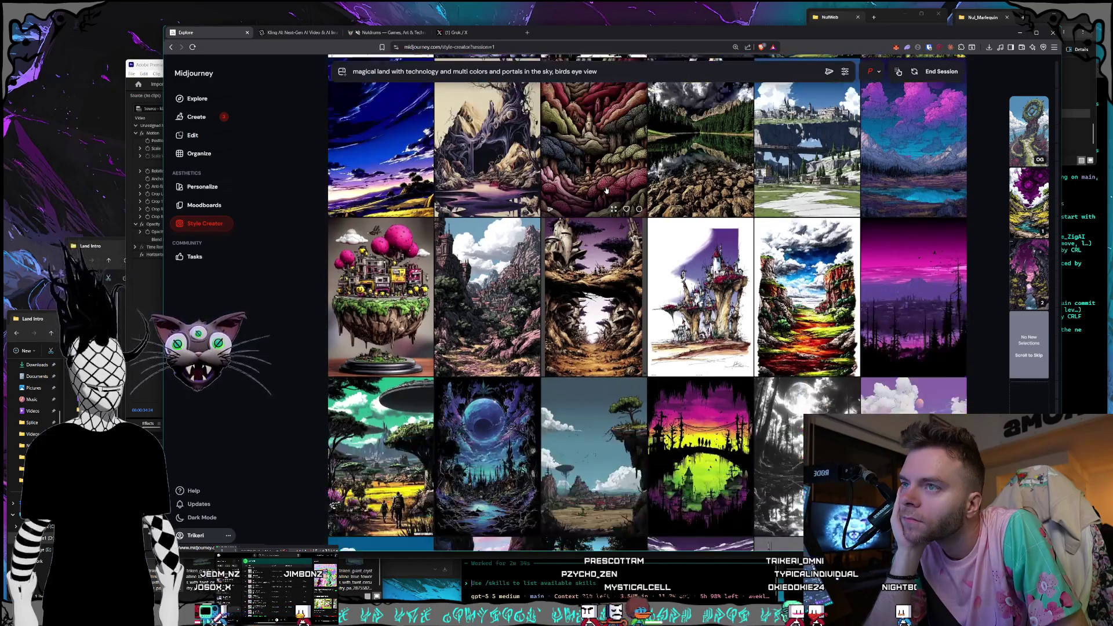
{"action": "scroll", "coordinate": [605, 190], "scroll_direction": "down", "scroll_amount": 2}
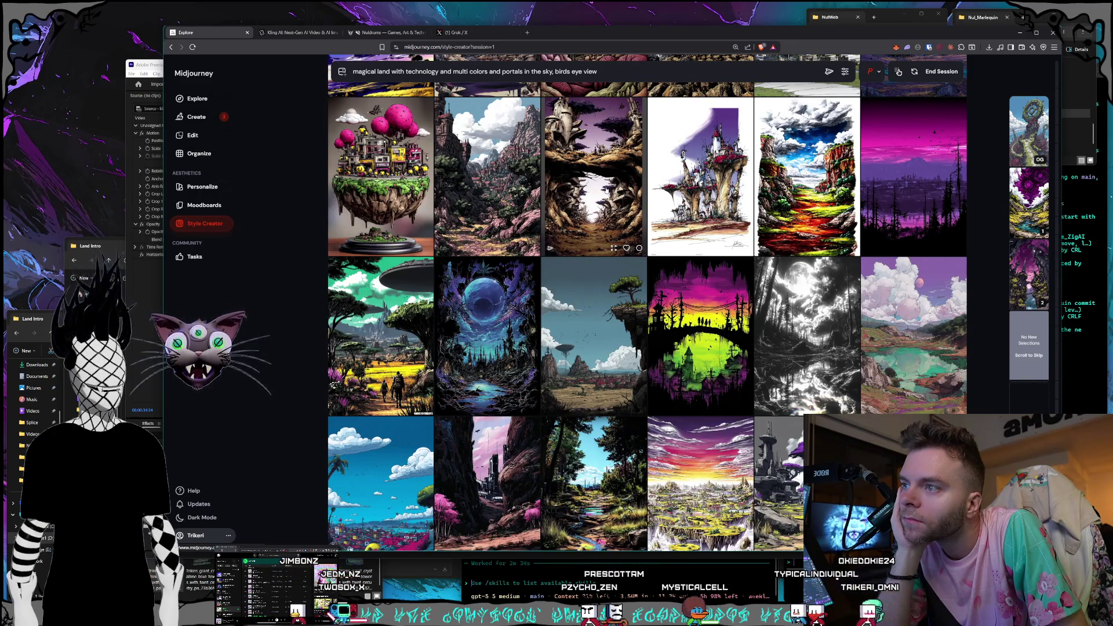
{"action": "scroll", "coordinate": [606, 190], "scroll_direction": "down", "scroll_amount": 2}
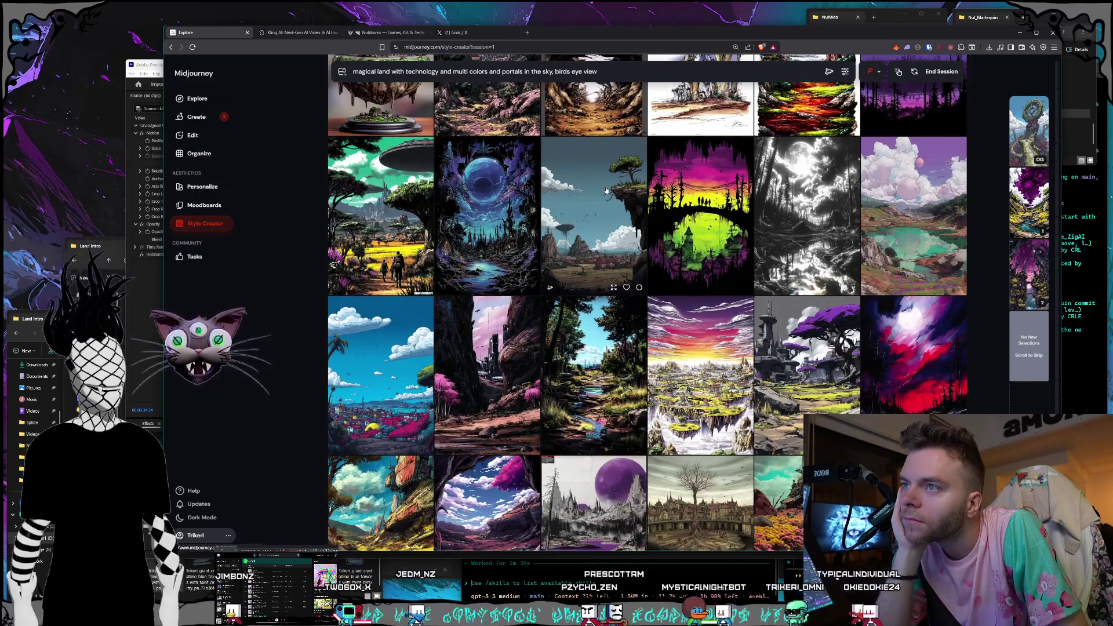
{"action": "scroll", "coordinate": [606, 190], "scroll_direction": "down", "scroll_amount": 3}
{"action": "scroll", "coordinate": [606, 190], "scroll_direction": "down", "scroll_amount": 2}
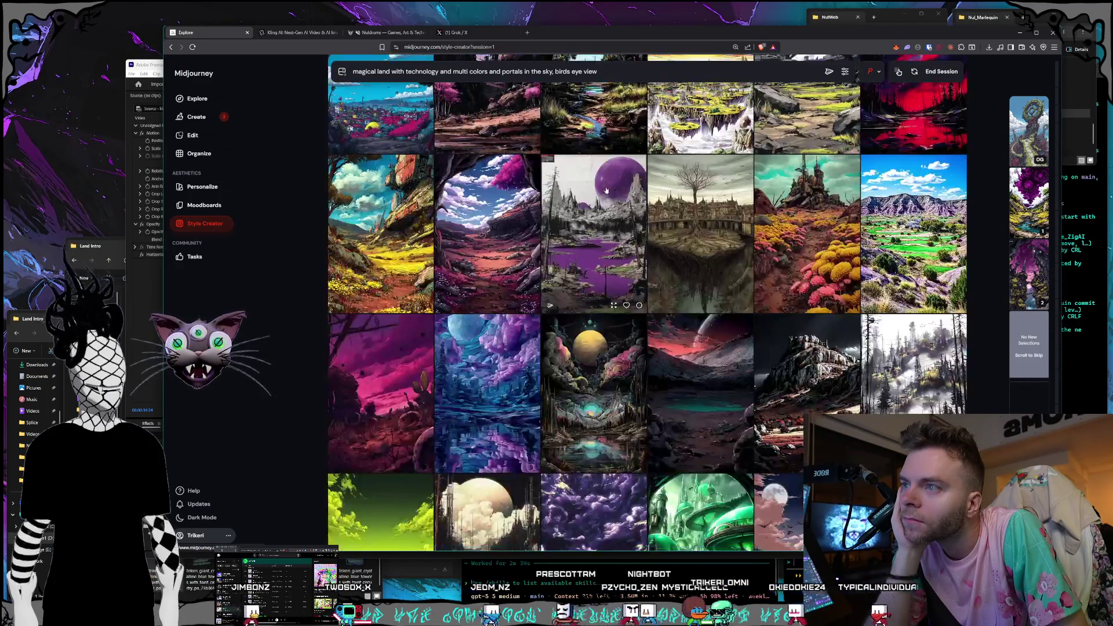
{"action": "scroll", "coordinate": [606, 190], "scroll_direction": "down", "scroll_amount": 2}
{"action": "scroll", "coordinate": [607, 190], "scroll_direction": "down", "scroll_amount": 1}
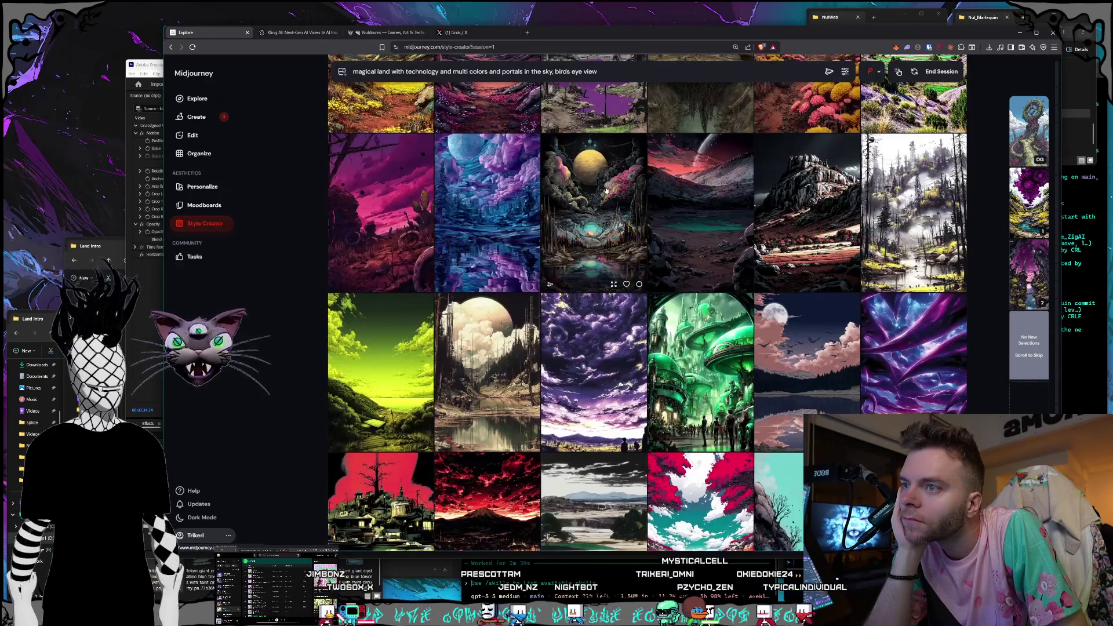
{"action": "scroll", "coordinate": [606, 190], "scroll_direction": "down", "scroll_amount": 1}
{"action": "scroll", "coordinate": [607, 190], "scroll_direction": "down", "scroll_amount": 2}
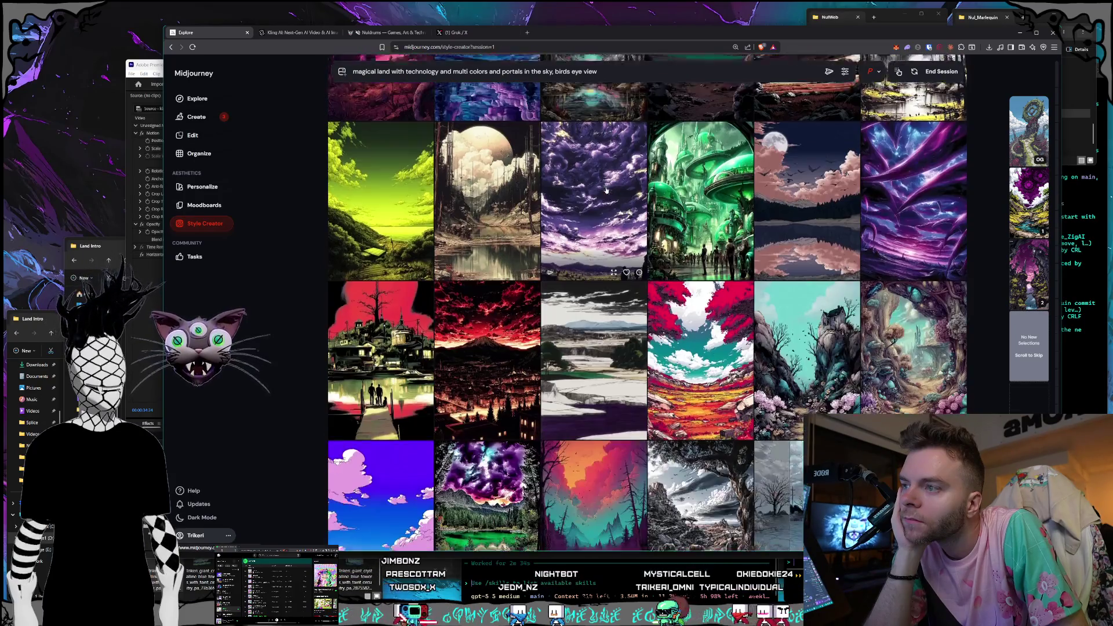
{"action": "scroll", "coordinate": [606, 190], "scroll_direction": "down", "scroll_amount": 2}
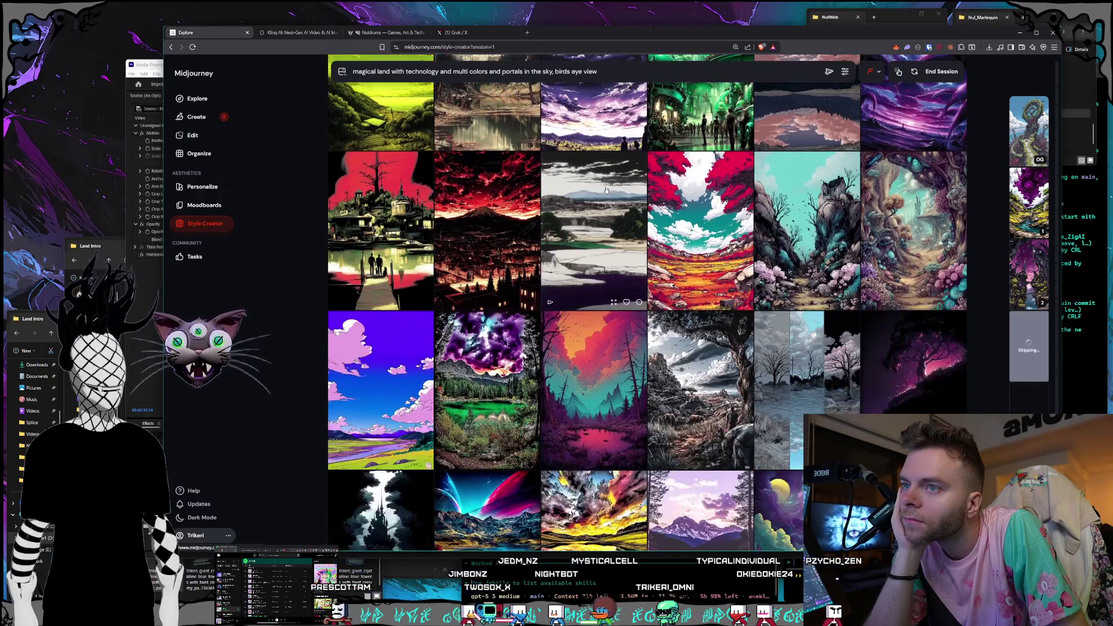
{"action": "scroll", "coordinate": [606, 190], "scroll_direction": "down", "scroll_amount": 3}
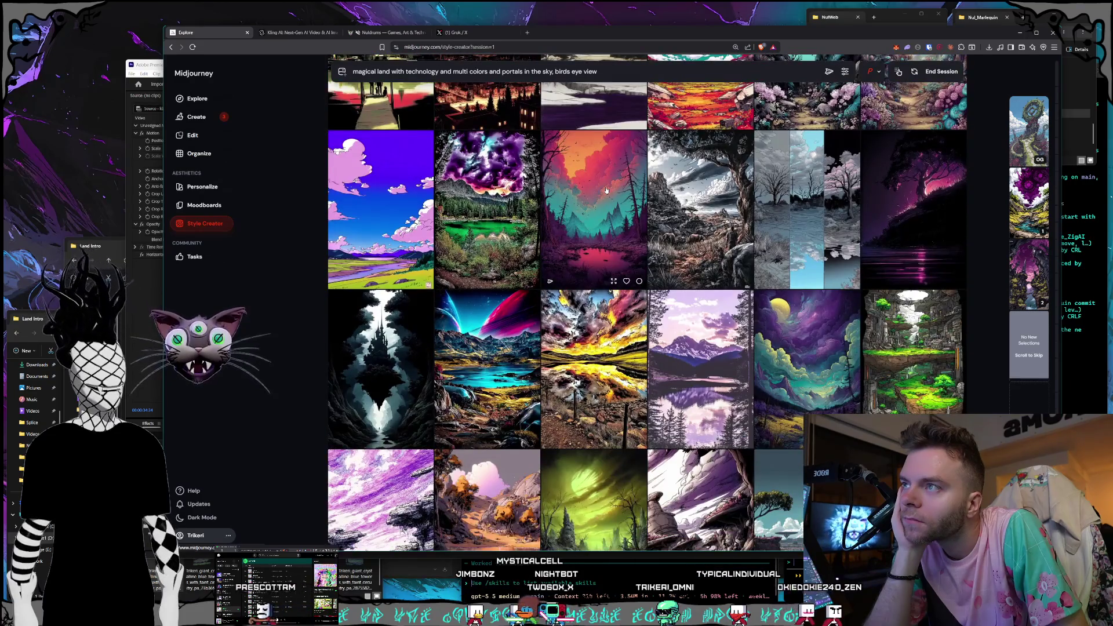
{"action": "scroll", "coordinate": [606, 190], "scroll_direction": "down", "scroll_amount": 2}
{"action": "scroll", "coordinate": [606, 190], "scroll_direction": "down", "scroll_amount": 2}
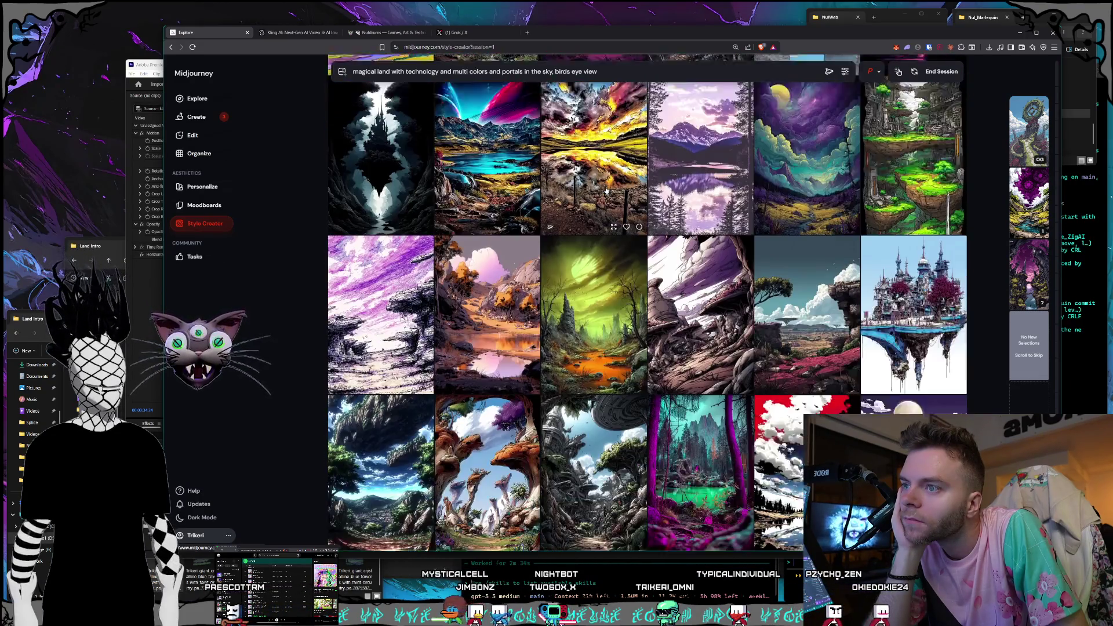
{"action": "scroll", "coordinate": [606, 190], "scroll_direction": "down", "scroll_amount": 2}
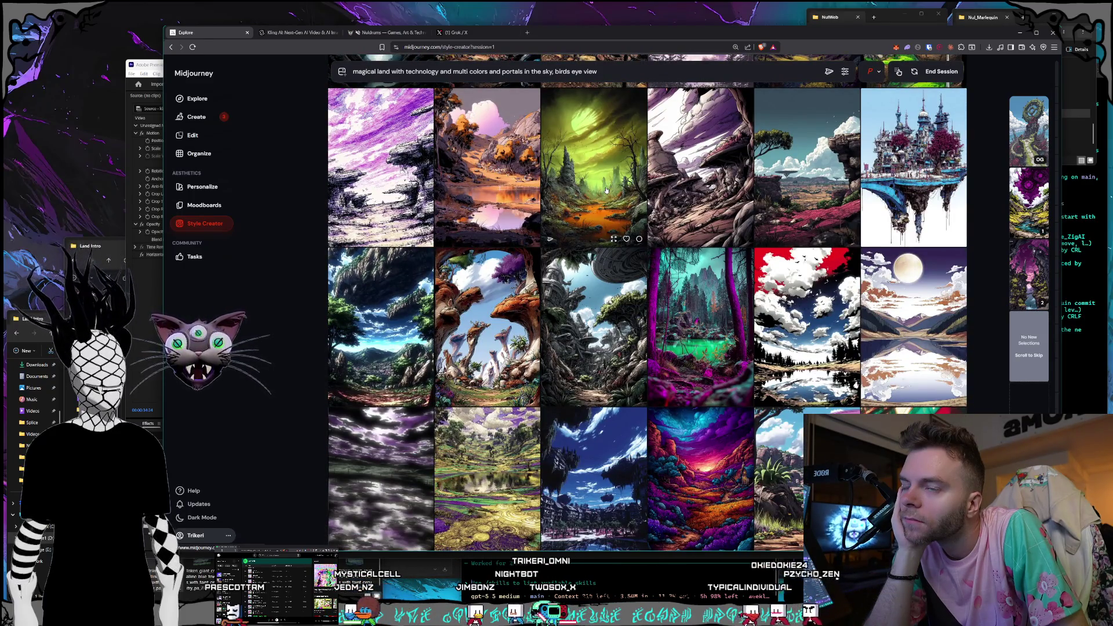
{"action": "scroll", "coordinate": [607, 190], "scroll_direction": "down", "scroll_amount": 3}
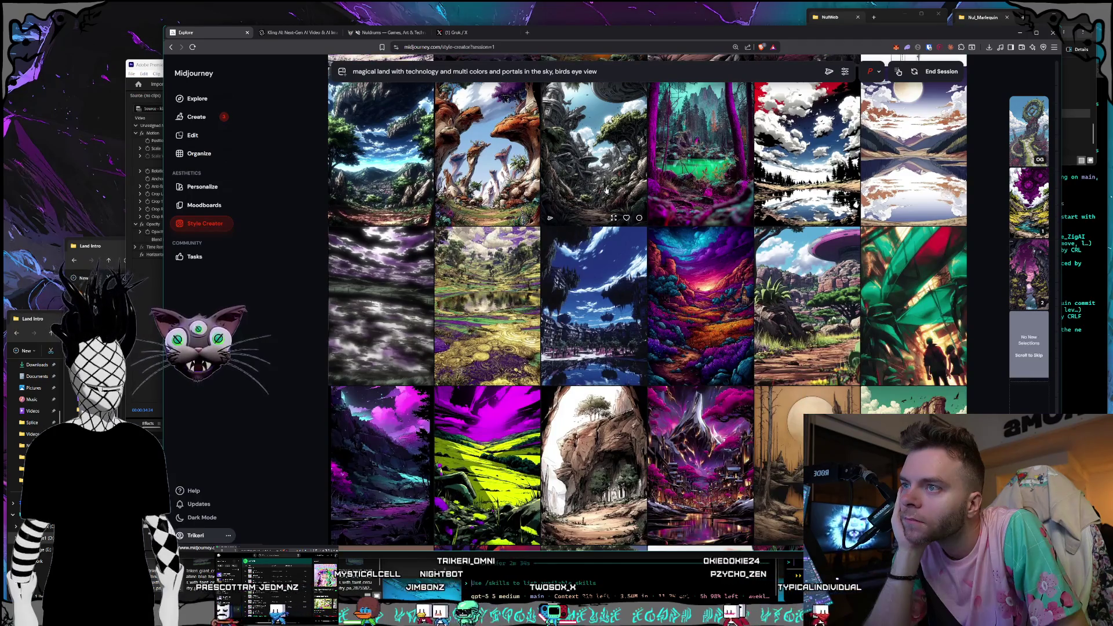
{"action": "scroll", "coordinate": [606, 190], "scroll_direction": "down", "scroll_amount": 2}
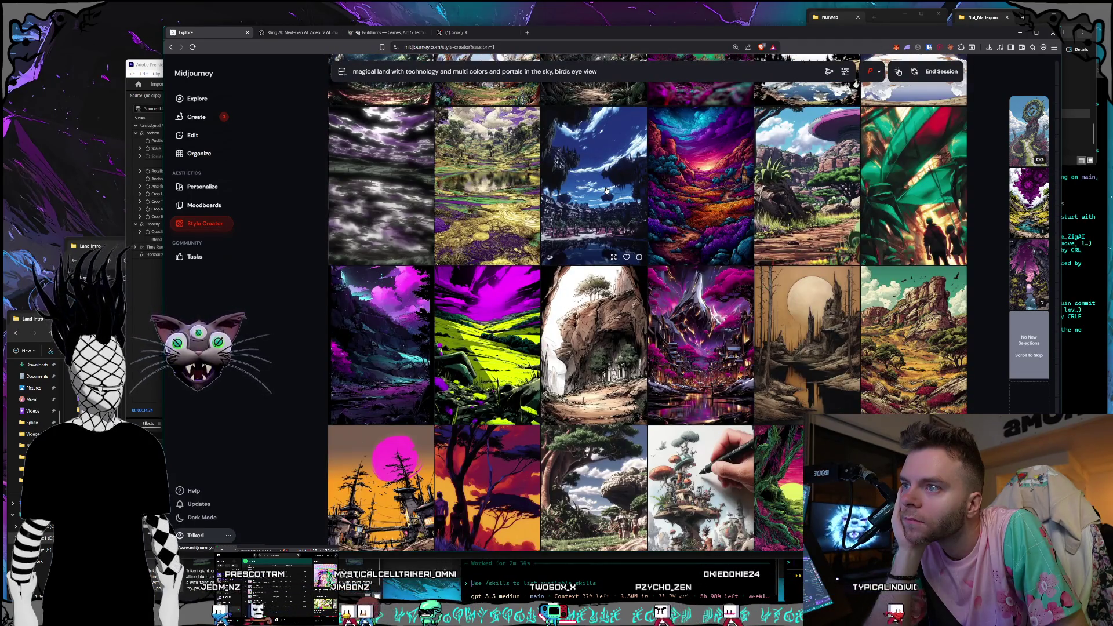
{"action": "scroll", "coordinate": [607, 190], "scroll_direction": "down", "scroll_amount": 2}
{"action": "scroll", "coordinate": [606, 190], "scroll_direction": "down", "scroll_amount": 3}
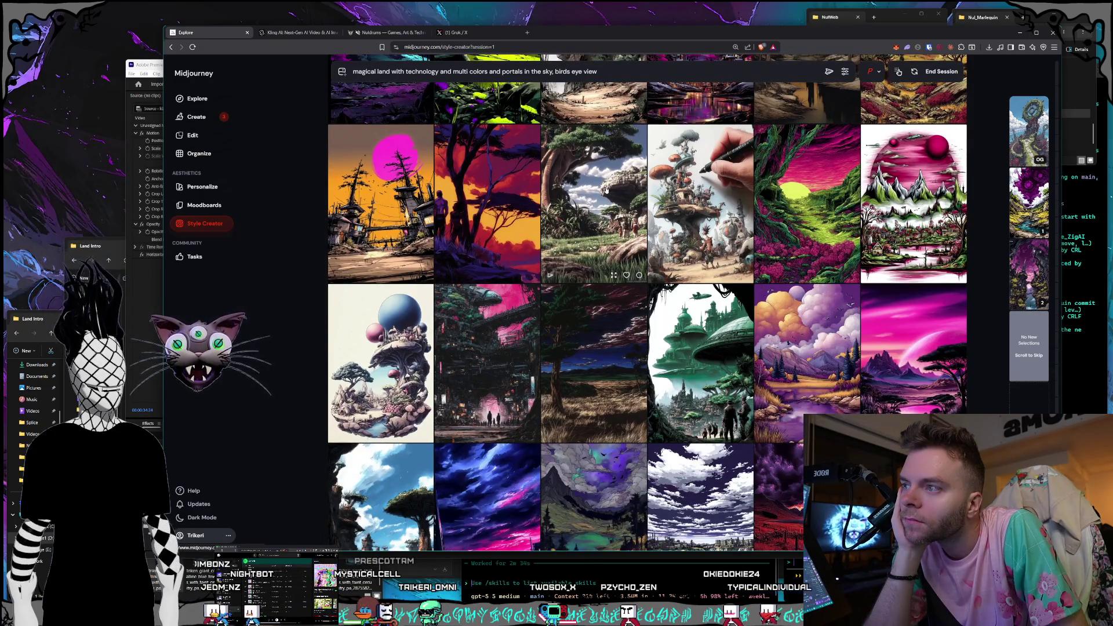
{"action": "scroll", "coordinate": [606, 190], "scroll_direction": "down", "scroll_amount": 3}
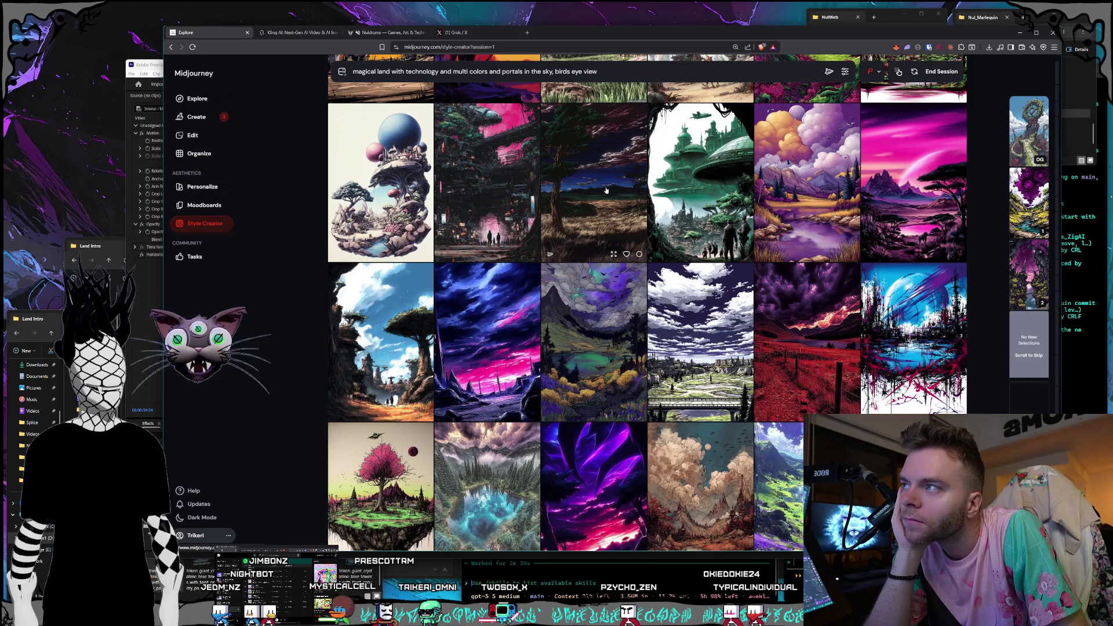
{"action": "scroll", "coordinate": [606, 190], "scroll_direction": "down", "scroll_amount": 5}
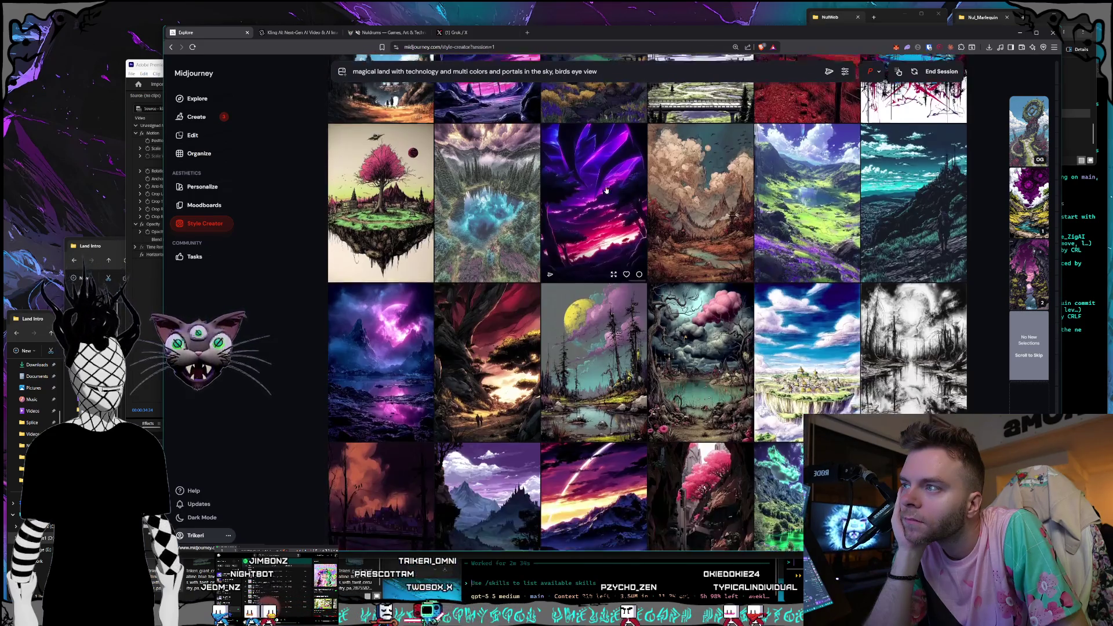
{"action": "scroll", "coordinate": [606, 190], "scroll_direction": "down", "scroll_amount": 5}
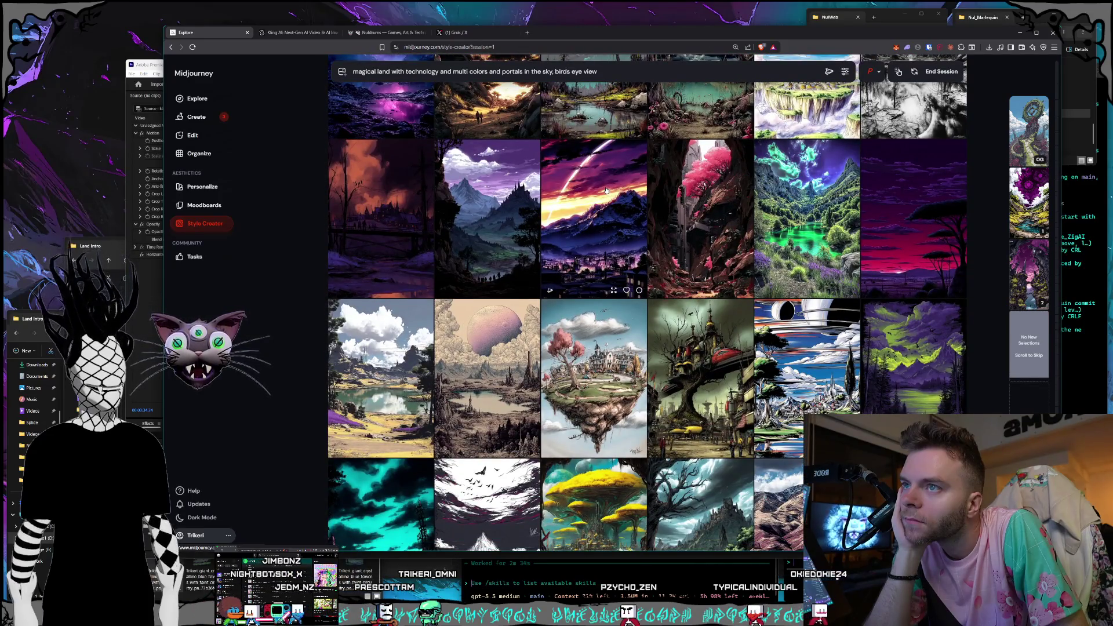
{"action": "scroll", "coordinate": [606, 190], "scroll_direction": "down", "scroll_amount": 2}
{"action": "scroll", "coordinate": [606, 190], "scroll_direction": "down", "scroll_amount": 2}
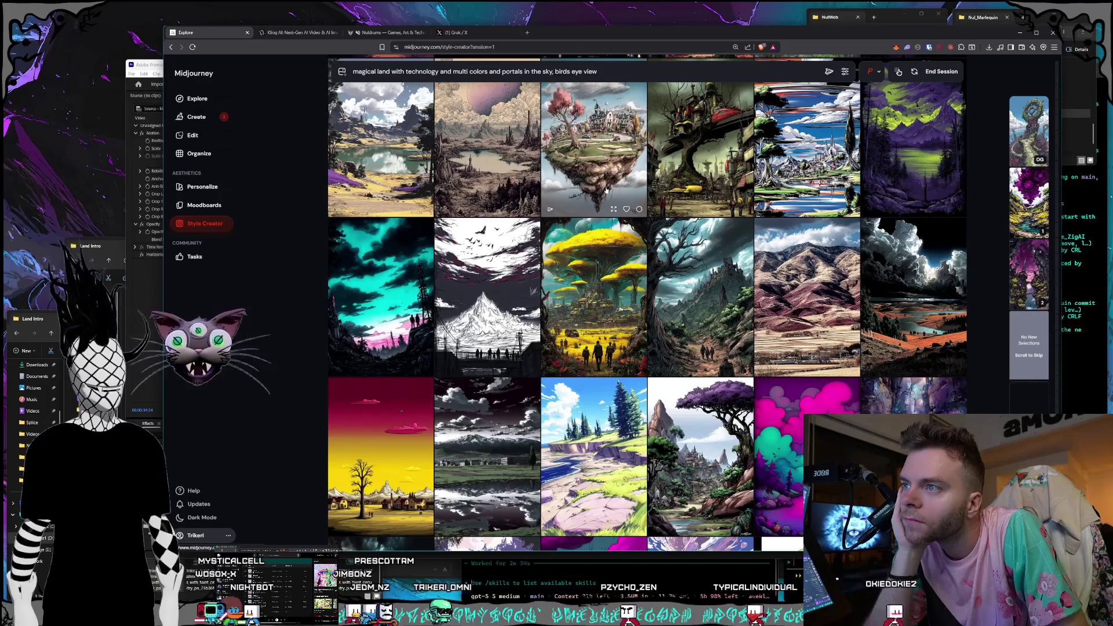
{"action": "scroll", "coordinate": [606, 190], "scroll_direction": "down", "scroll_amount": 4}
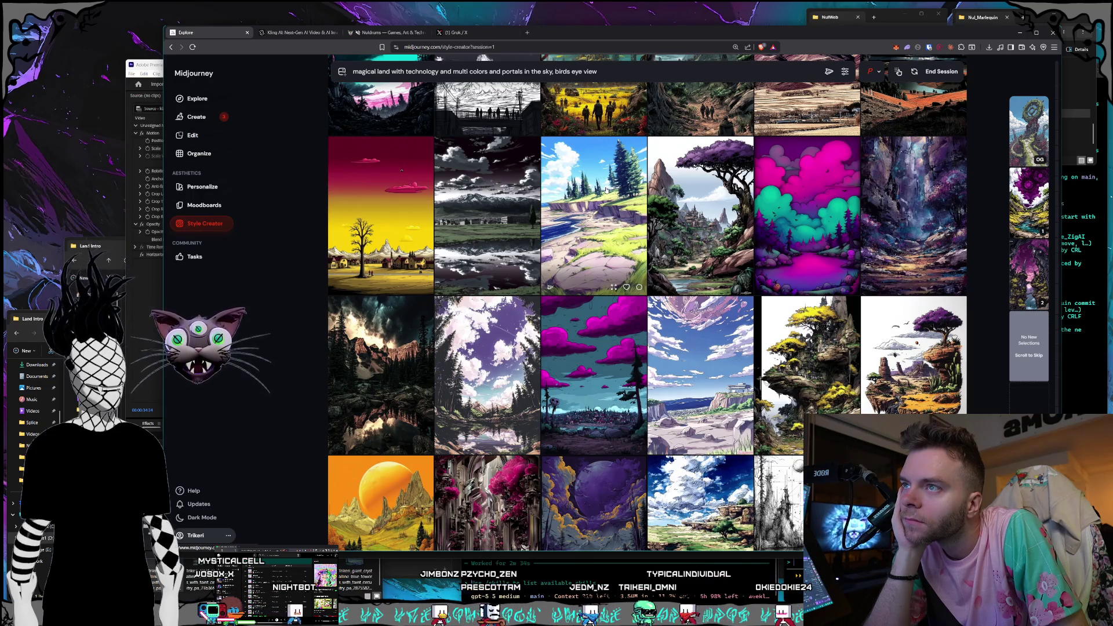
{"action": "scroll", "coordinate": [607, 190], "scroll_direction": "down", "scroll_amount": 1}
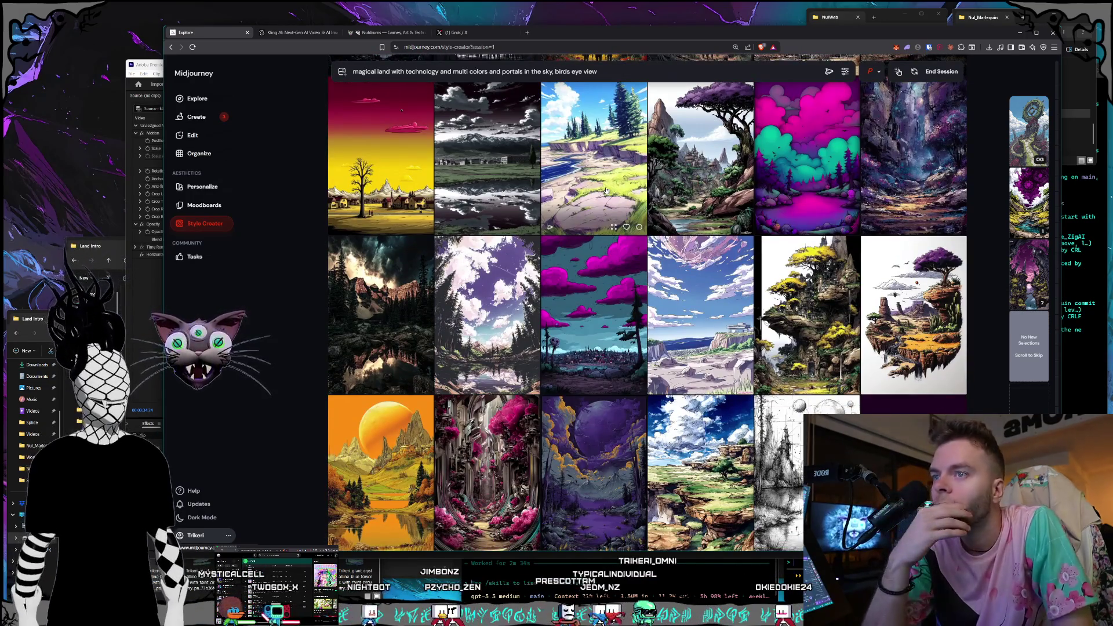
{"action": "scroll", "coordinate": [606, 190], "scroll_direction": "down", "scroll_amount": 2}
{"action": "scroll", "coordinate": [606, 190], "scroll_direction": "down", "scroll_amount": 1}
{"action": "scroll", "coordinate": [607, 190], "scroll_direction": "down", "scroll_amount": 3}
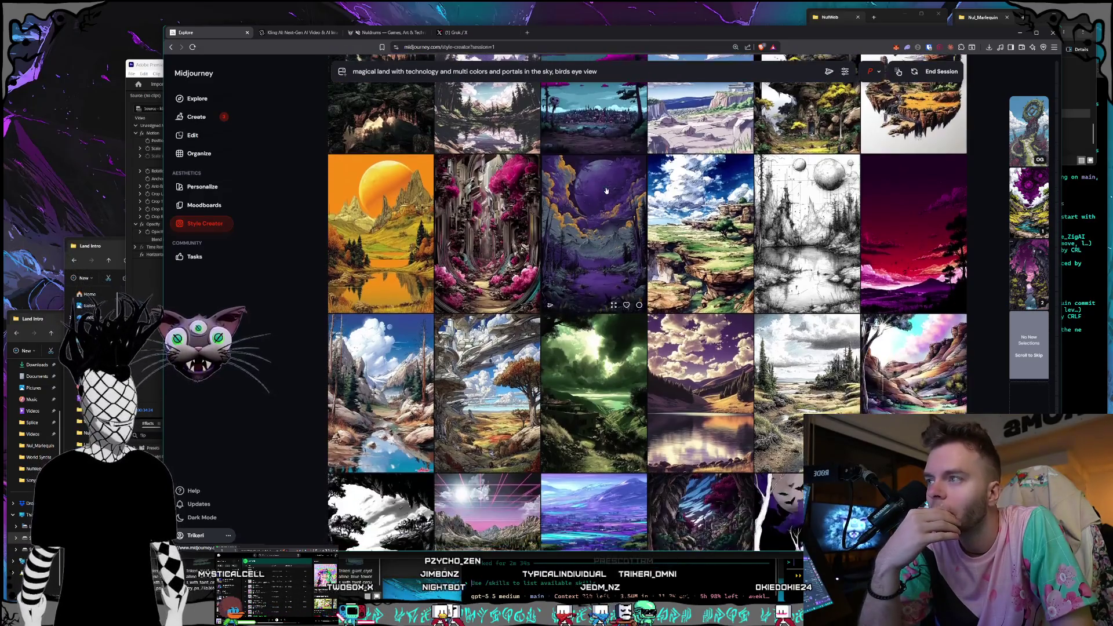
{"action": "scroll", "coordinate": [606, 190], "scroll_direction": "down", "scroll_amount": 4}
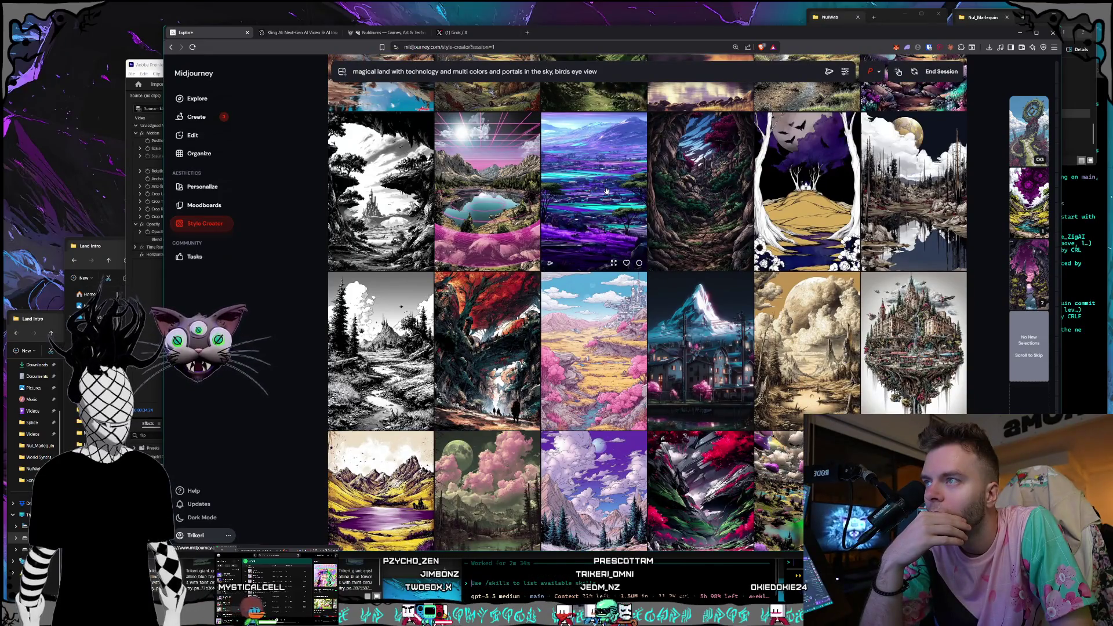
{"action": "scroll", "coordinate": [606, 190], "scroll_direction": "down", "scroll_amount": 5}
{"action": "scroll", "coordinate": [605, 187], "scroll_direction": "down", "scroll_amount": 10}
{"action": "scroll", "coordinate": [605, 187], "scroll_direction": "down", "scroll_amount": 6}
{"action": "scroll", "coordinate": [604, 187], "scroll_direction": "down", "scroll_amount": 6}
{"action": "scroll", "coordinate": [605, 186], "scroll_direction": "down", "scroll_amount": 4}
{"action": "scroll", "coordinate": [605, 186], "scroll_direction": "down", "scroll_amount": 2}
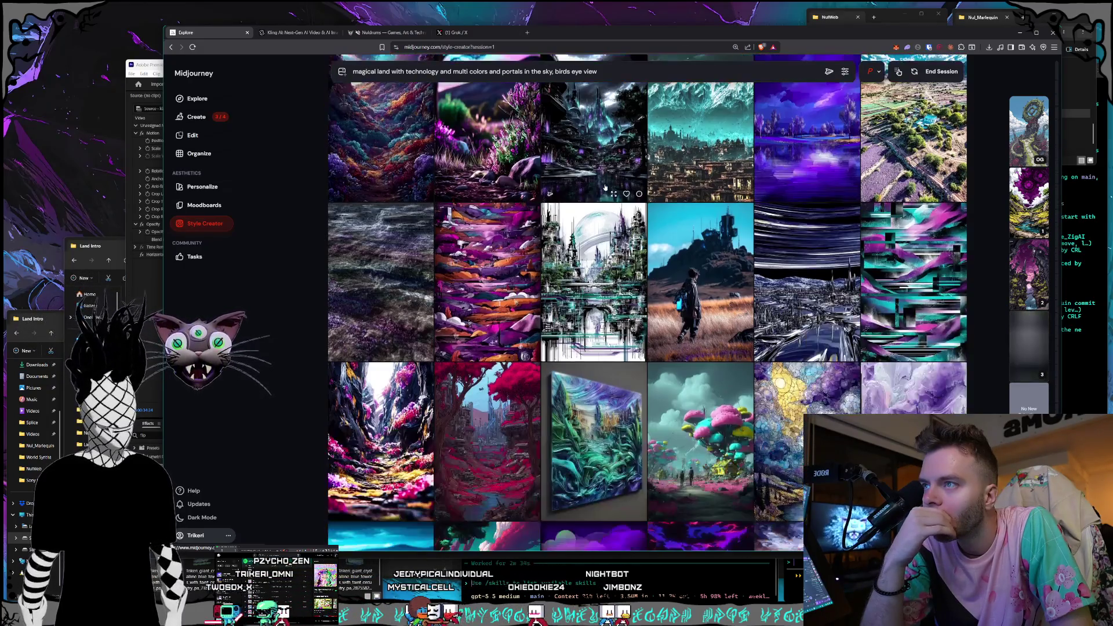
{"action": "scroll", "coordinate": [605, 187], "scroll_direction": "down", "scroll_amount": 10}
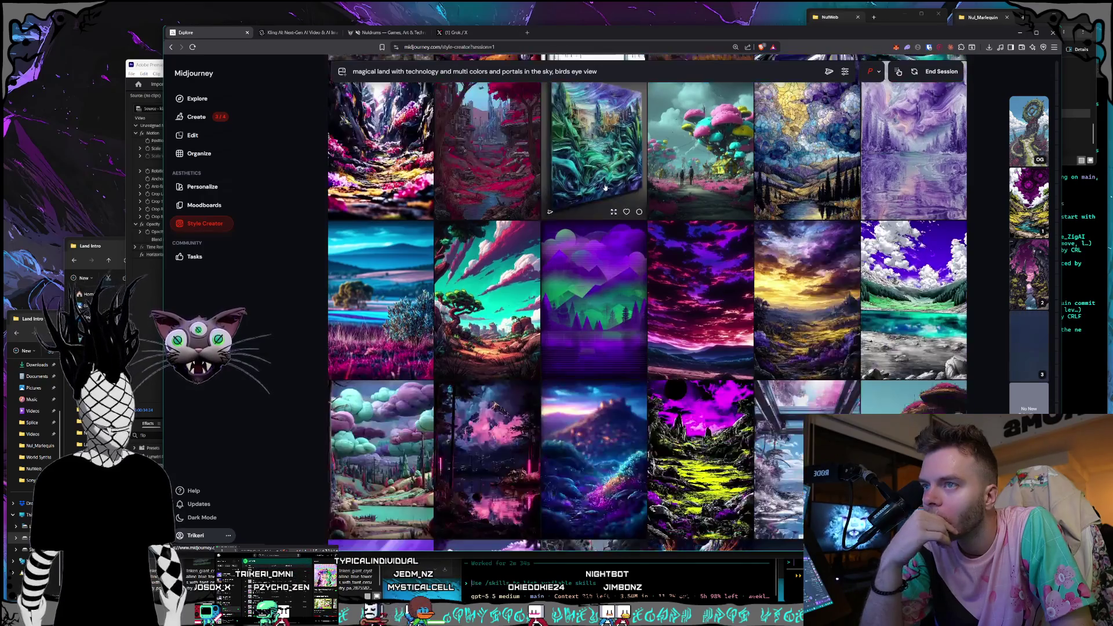
{"action": "scroll", "coordinate": [604, 186], "scroll_direction": "down", "scroll_amount": 3}
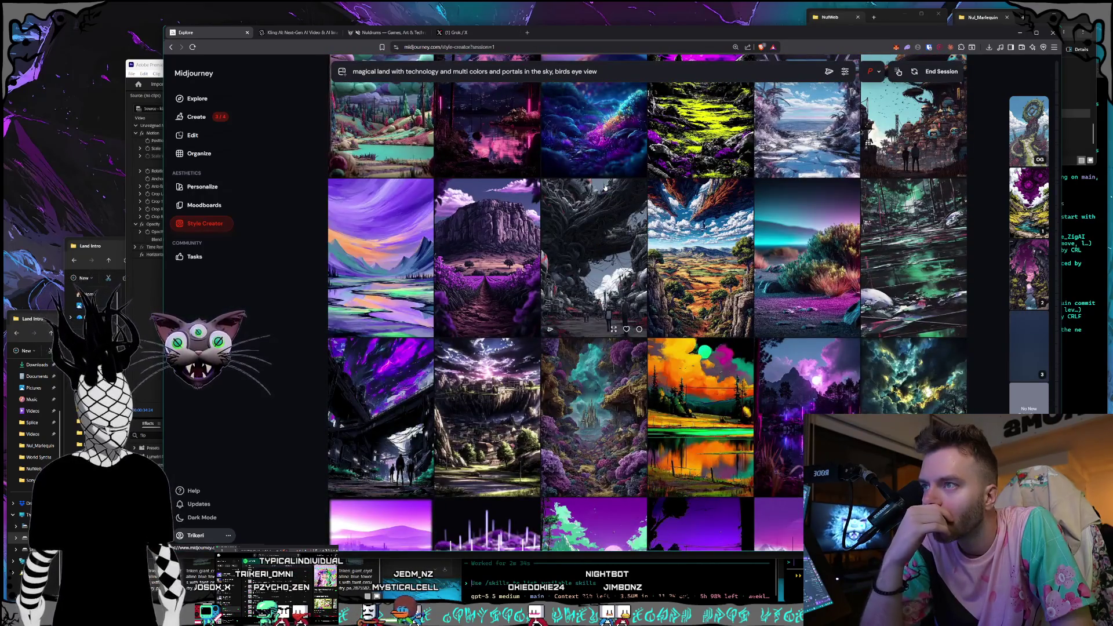
{"action": "scroll", "coordinate": [604, 186], "scroll_direction": "down", "scroll_amount": 1}
{"action": "scroll", "coordinate": [605, 187], "scroll_direction": "down", "scroll_amount": 5}
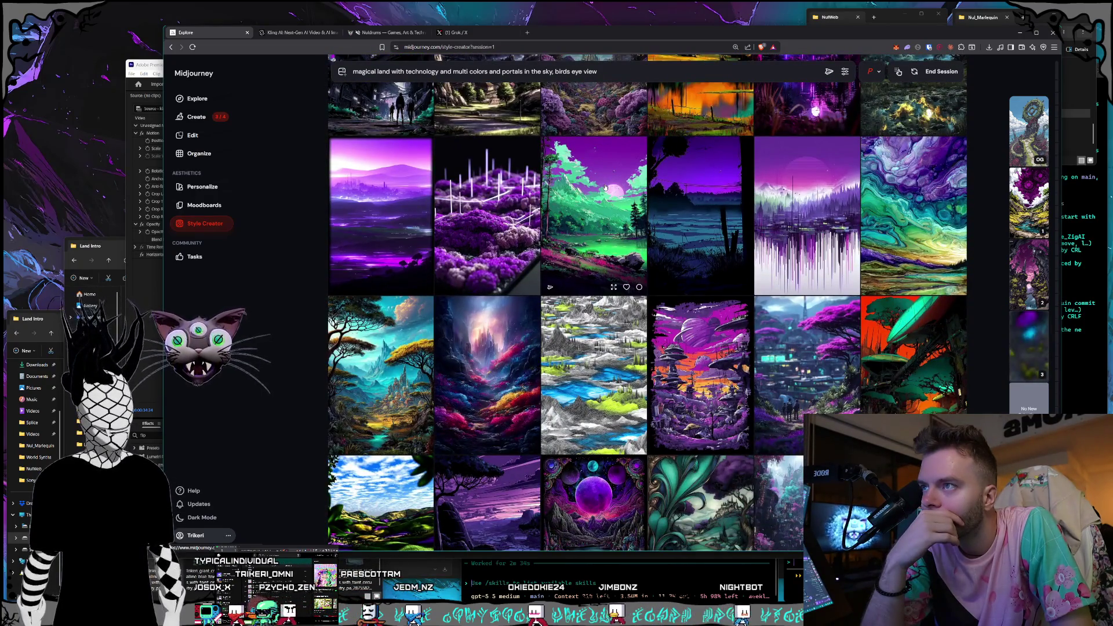
{"action": "scroll", "coordinate": [605, 186], "scroll_direction": "down", "scroll_amount": 2}
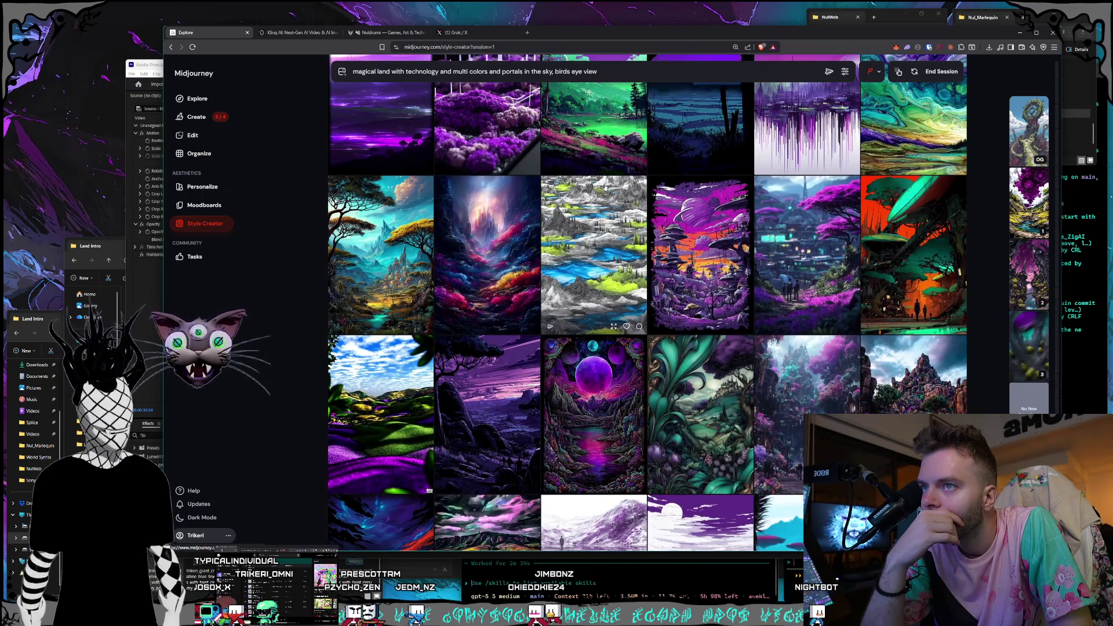
{"action": "scroll", "coordinate": [605, 187], "scroll_direction": "down", "scroll_amount": 3}
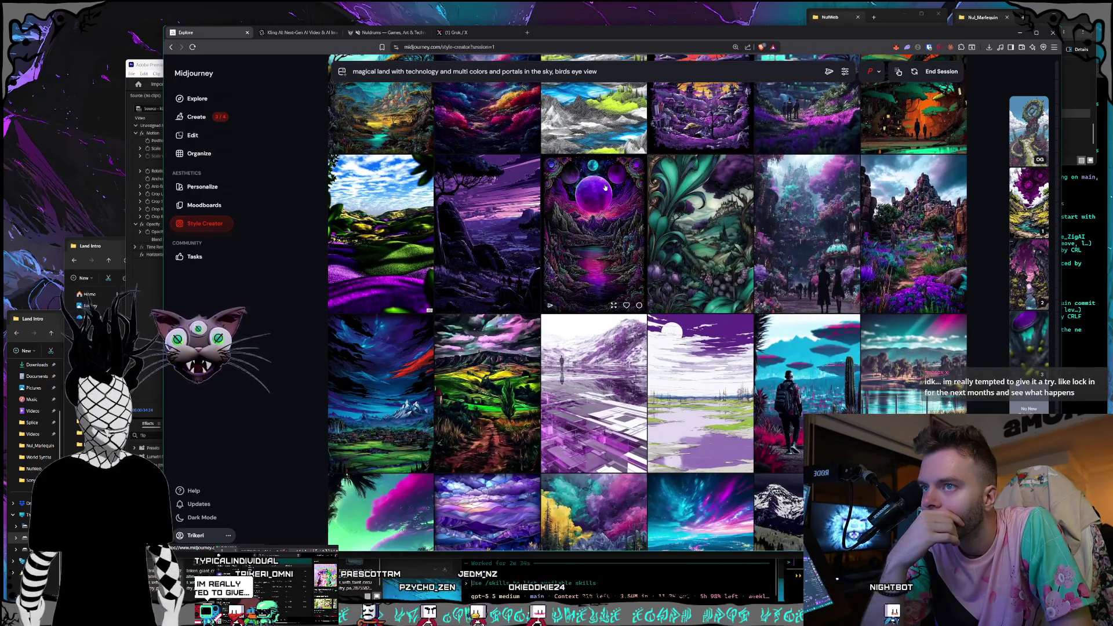
{"action": "scroll", "coordinate": [604, 187], "scroll_direction": "down", "scroll_amount": 1}
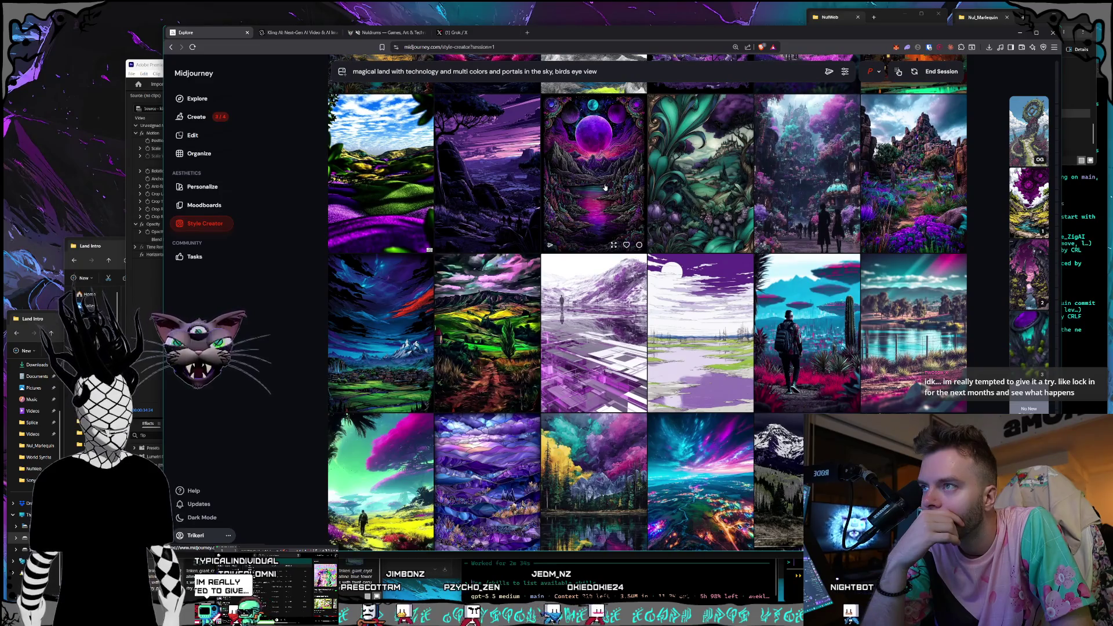
{"action": "scroll", "coordinate": [605, 187], "scroll_direction": "down", "scroll_amount": 2}
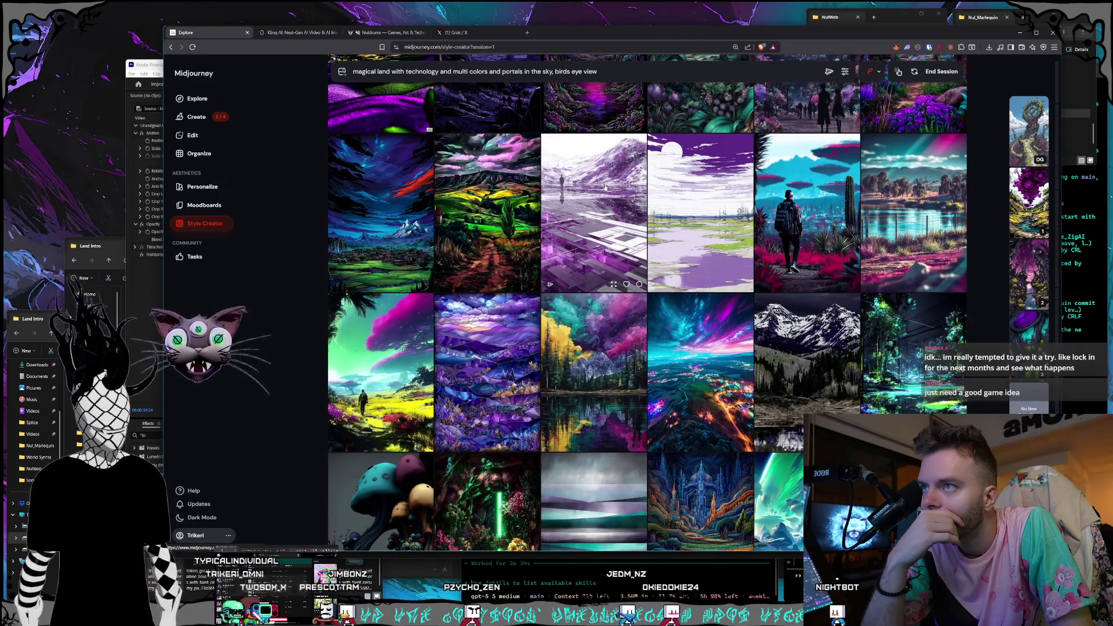
{"action": "scroll", "coordinate": [604, 186], "scroll_direction": "down", "scroll_amount": 3}
{"action": "scroll", "coordinate": [604, 187], "scroll_direction": "down", "scroll_amount": 2}
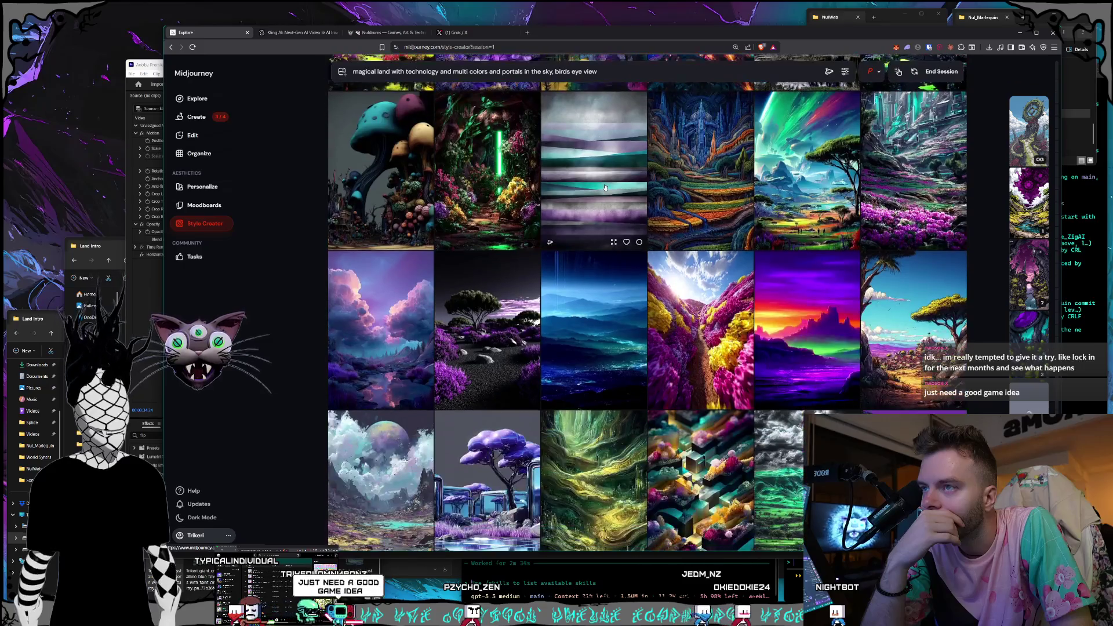
{"action": "scroll", "coordinate": [604, 186], "scroll_direction": "down", "scroll_amount": 2}
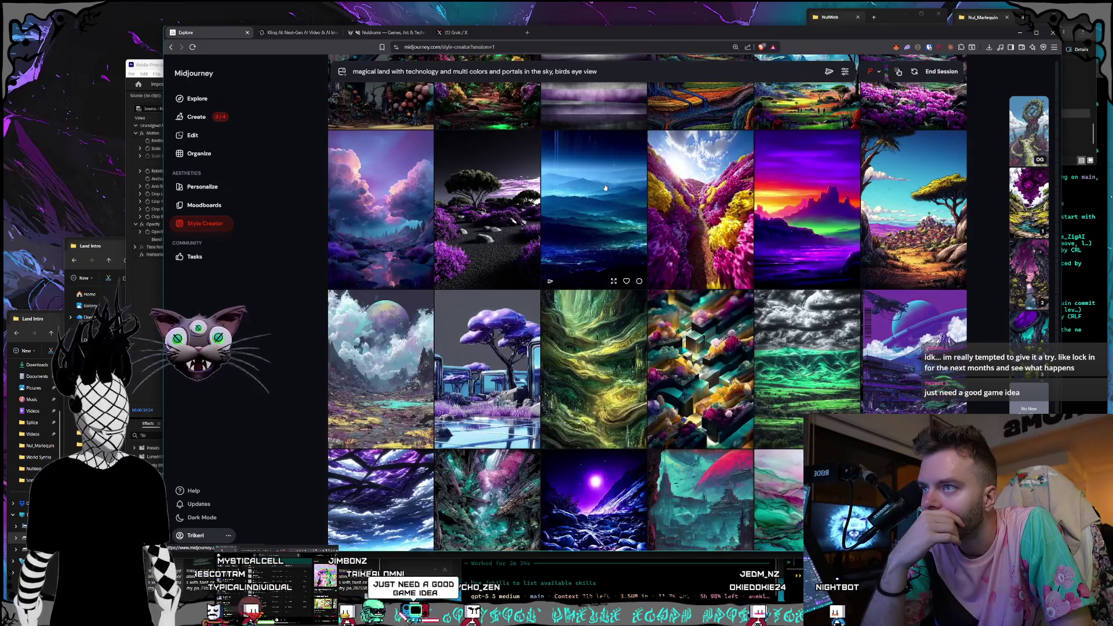
{"action": "scroll", "coordinate": [604, 187], "scroll_direction": "down", "scroll_amount": 6}
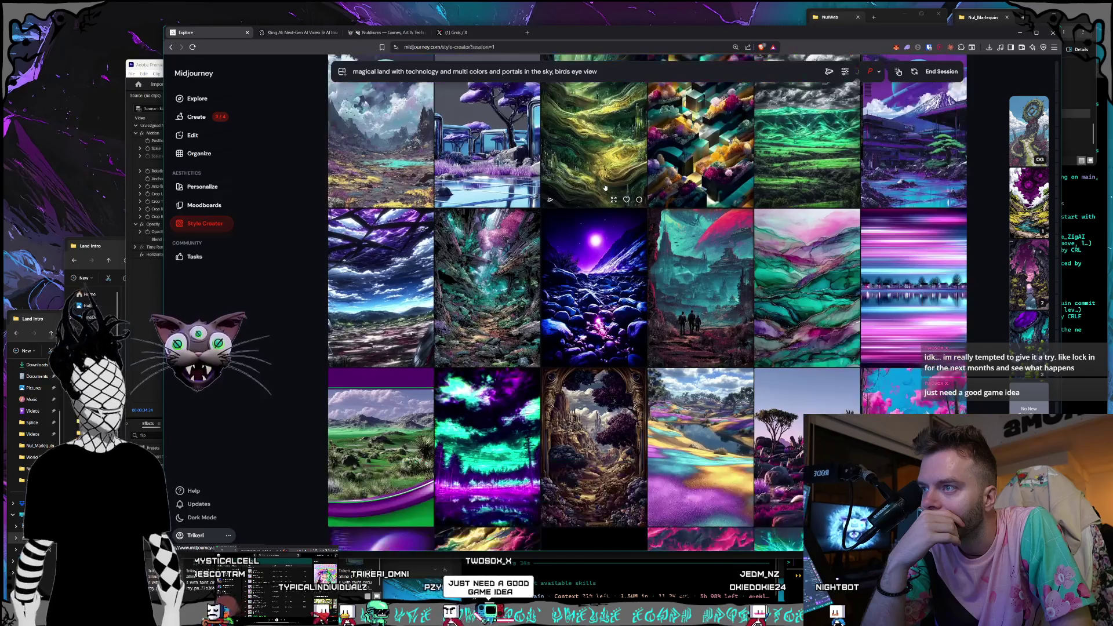
{"action": "scroll", "coordinate": [604, 186], "scroll_direction": "down", "scroll_amount": 4}
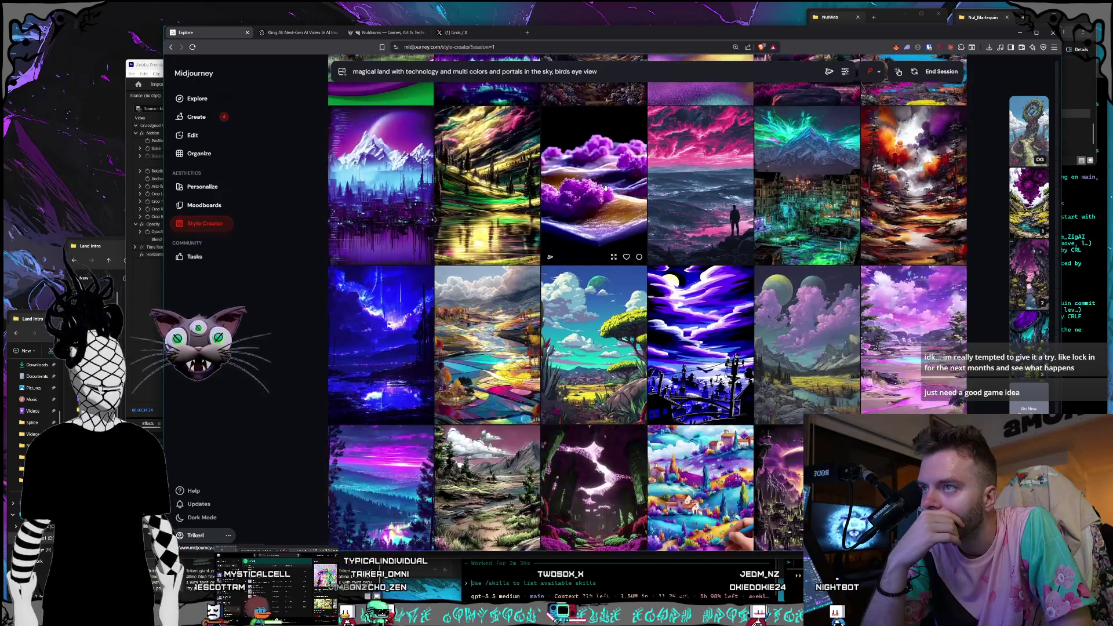
{"action": "scroll", "coordinate": [604, 187], "scroll_direction": "down", "scroll_amount": 2}
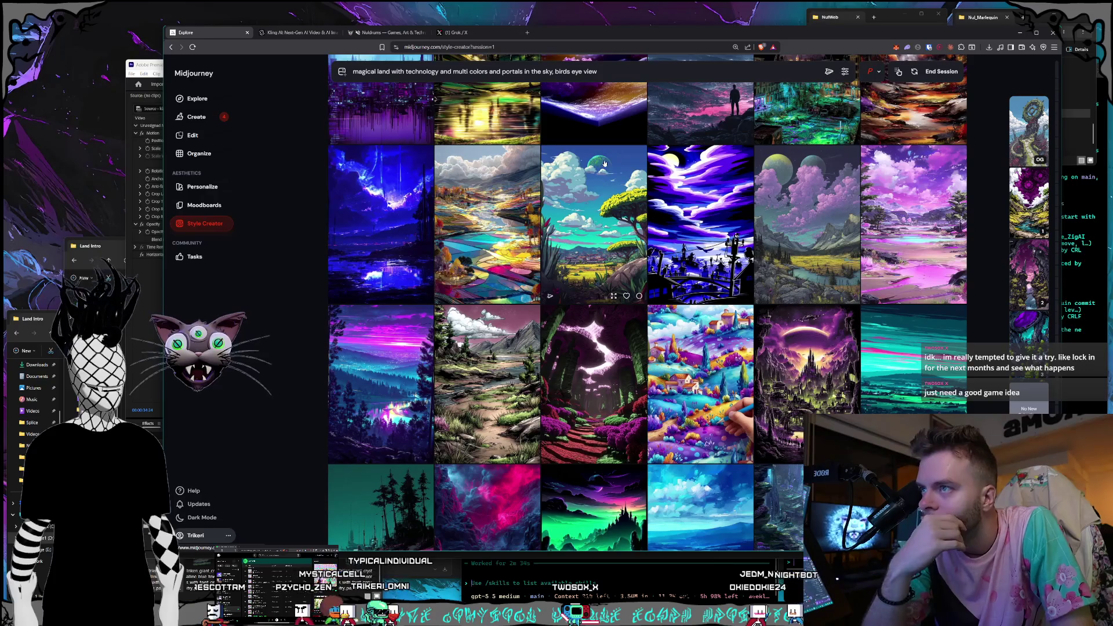
{"action": "scroll", "coordinate": [600, 160], "scroll_direction": "down", "scroll_amount": 6}
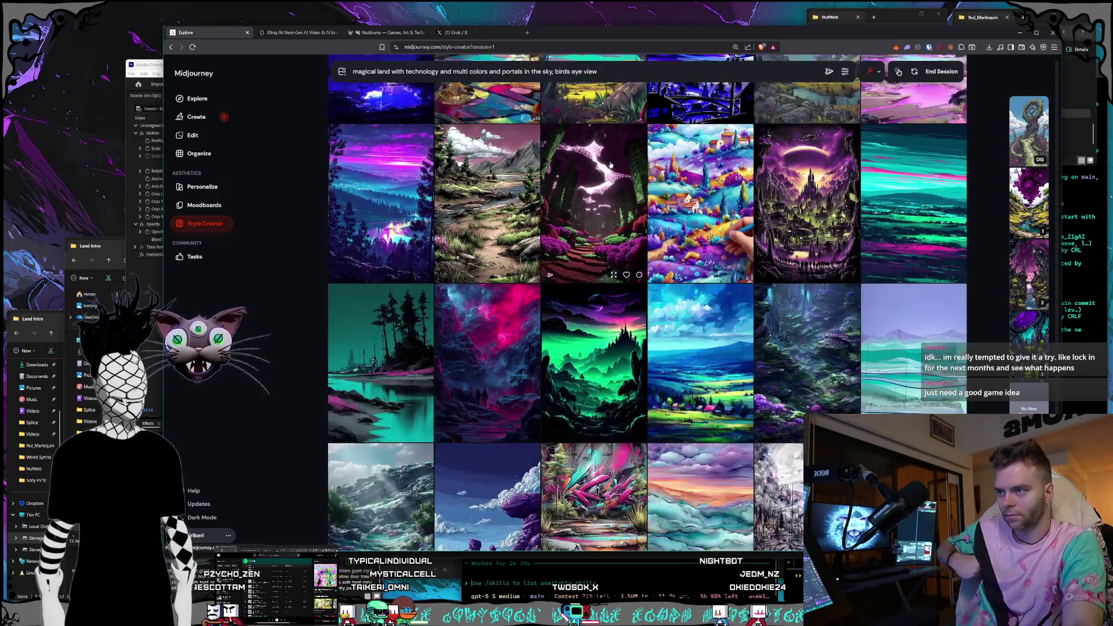
{"action": "scroll", "coordinate": [645, 192], "scroll_direction": "down", "scroll_amount": 5}
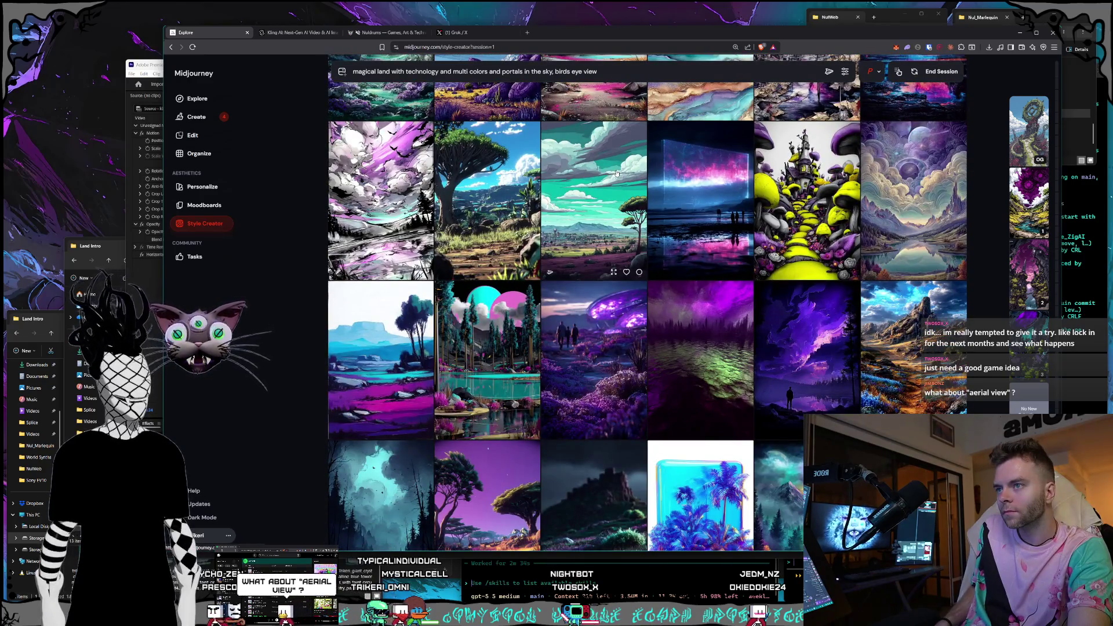
{"action": "scroll", "coordinate": [616, 173], "scroll_direction": "down", "scroll_amount": 7}
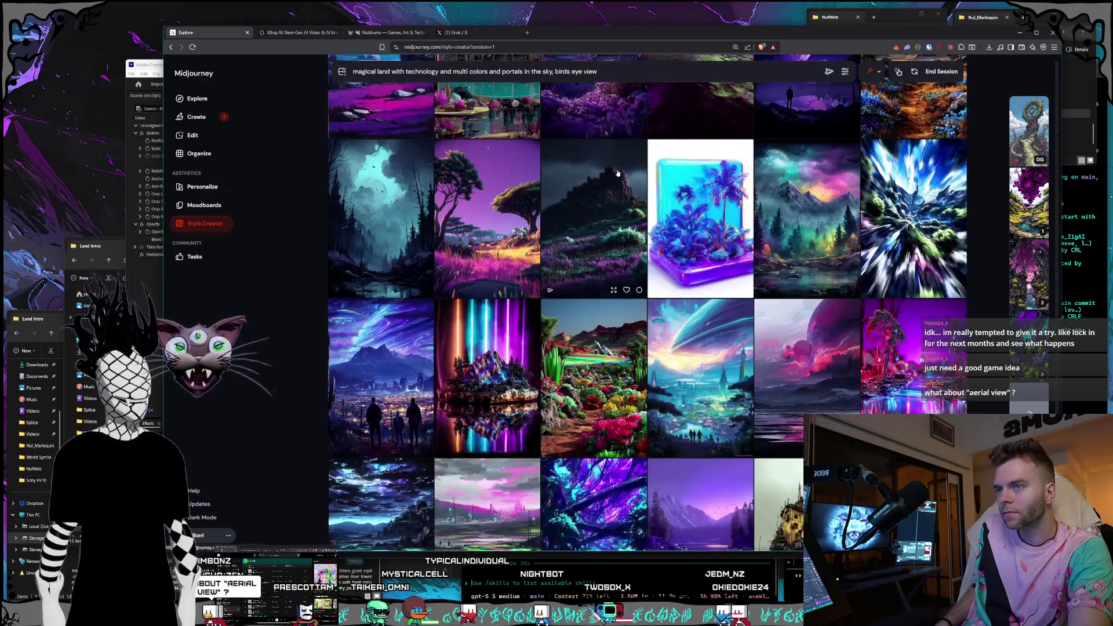
{"action": "scroll", "coordinate": [616, 172], "scroll_direction": "down", "scroll_amount": 4}
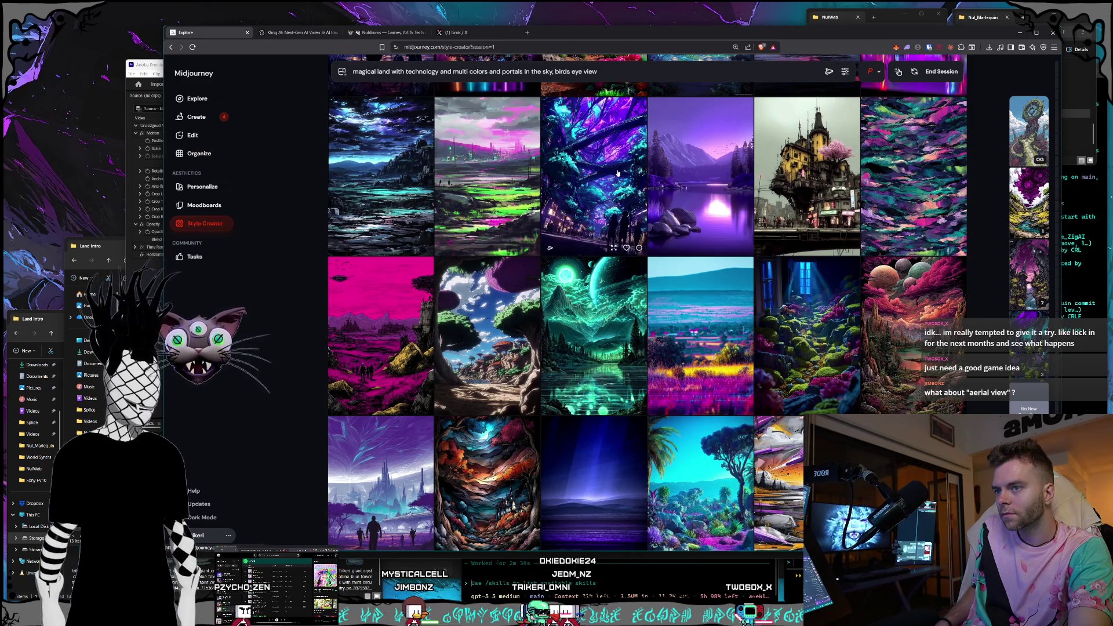
{"action": "scroll", "coordinate": [618, 172], "scroll_direction": "down", "scroll_amount": 15}
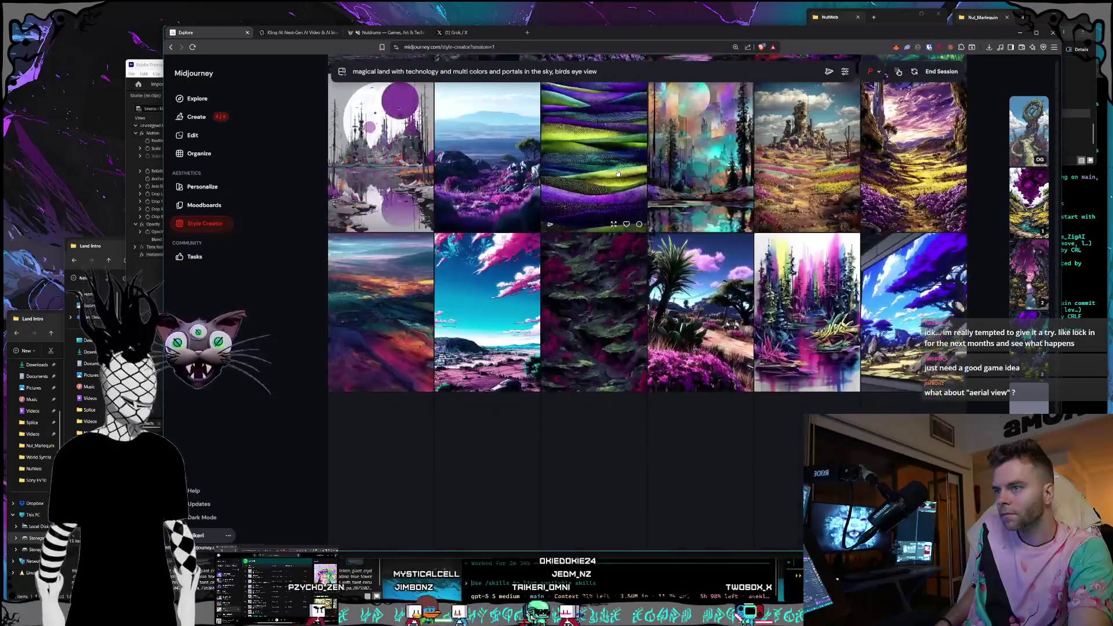
{"action": "scroll", "coordinate": [618, 172], "scroll_direction": "down", "scroll_amount": 10}
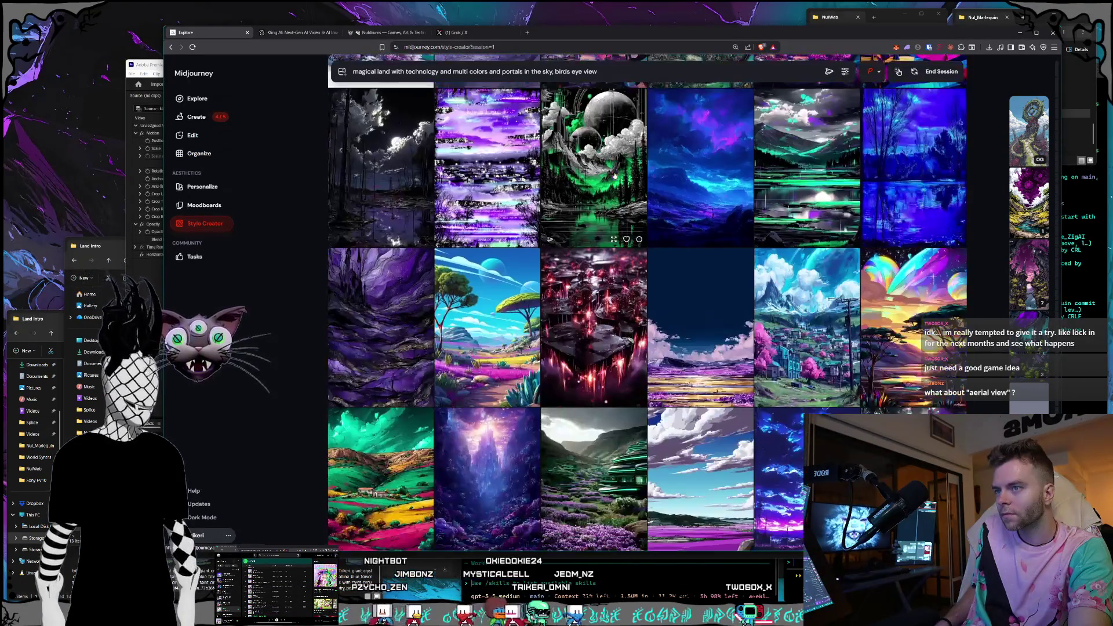
{"action": "scroll", "coordinate": [627, 200], "scroll_direction": "down", "scroll_amount": 10}
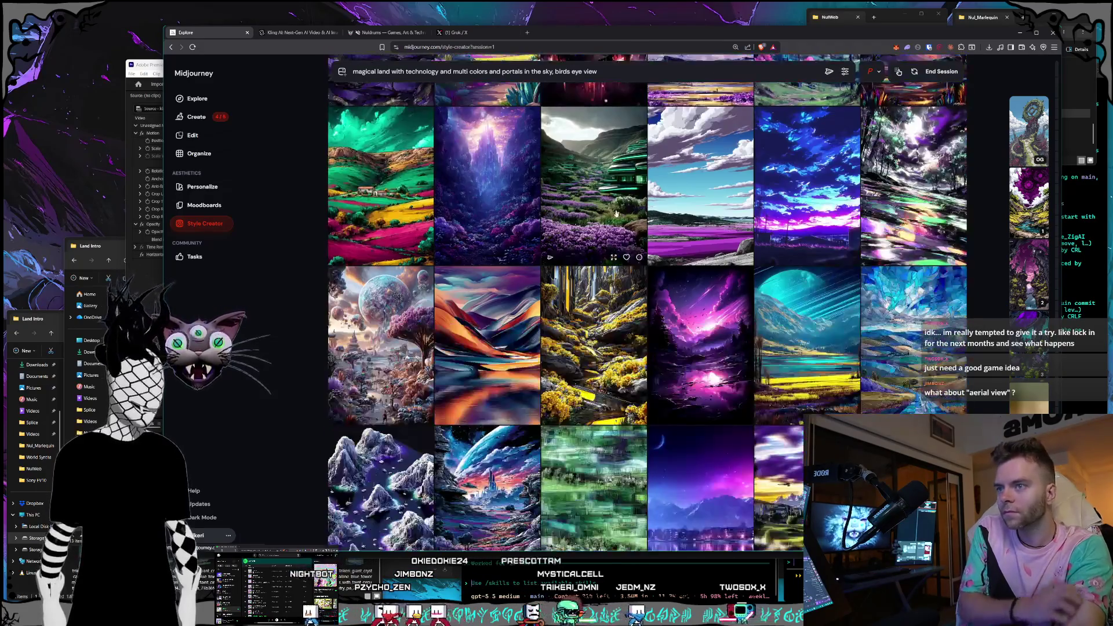
{"action": "scroll", "coordinate": [617, 216], "scroll_direction": "down", "scroll_amount": 5}
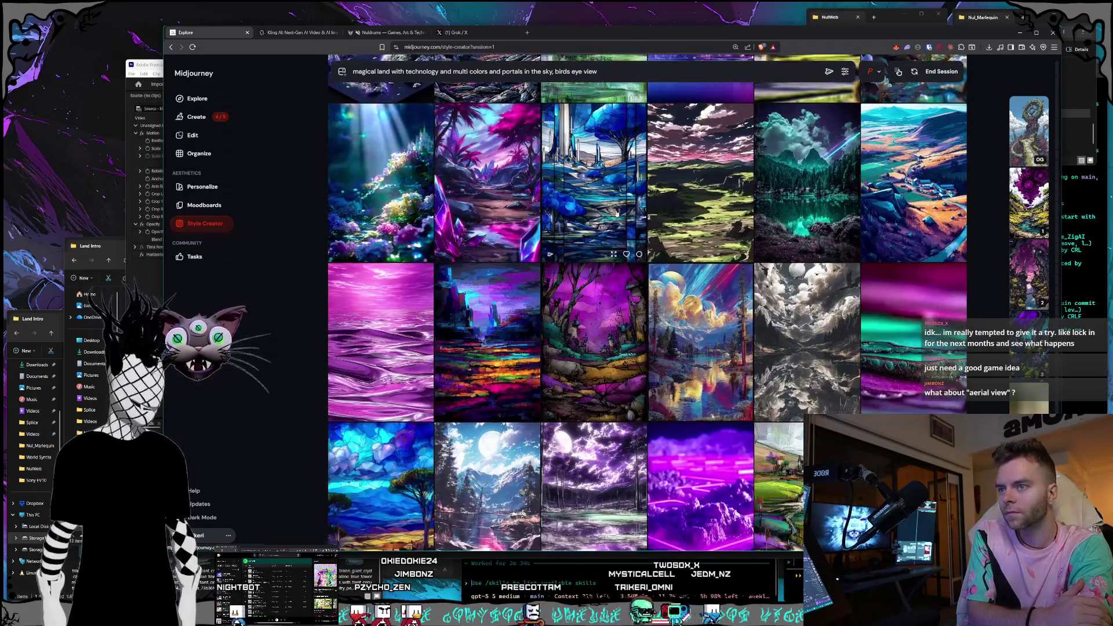
{"action": "scroll", "coordinate": [628, 214], "scroll_direction": "down", "scroll_amount": 3}
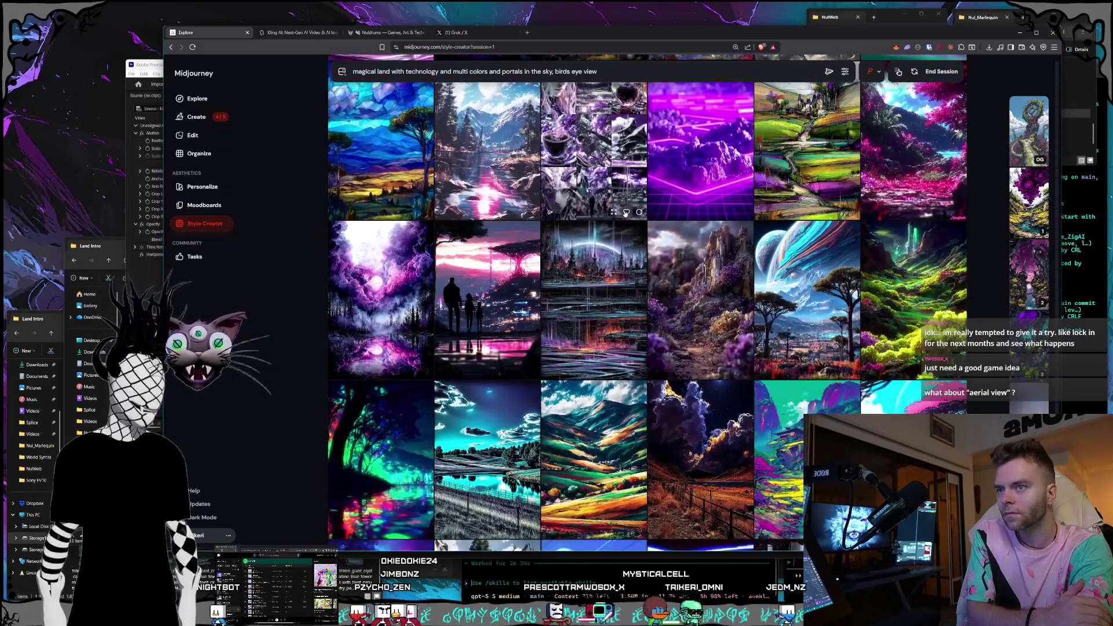
{"action": "scroll", "coordinate": [625, 213], "scroll_direction": "down", "scroll_amount": 10}
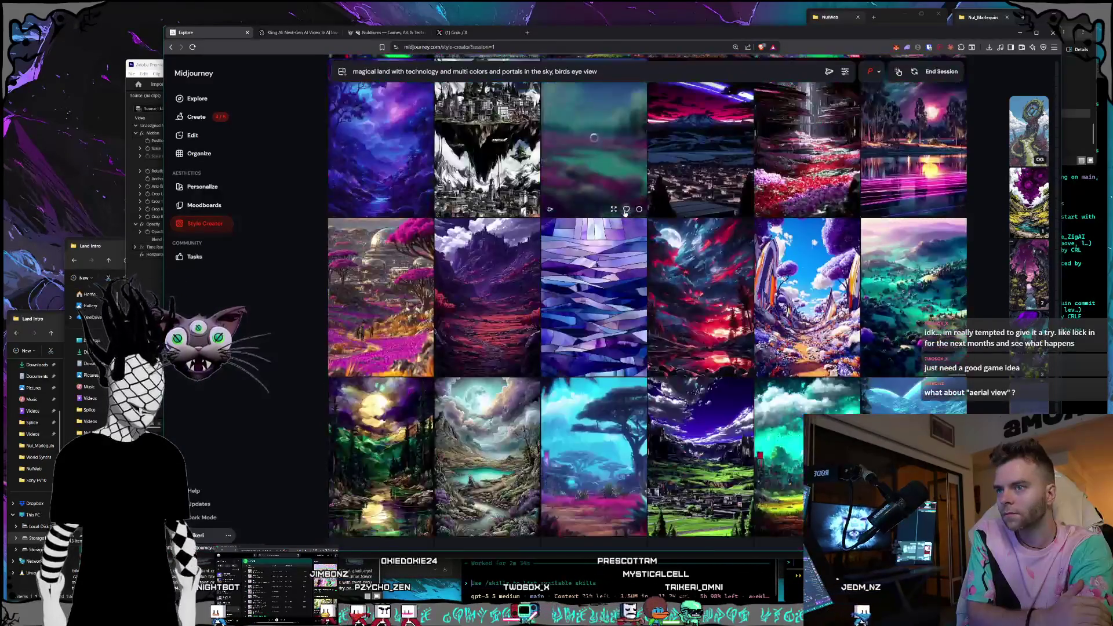
{"action": "scroll", "coordinate": [624, 213], "scroll_direction": "down", "scroll_amount": 2}
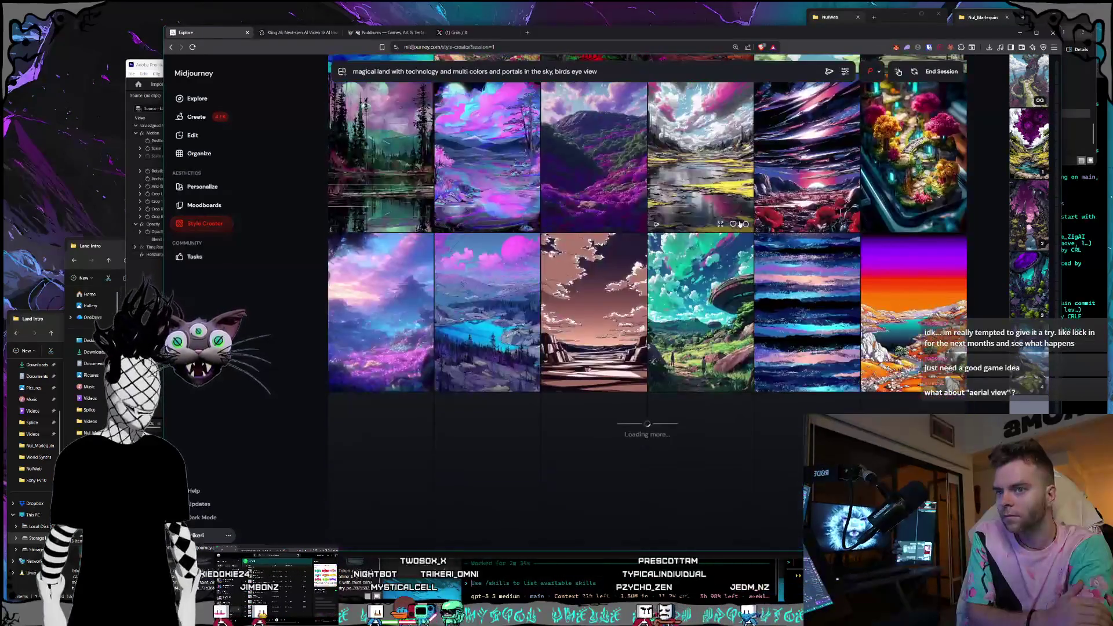
{"action": "scroll", "coordinate": [740, 224], "scroll_direction": "down", "scroll_amount": 10}
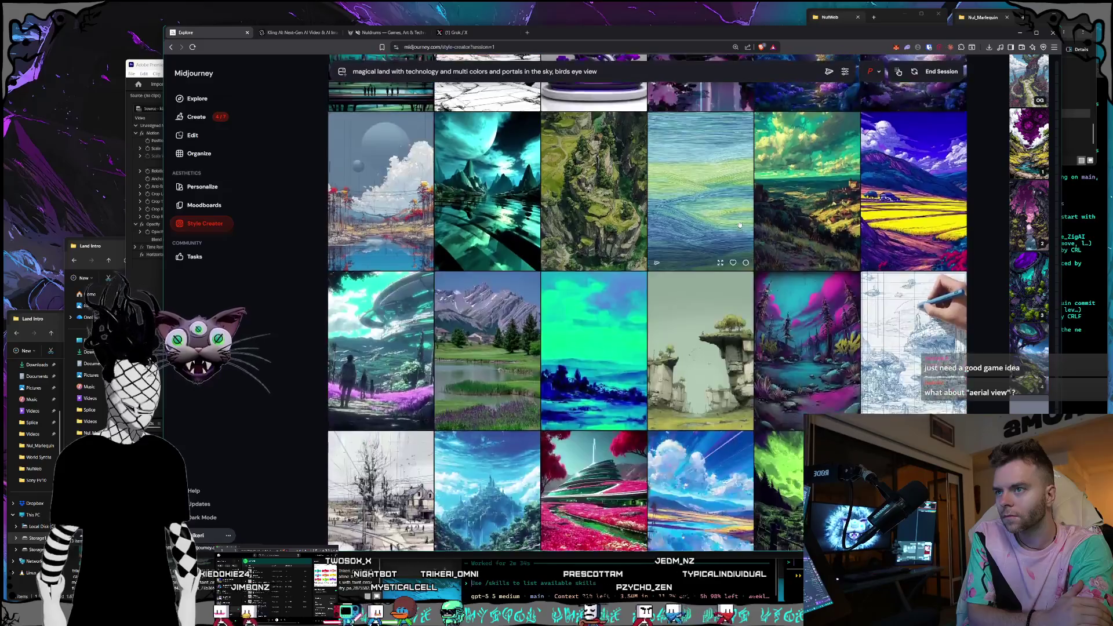
{"action": "scroll", "coordinate": [739, 225], "scroll_direction": "down", "scroll_amount": 10}
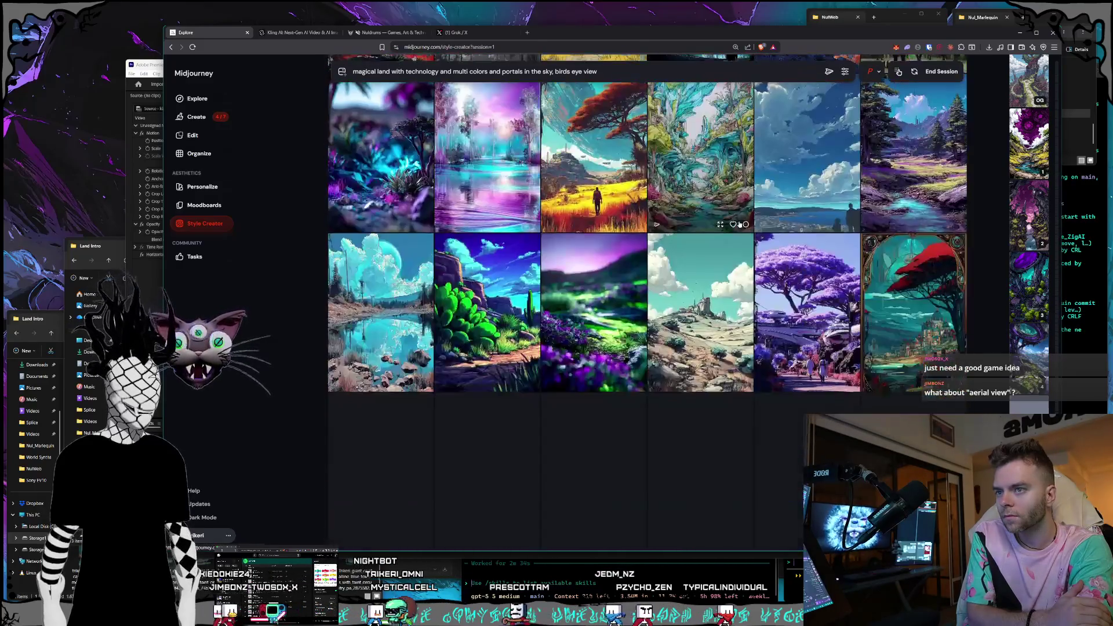
{"action": "scroll", "coordinate": [739, 224], "scroll_direction": "down", "scroll_amount": 2}
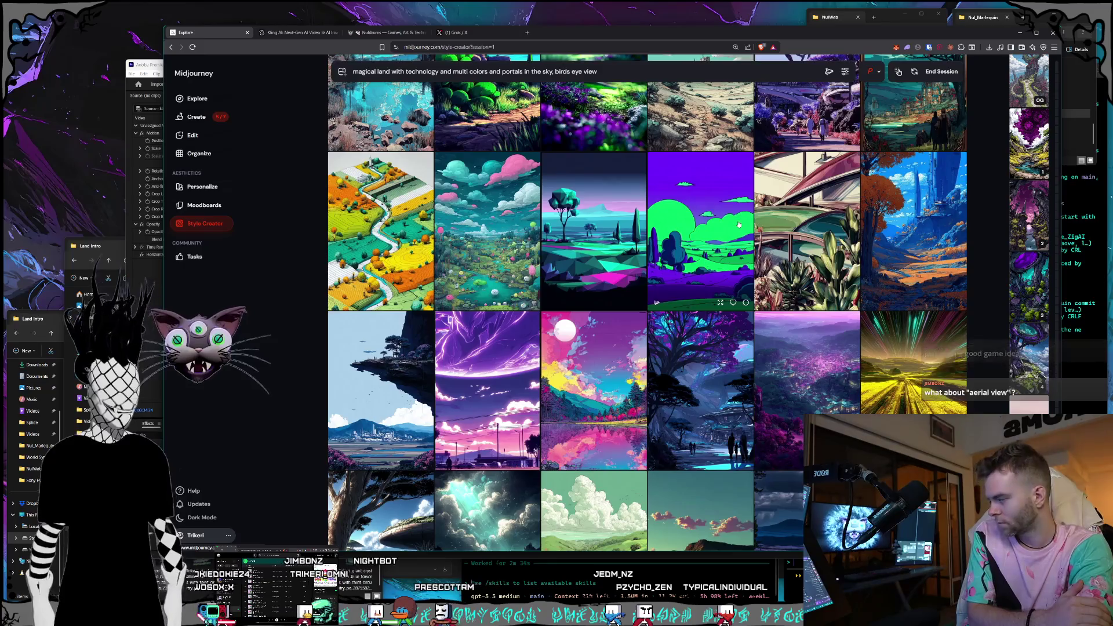
{"action": "scroll", "coordinate": [739, 224], "scroll_direction": "down", "scroll_amount": 3}
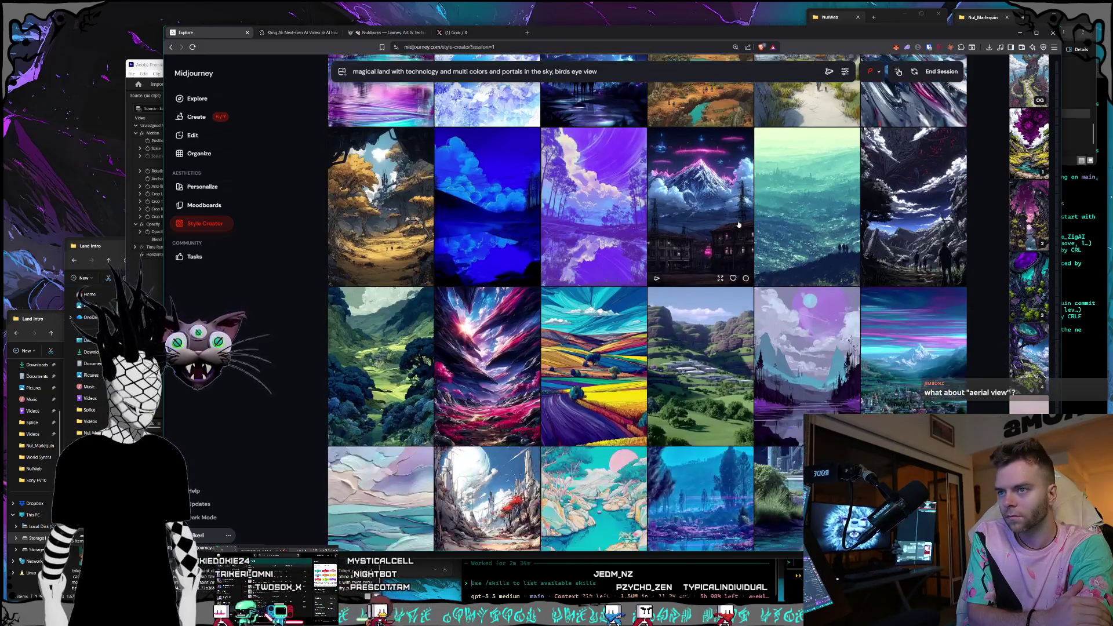
{"action": "scroll", "coordinate": [739, 224], "scroll_direction": "down", "scroll_amount": 4}
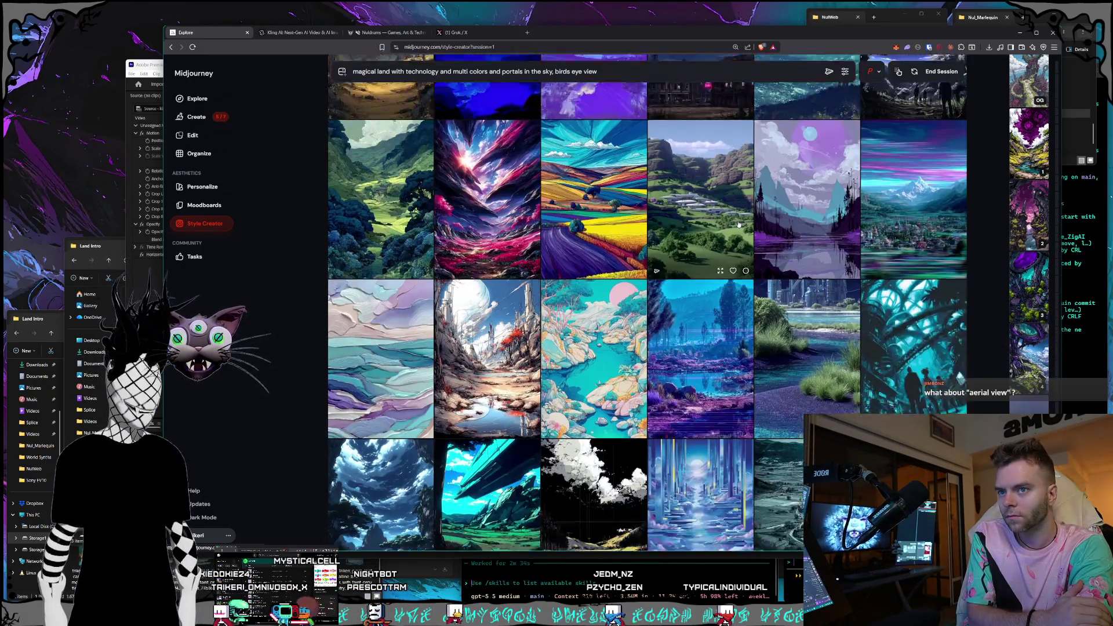
{"action": "scroll", "coordinate": [738, 225], "scroll_direction": "down", "scroll_amount": 1}
{"action": "scroll", "coordinate": [739, 224], "scroll_direction": "down", "scroll_amount": 6}
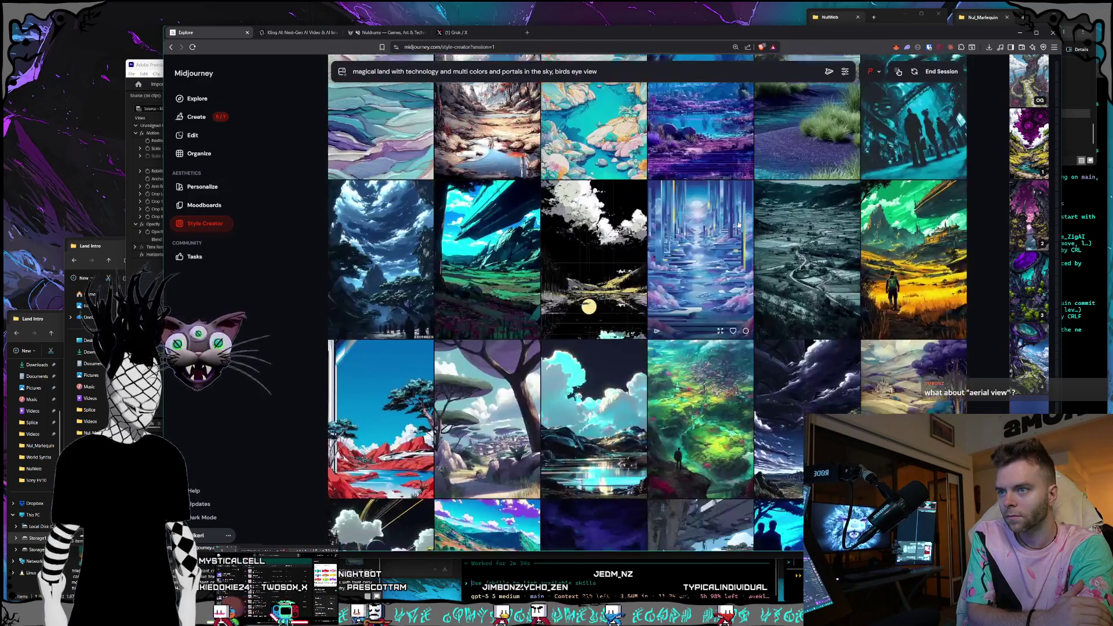
{"action": "scroll", "coordinate": [739, 225], "scroll_direction": "down", "scroll_amount": 1}
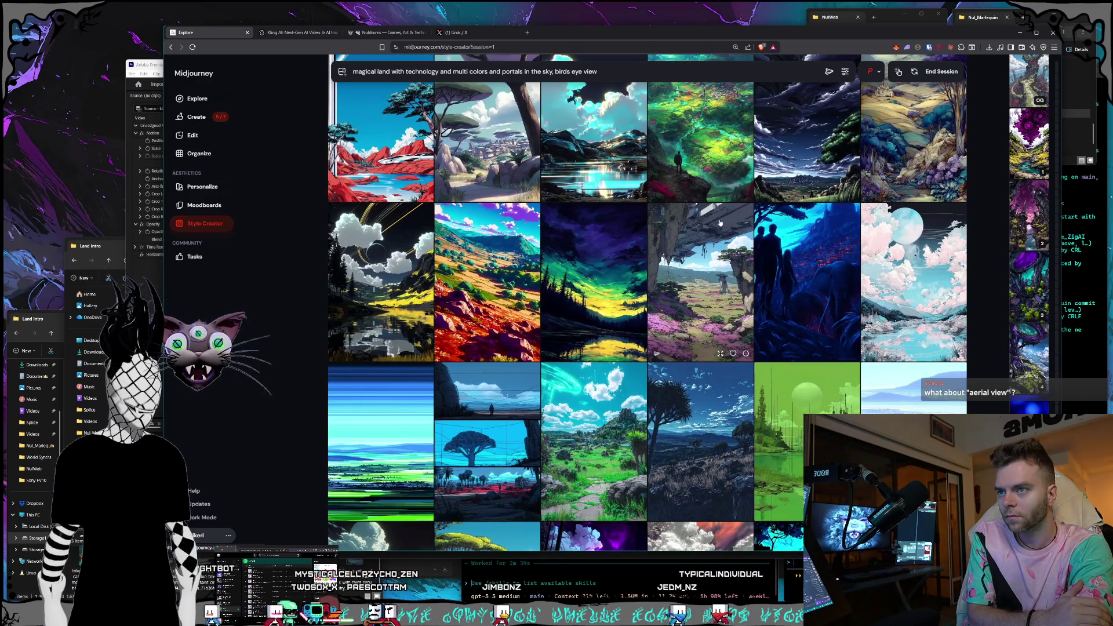
{"action": "scroll", "coordinate": [716, 222], "scroll_direction": "down", "scroll_amount": 1}
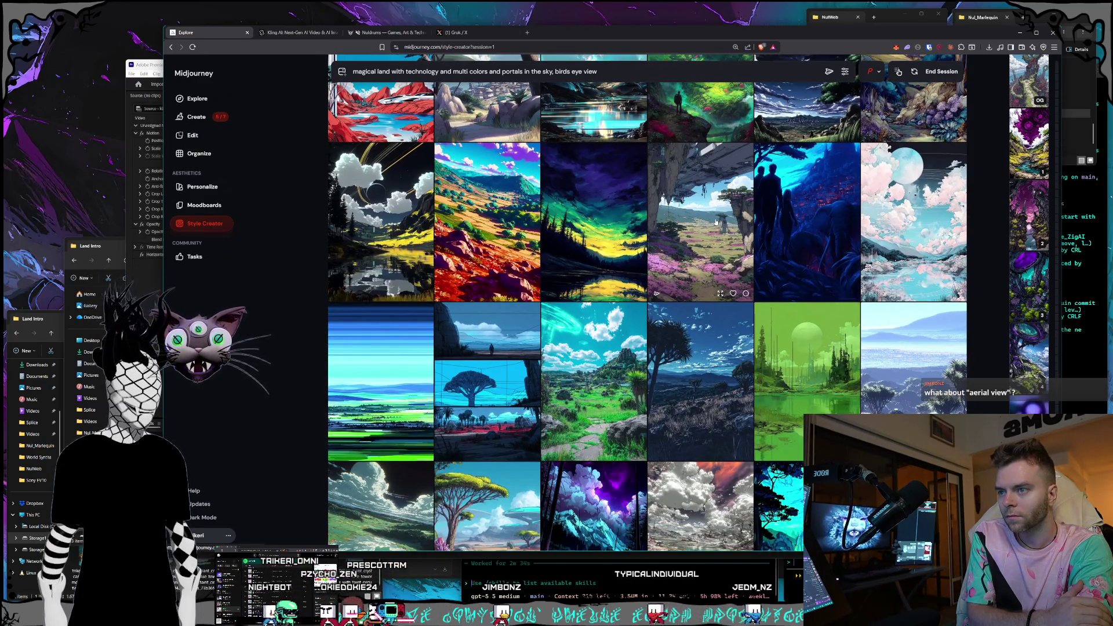
{"action": "scroll", "coordinate": [716, 222], "scroll_direction": "down", "scroll_amount": 10}
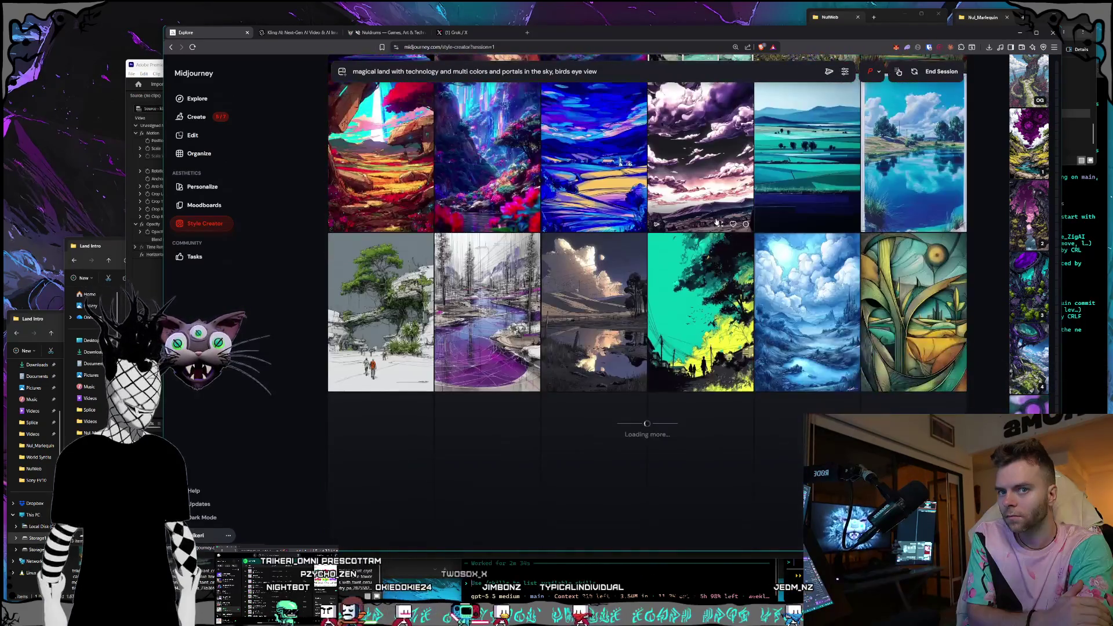
{"action": "scroll", "coordinate": [717, 222], "scroll_direction": "down", "scroll_amount": 10}
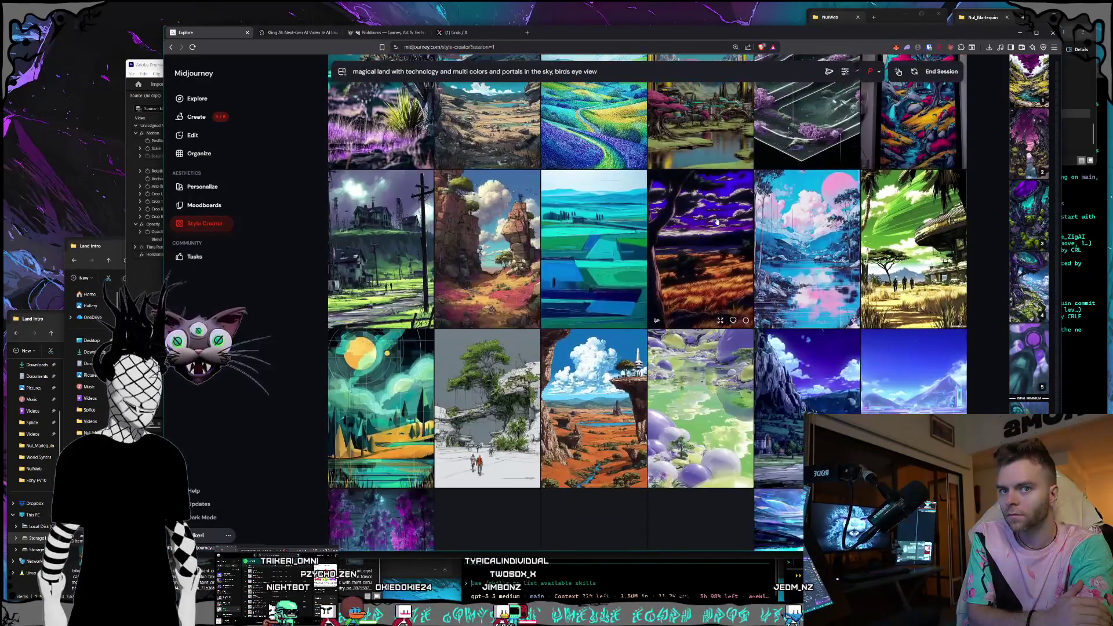
{"action": "scroll", "coordinate": [717, 222], "scroll_direction": "down", "scroll_amount": 2}
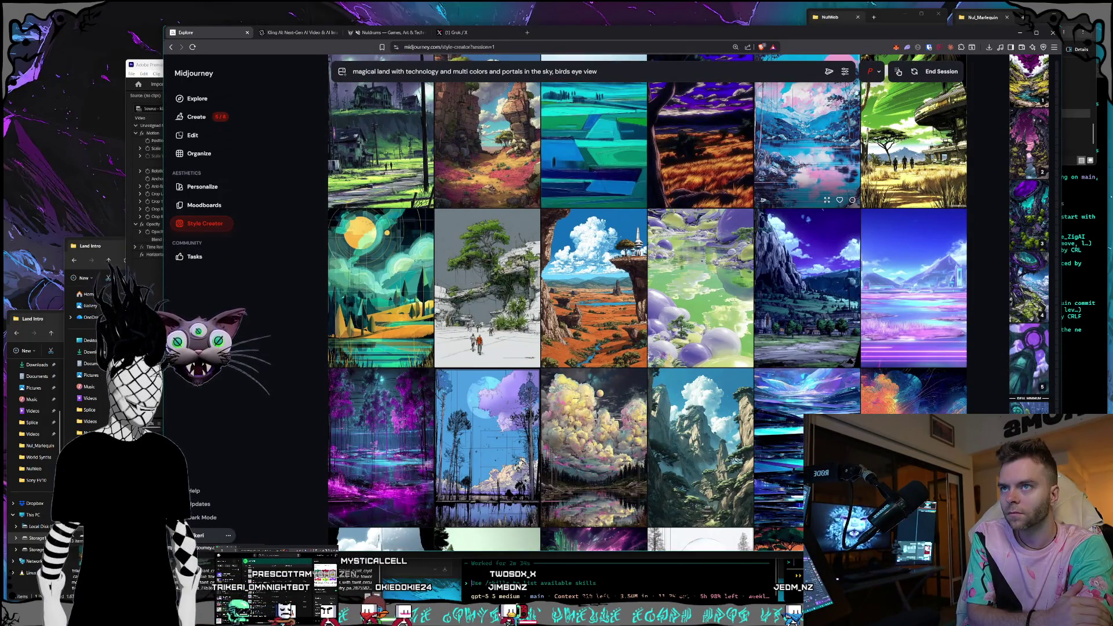
End the Style Creator session and open the purple-rimmed portal image full-size
{"action": "left_click", "coordinate": [941, 72]}
{"action": "left_click", "coordinate": [197, 116]}
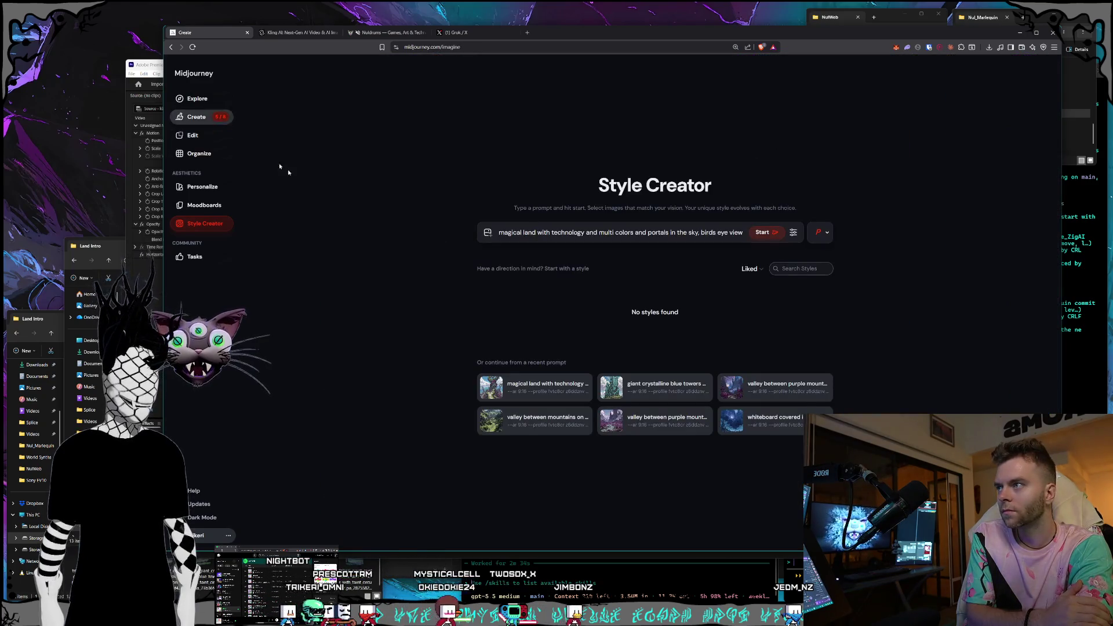
{"action": "scroll", "coordinate": [642, 274], "scroll_direction": "down", "scroll_amount": 15}
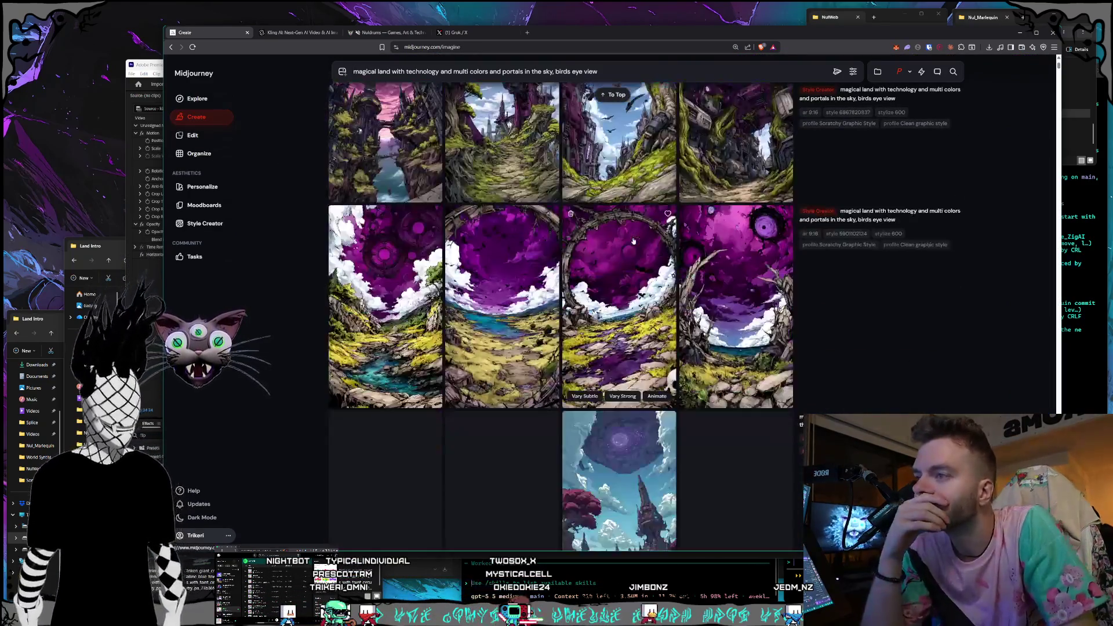
{"action": "scroll", "coordinate": [632, 243], "scroll_direction": "down", "scroll_amount": 3}
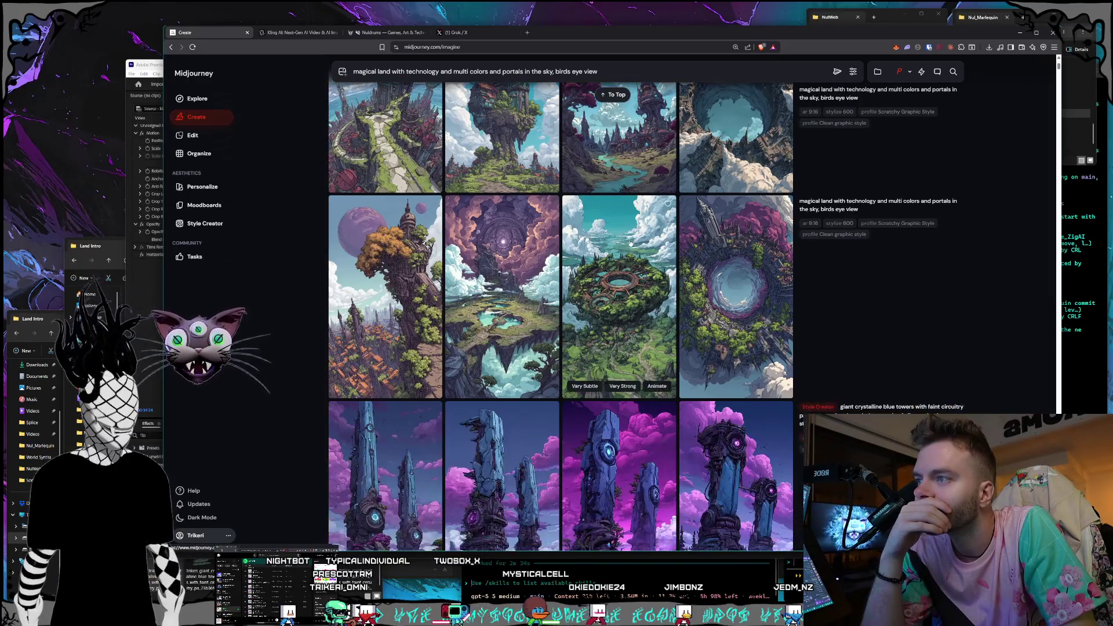
{"action": "left_click", "coordinate": [748, 324]}
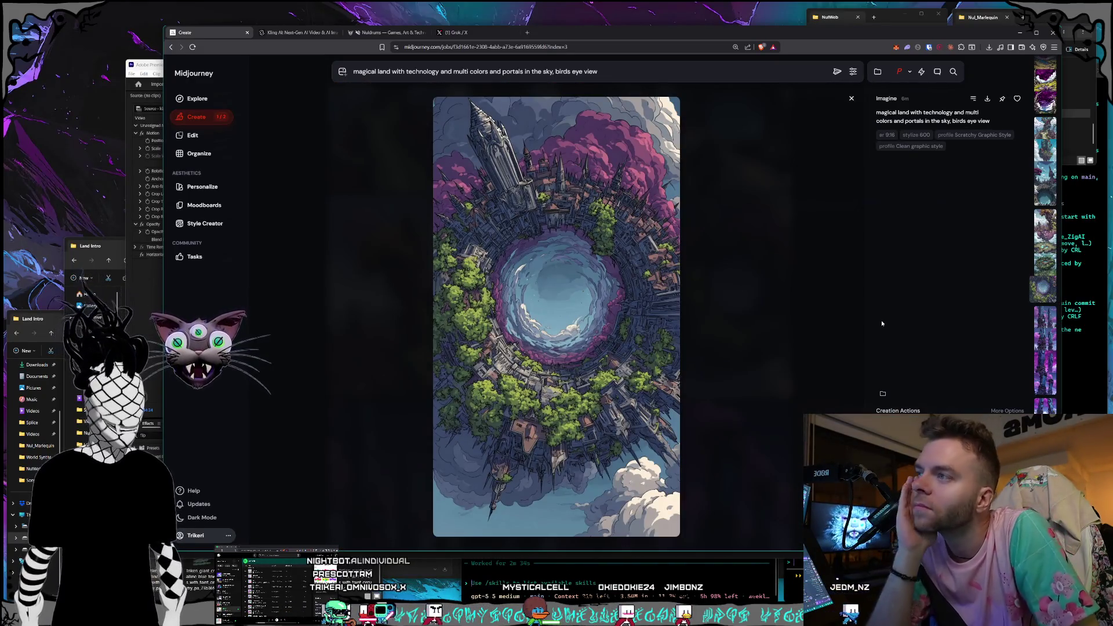
Step back through the earlier portal-land generations one image at a time
{"action": "key", "text": "Up"}
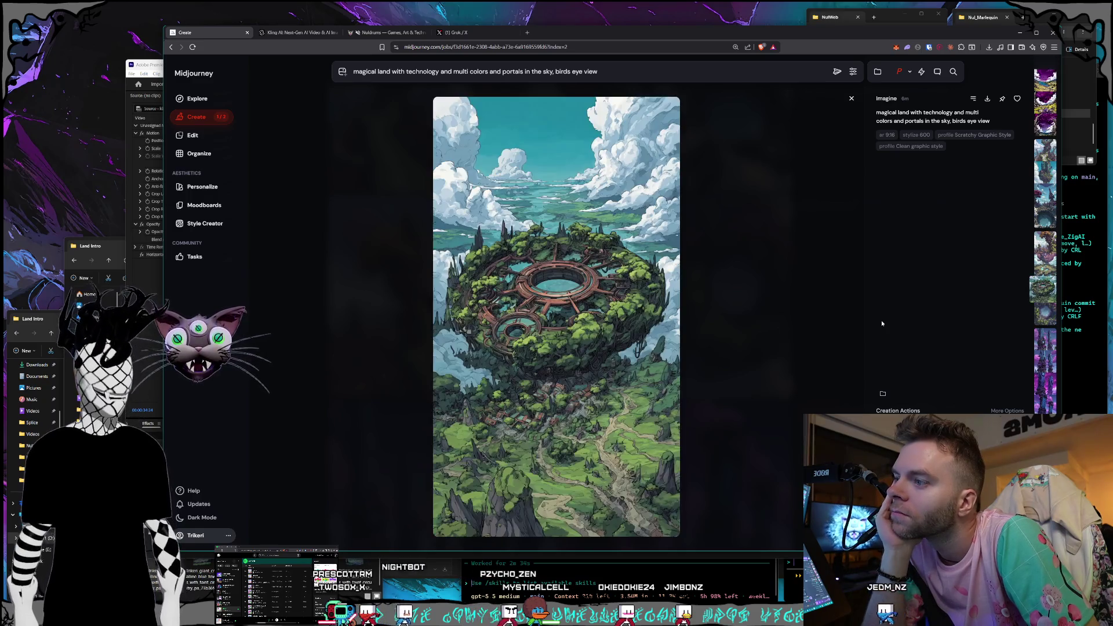
{"action": "key", "text": "Up"}
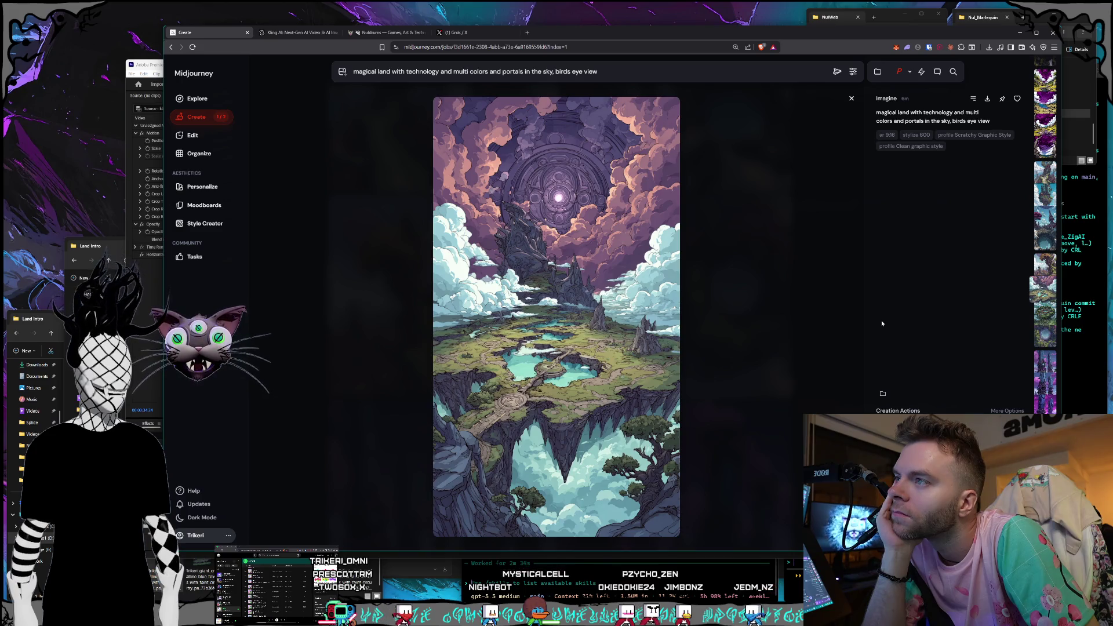
{"action": "key", "text": "Up"}
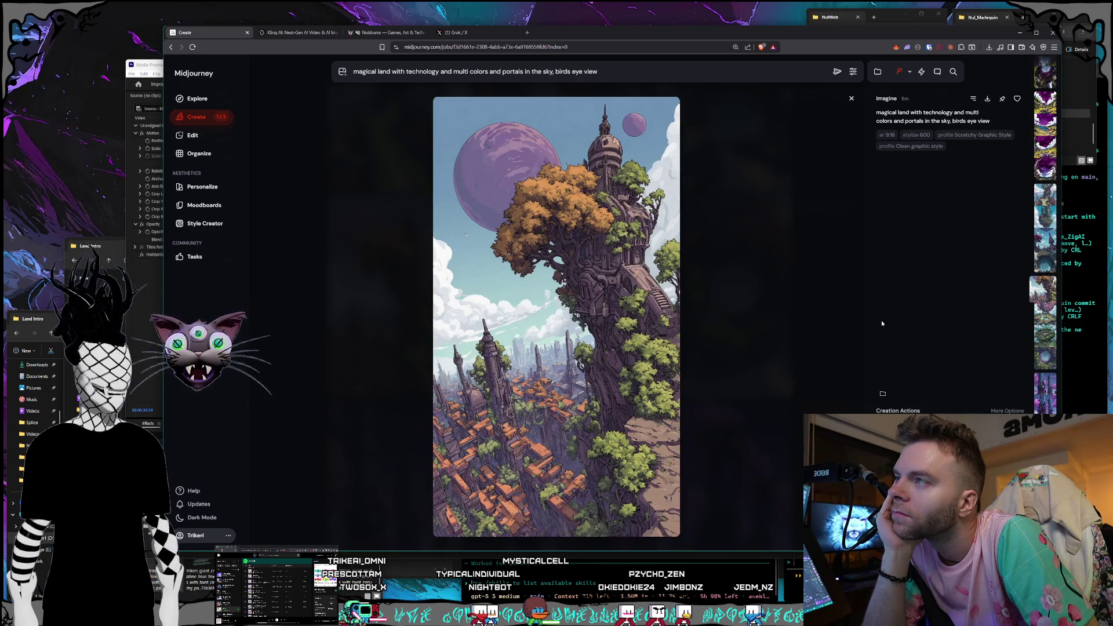
{"action": "key", "text": "Up"}
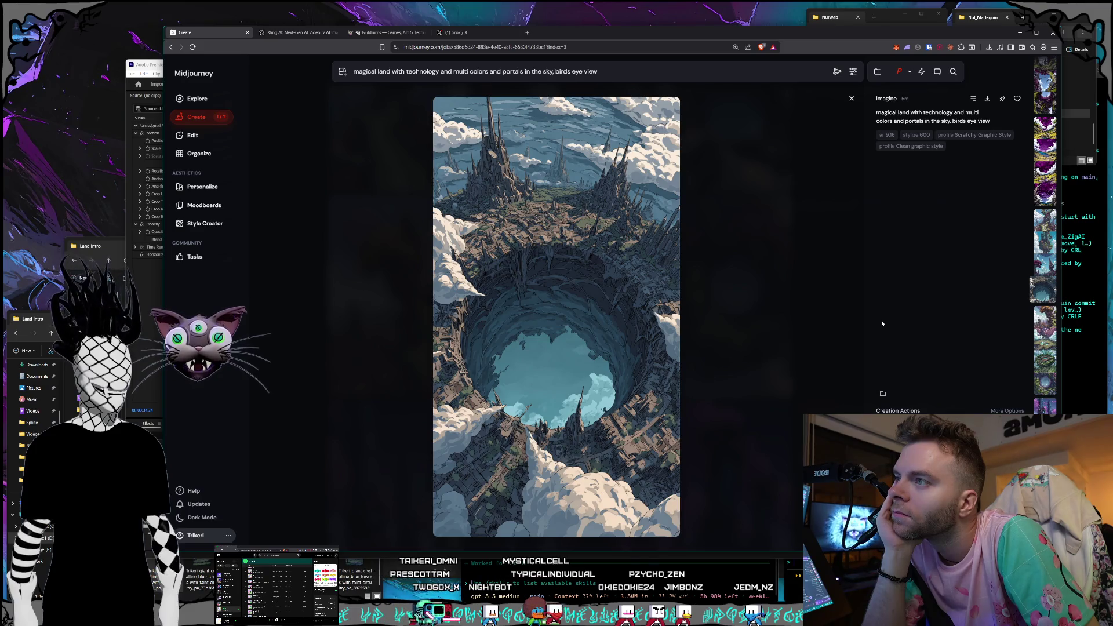
{"action": "key", "text": "Up"}
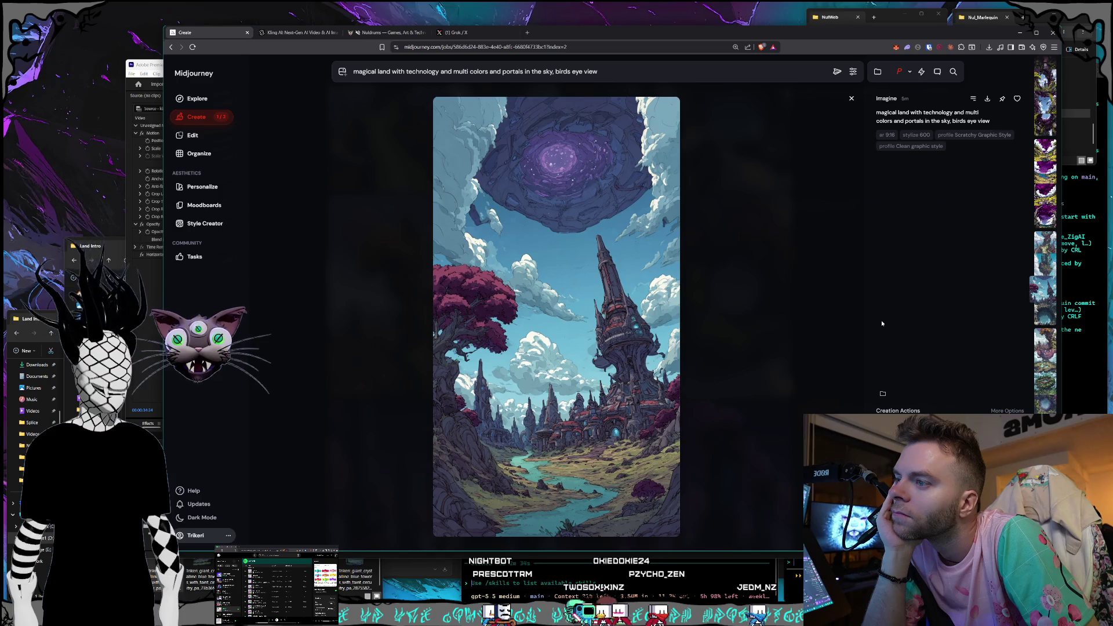
{"action": "key", "text": "Up"}
{"action": "key", "text": "Up"}
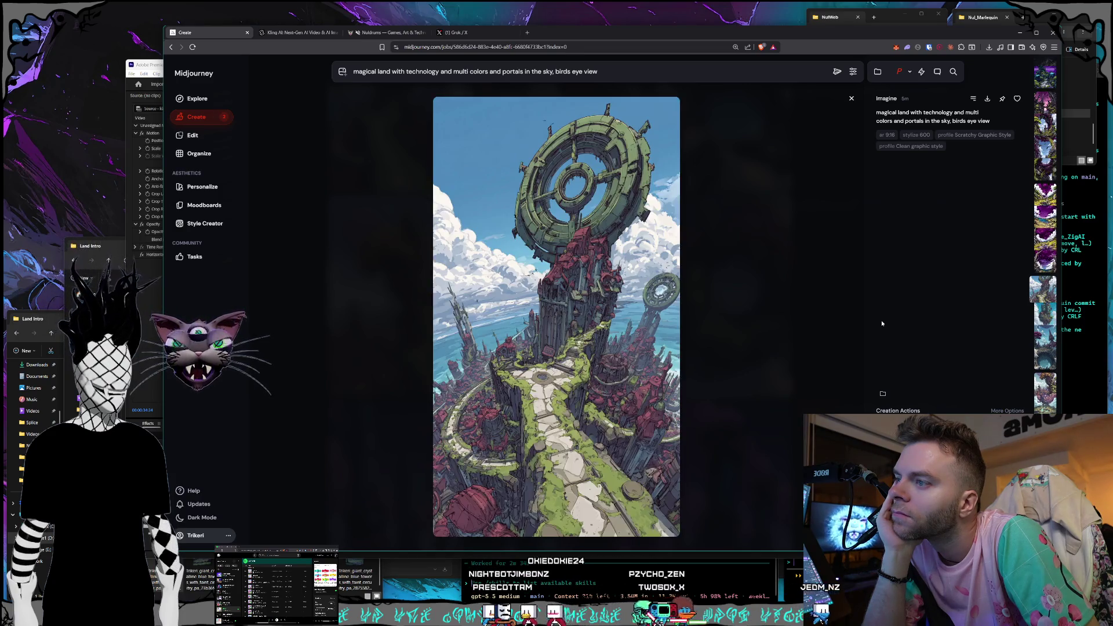
{"action": "key", "text": "Up"}
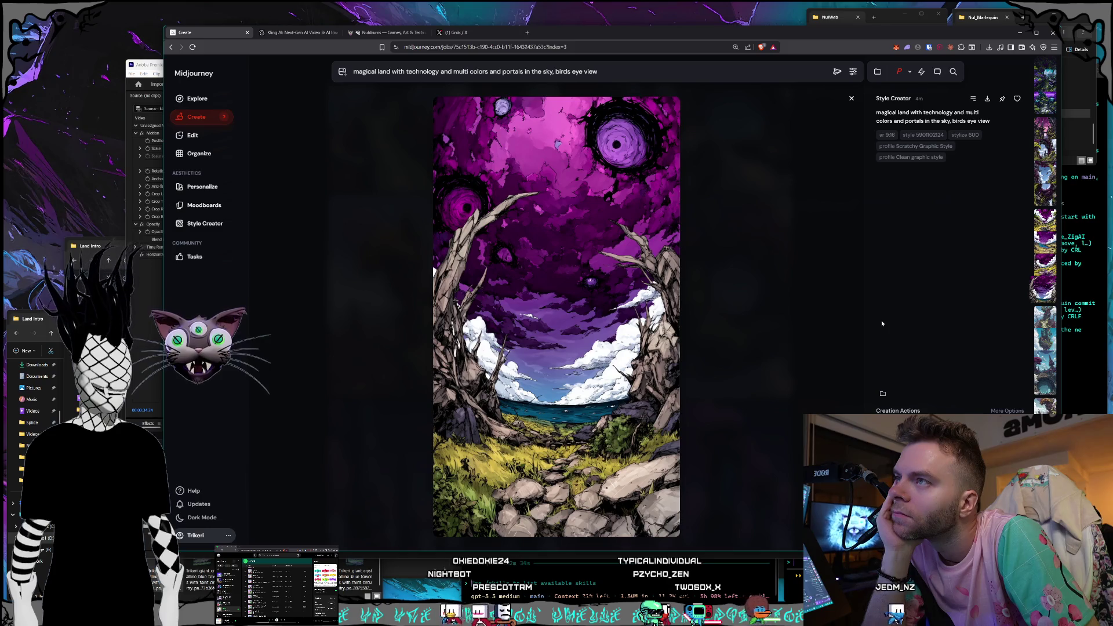
{"action": "key", "text": "Up"}
{"action": "key", "text": "Up"}
{"action": "key", "text": "Up"}
{"action": "key", "text": "Up"}
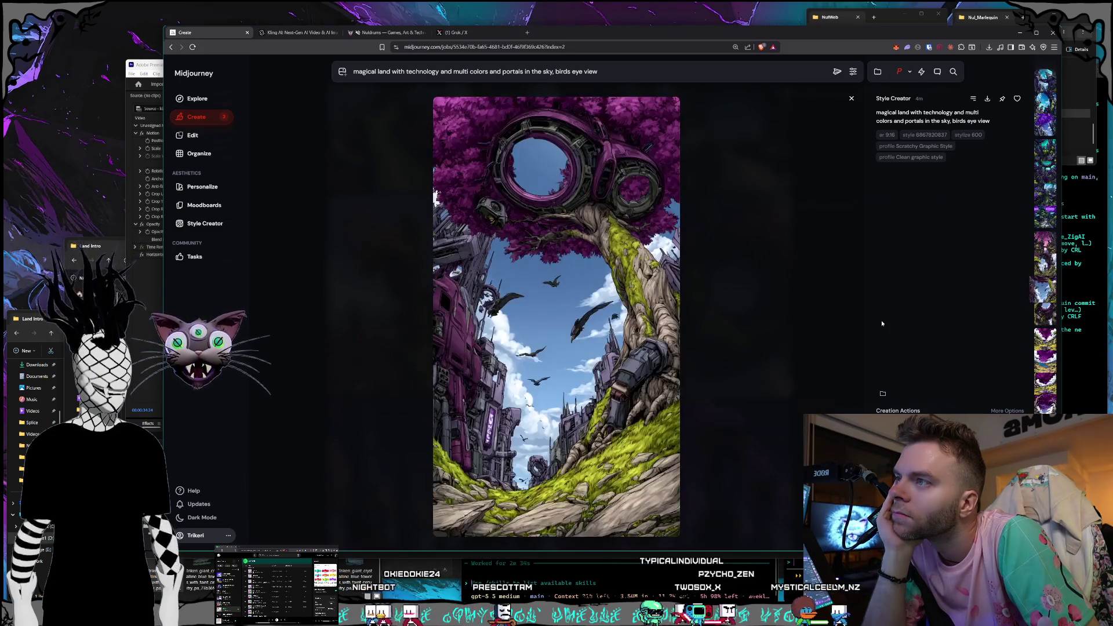
{"action": "key", "text": "Down"}
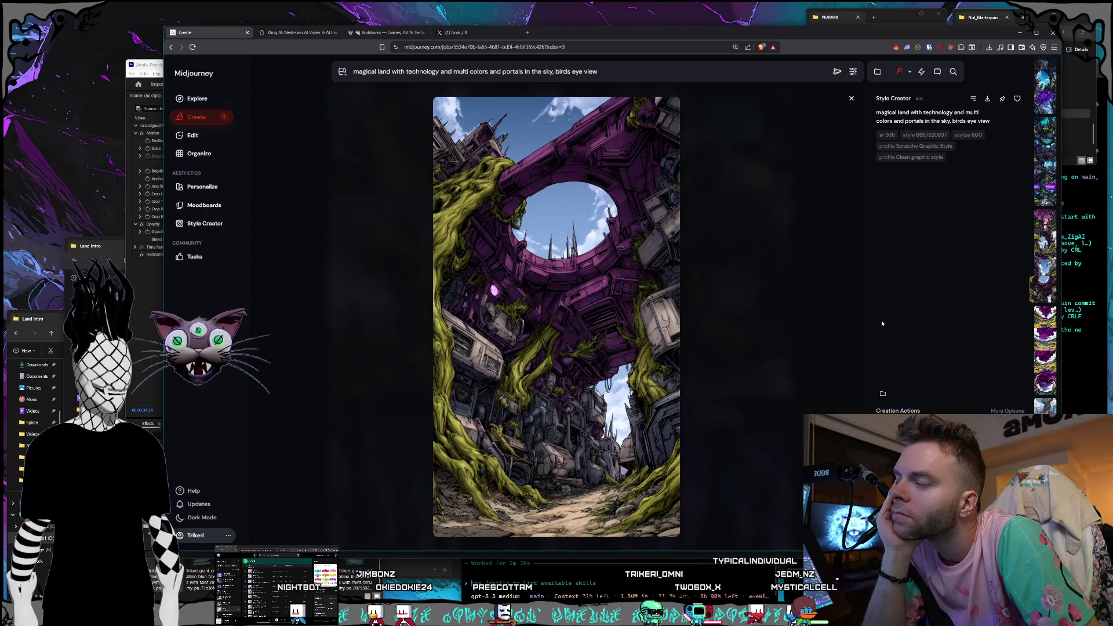
{"action": "key", "text": "Up"}
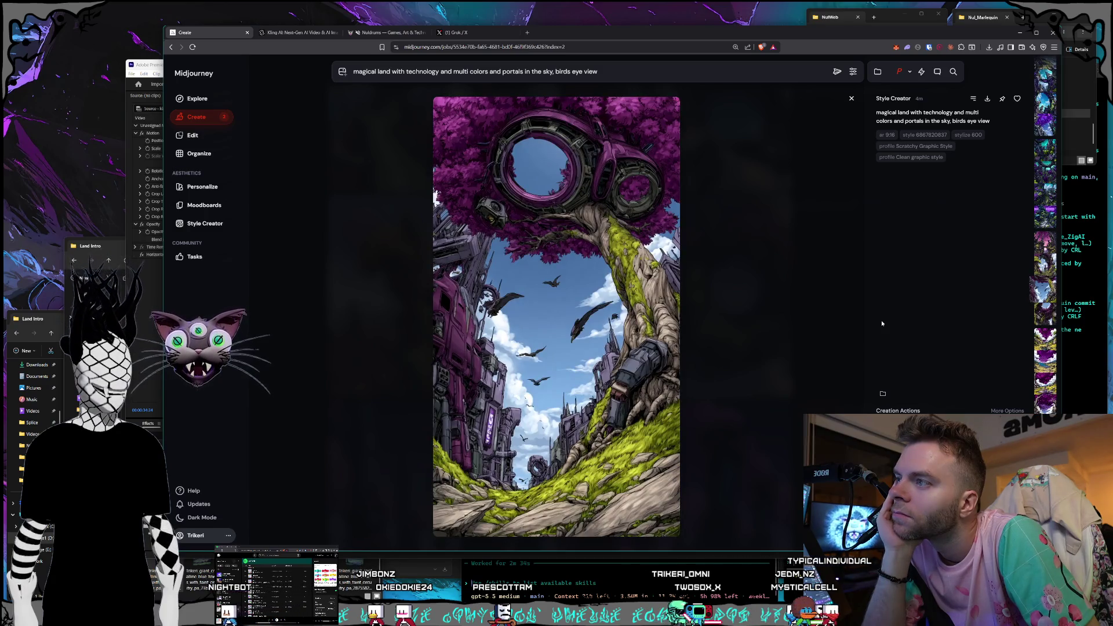
{"action": "key", "text": "Up"}
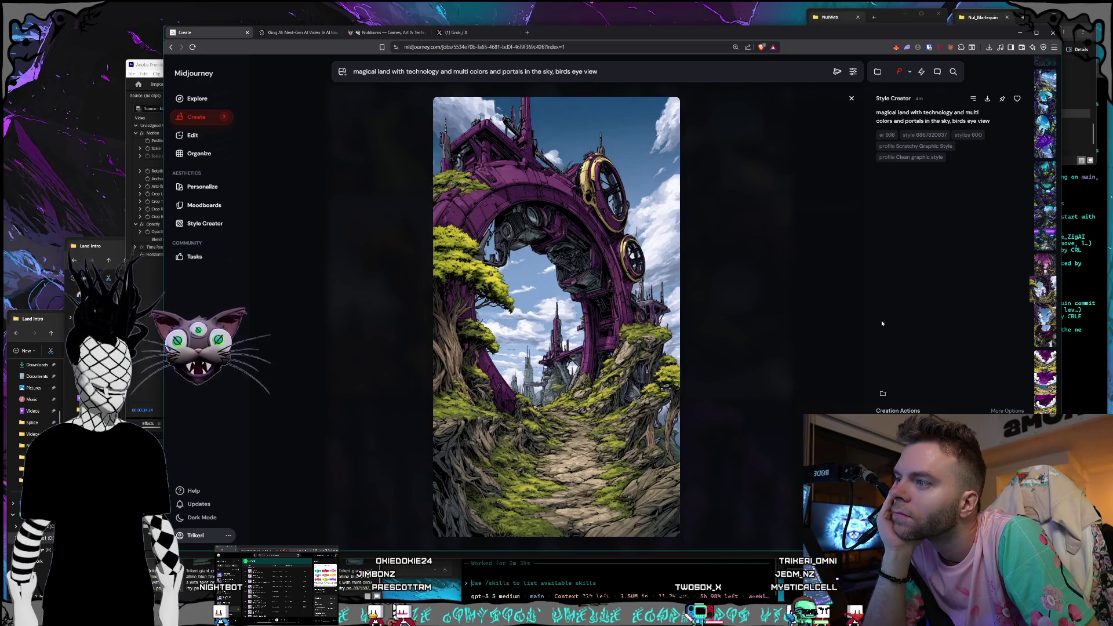
{"action": "key", "text": "Up"}
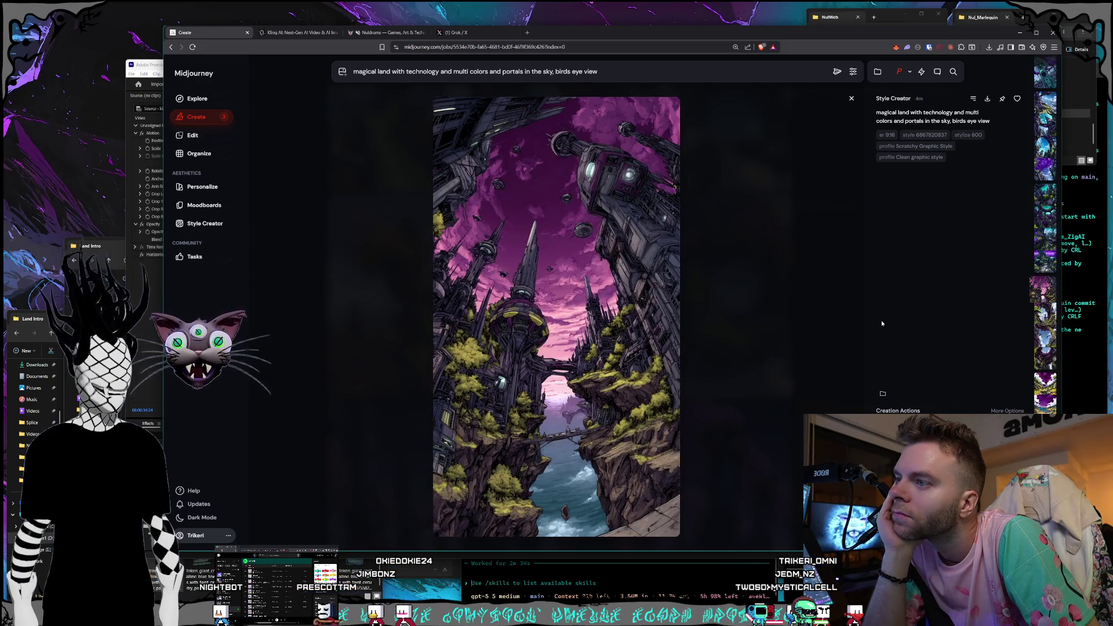
Page through the teal-tower, purple-ring, dial and arch portal images, then return to Premiere Pro
{"action": "key", "text": "Up"}
{"action": "key", "text": "Up"}
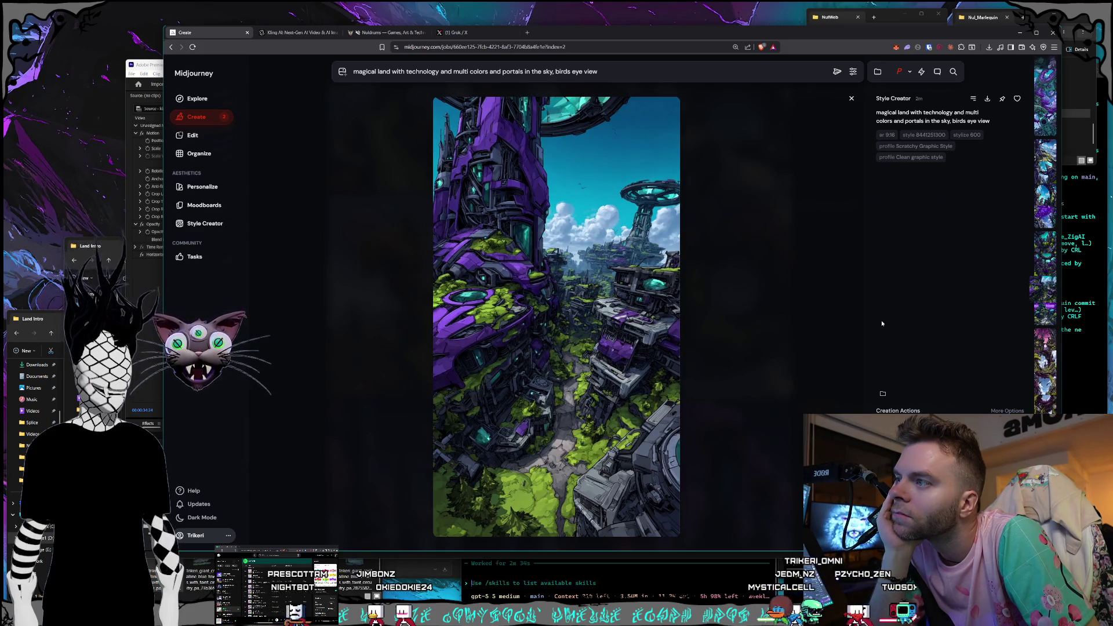
{"action": "key", "text": "Up"}
{"action": "key", "text": "Up"}
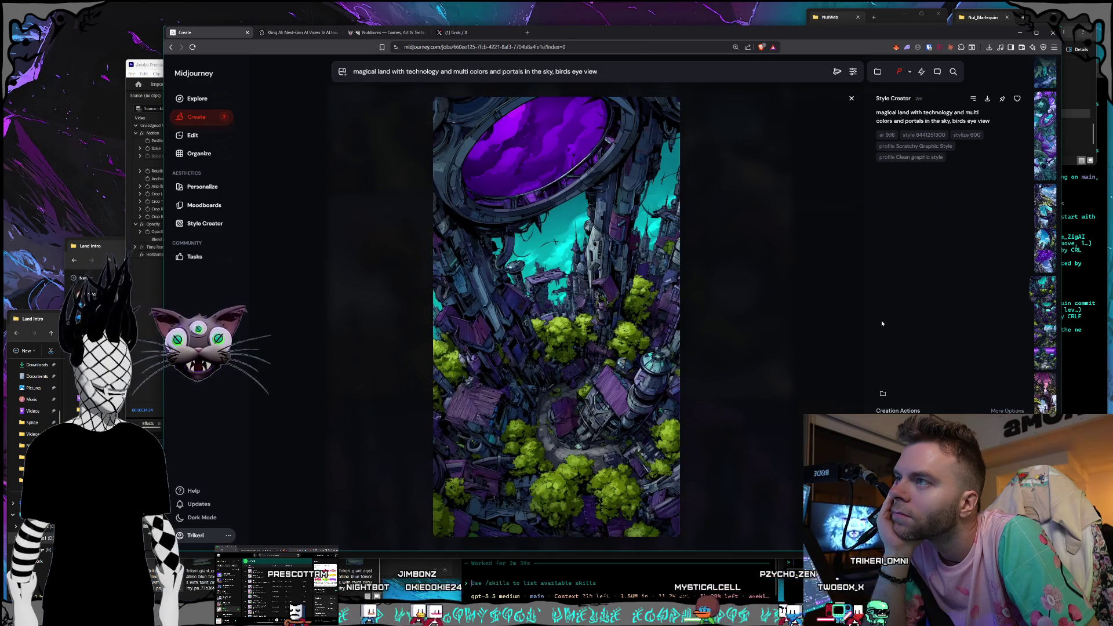
{"action": "key", "text": "Up"}
{"action": "key", "text": "Up"}
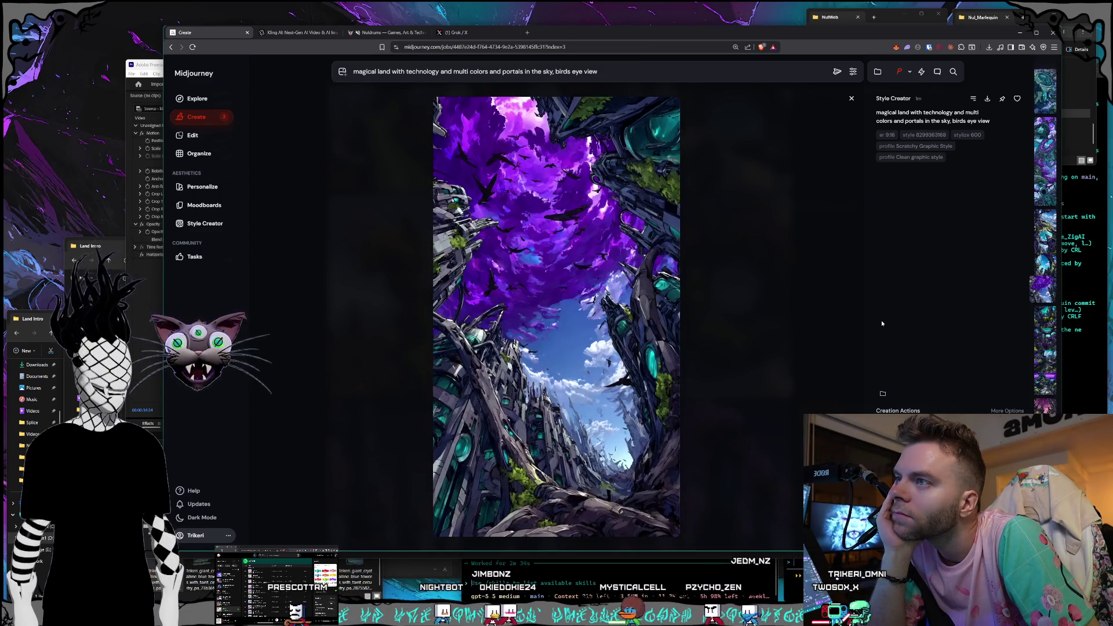
{"action": "key", "text": "Up"}
{"action": "key", "text": "Up"}
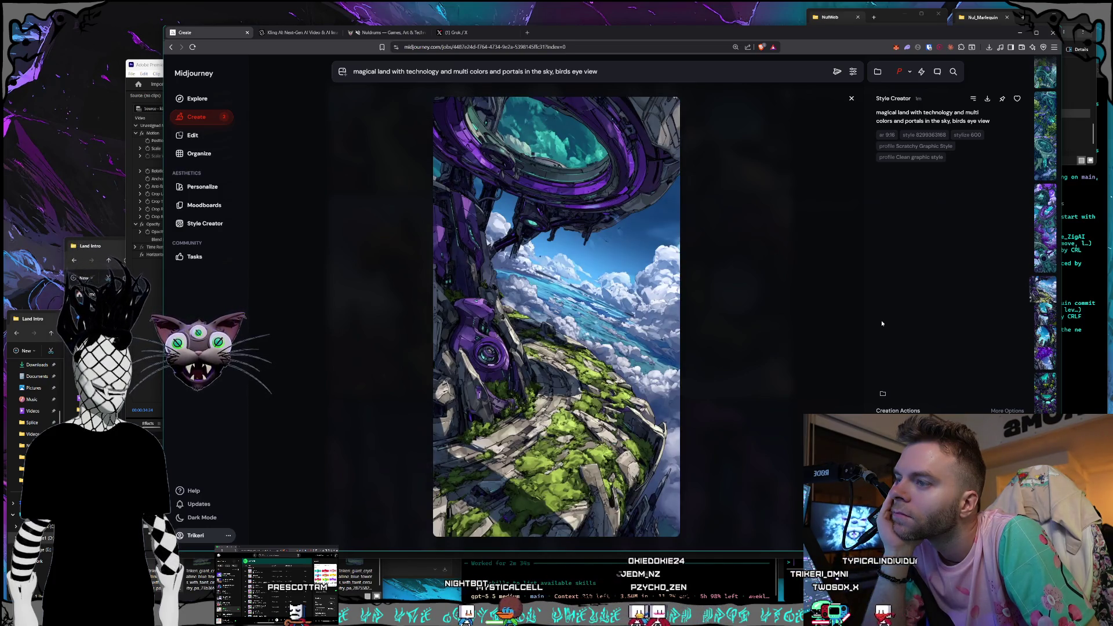
{"action": "key", "text": "Up"}
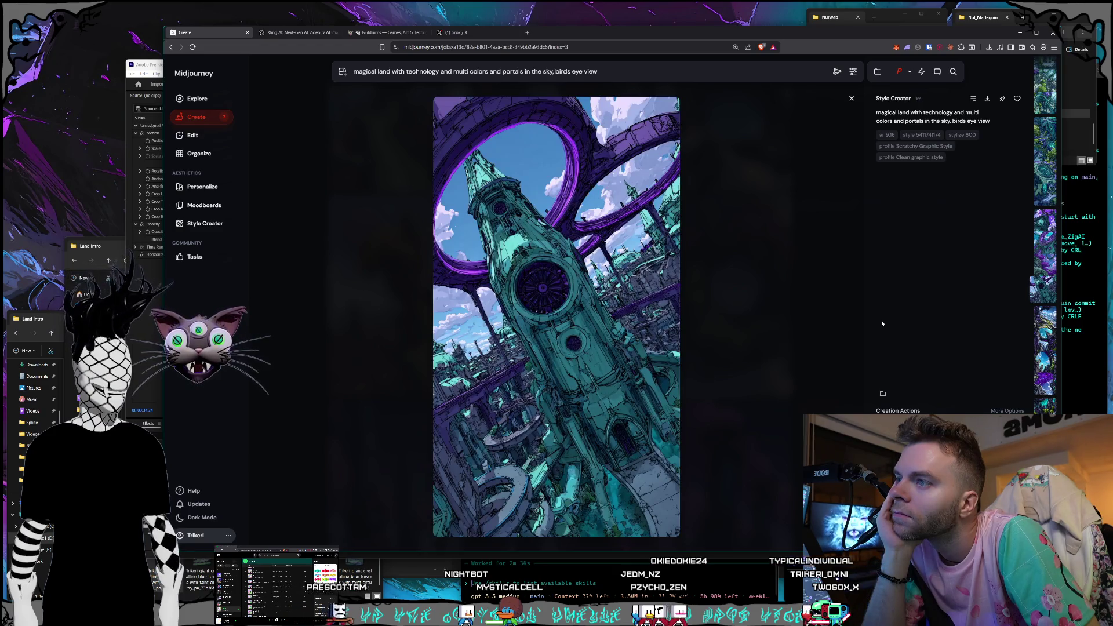
{"action": "key", "text": "Up"}
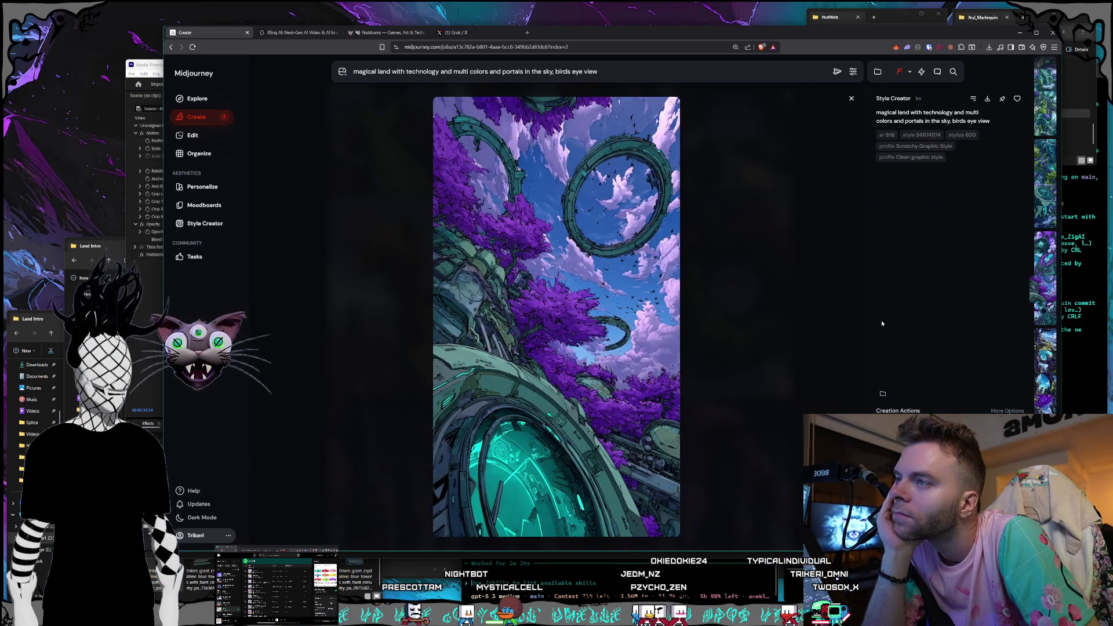
{"action": "key", "text": "Up"}
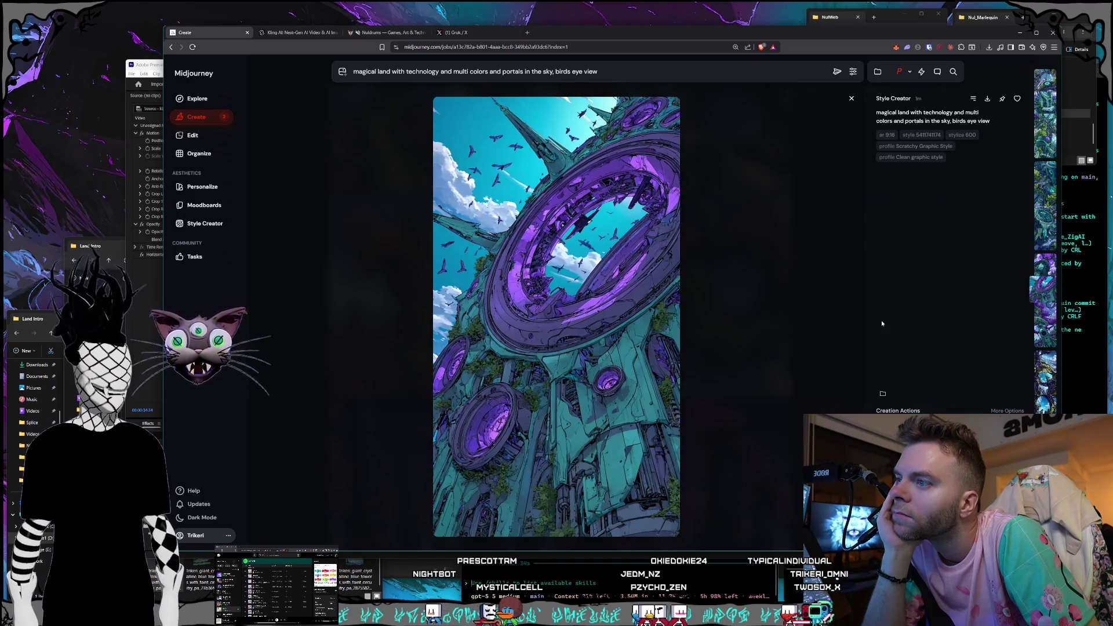
{"action": "key", "text": "Up"}
{"action": "key", "text": "Up"}
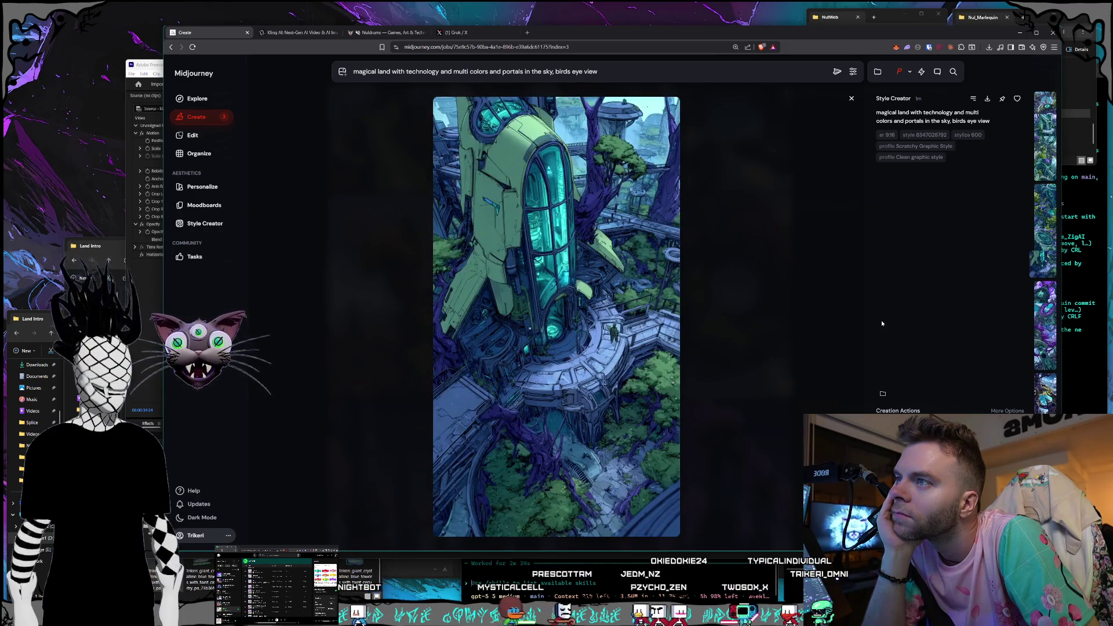
{"action": "key", "text": "Up"}
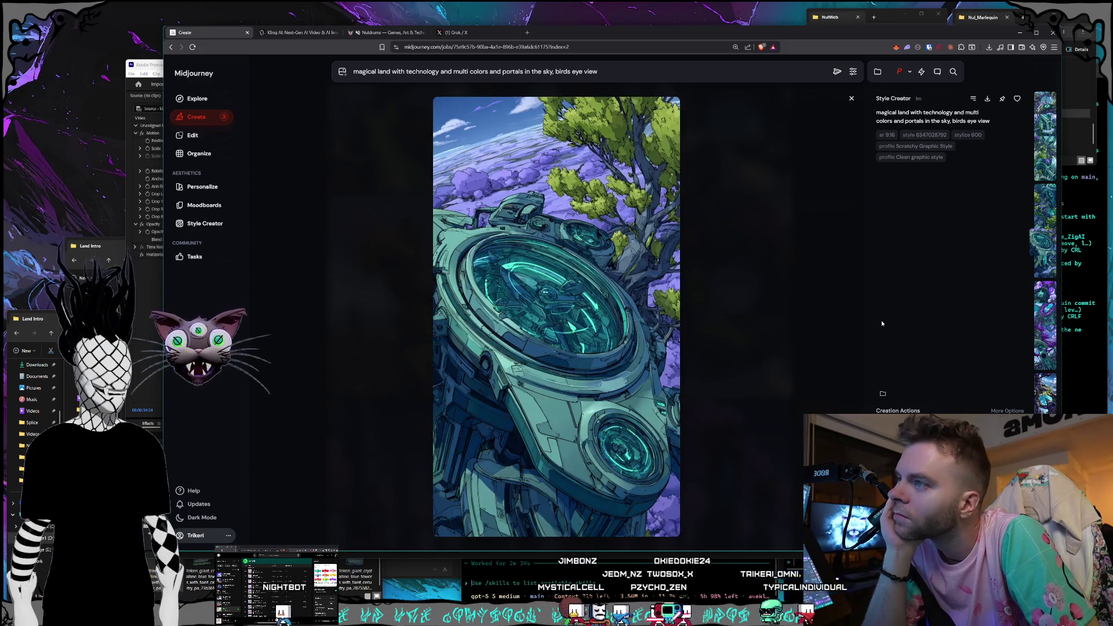
{"action": "key", "text": "Up"}
{"action": "key", "text": "Up"}
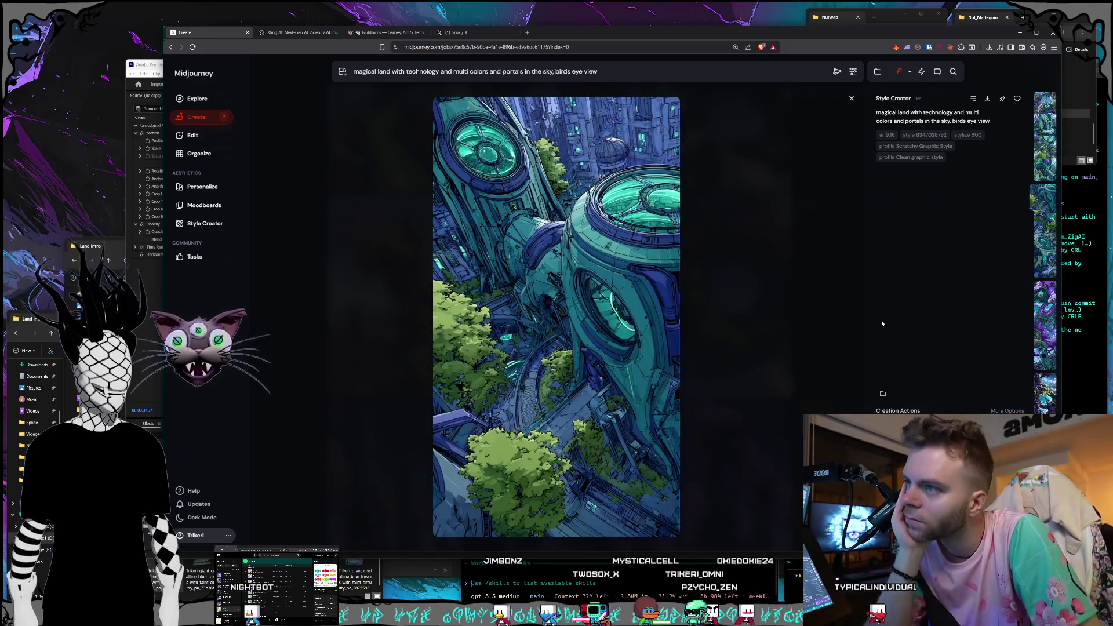
{"action": "key", "text": "Up"}
{"action": "key", "text": "Up"}
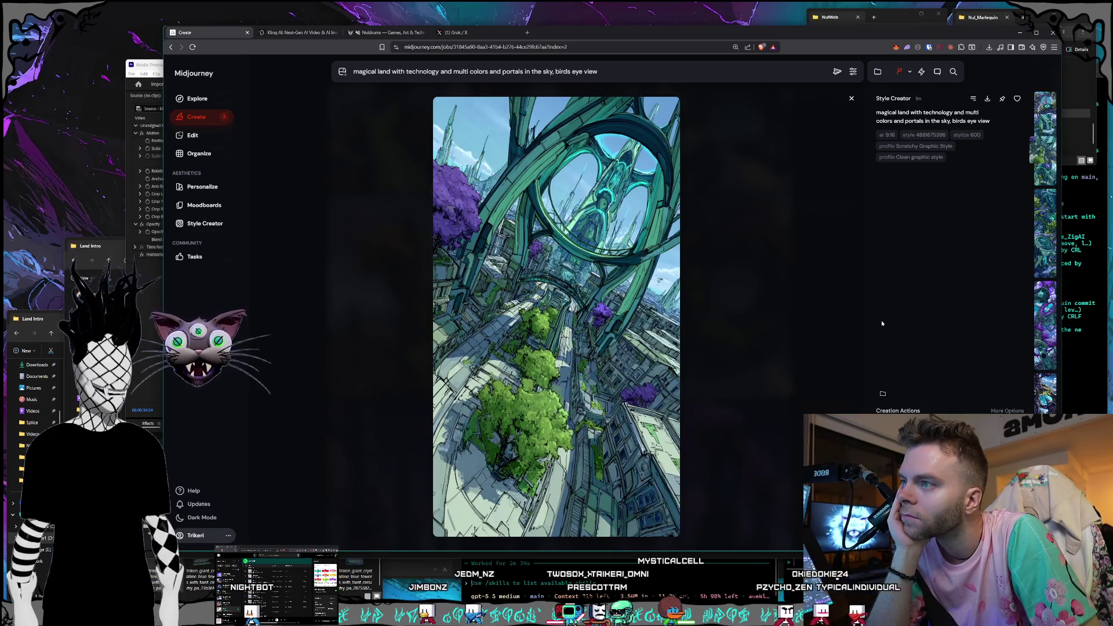
{"action": "key", "text": "Up"}
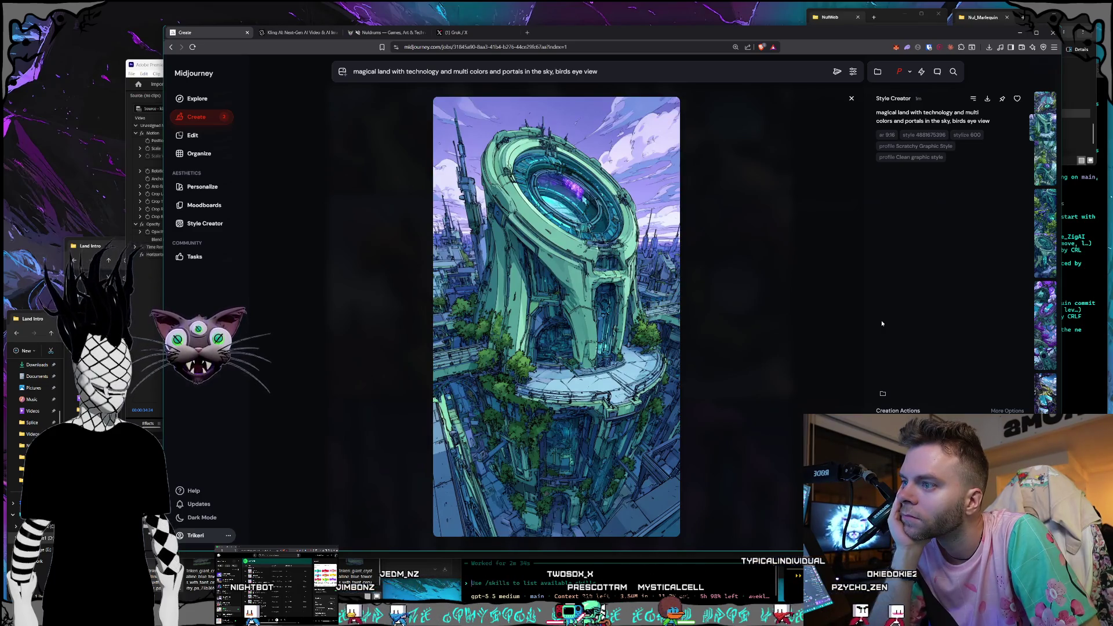
{"action": "key", "text": "Up"}
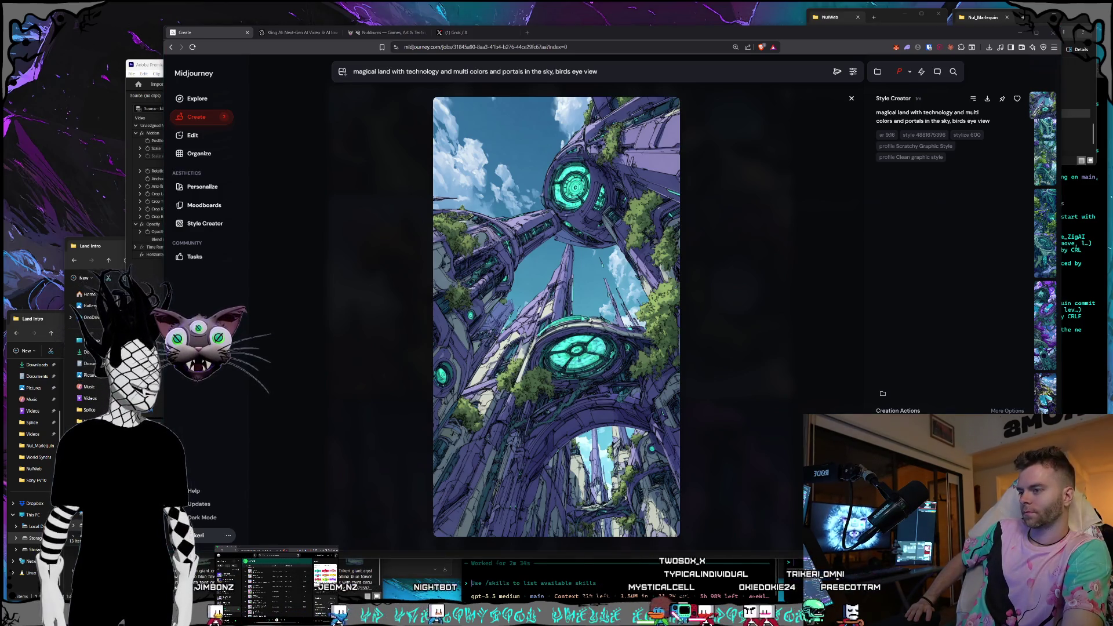
{"action": "key", "text": "alt+Tab"}
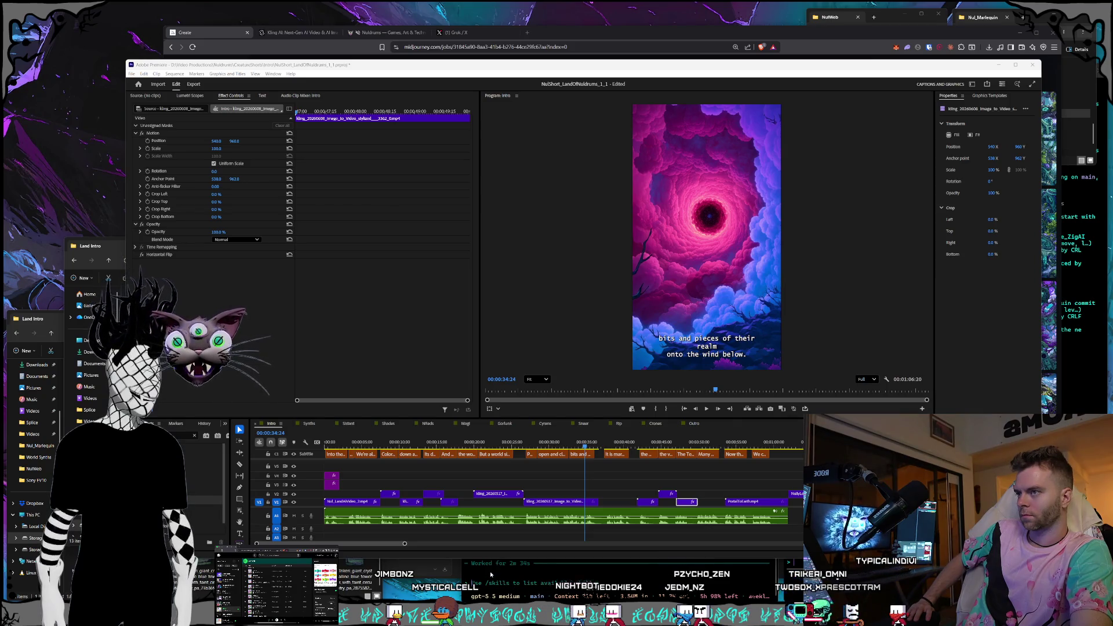
Close the stray Control Panel window and bring the Adobe editing window to the front
{"action": "key", "text": "alt+F4"}
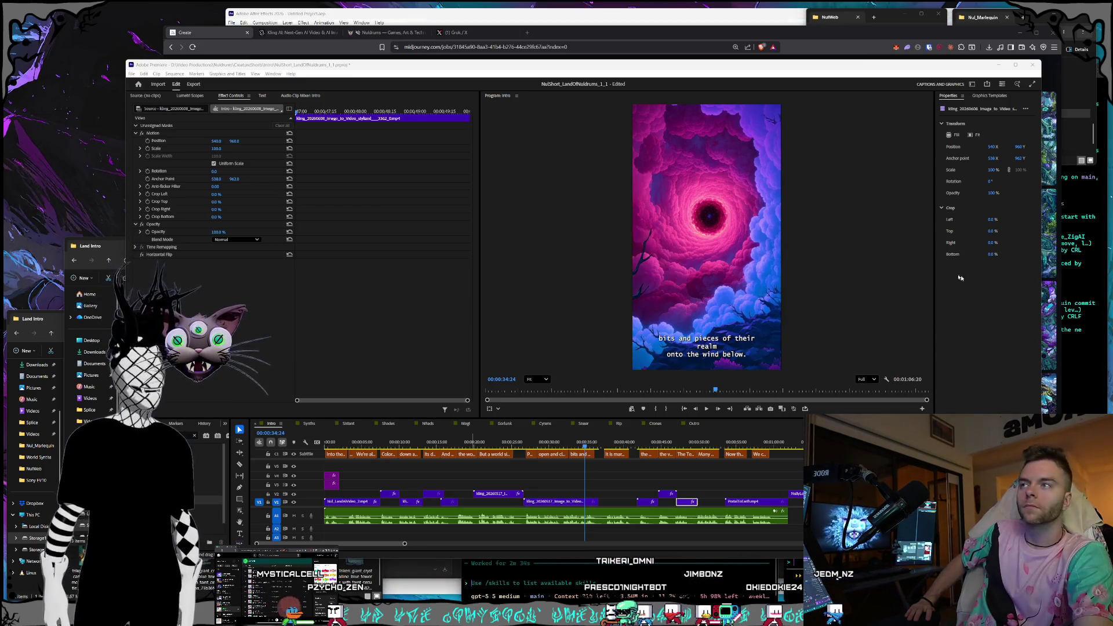
{"action": "left_click", "coordinate": [434, 20]}
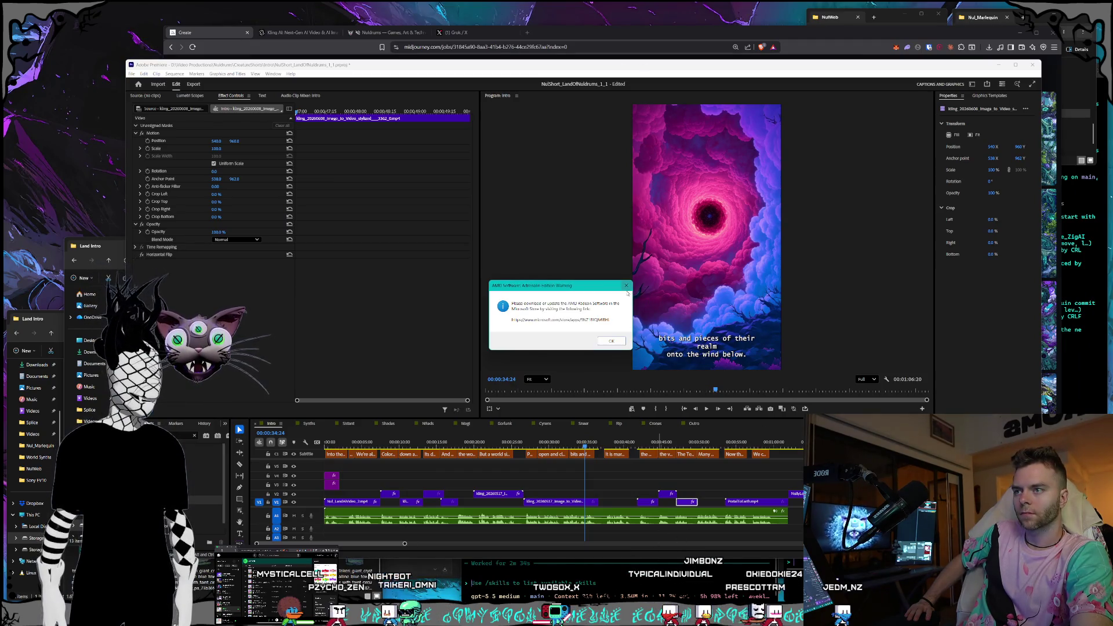
Dismiss the AMD Adrenalin warning and switch back to the Midjourney image in the browser
{"action": "left_click", "coordinate": [626, 286]}
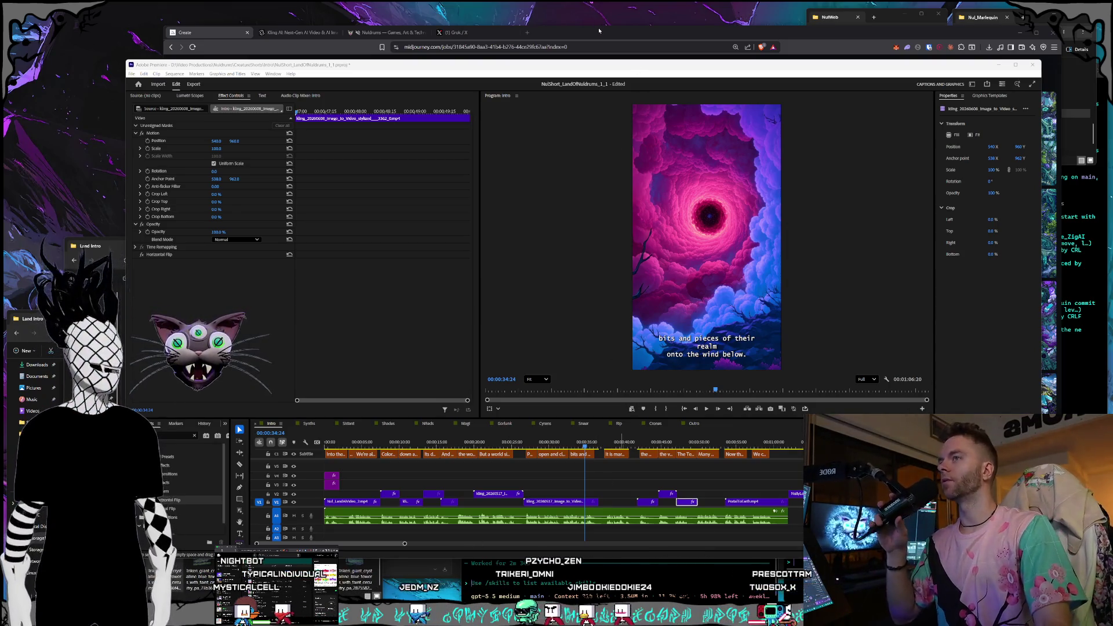
{"action": "key", "text": "alt+Tab"}
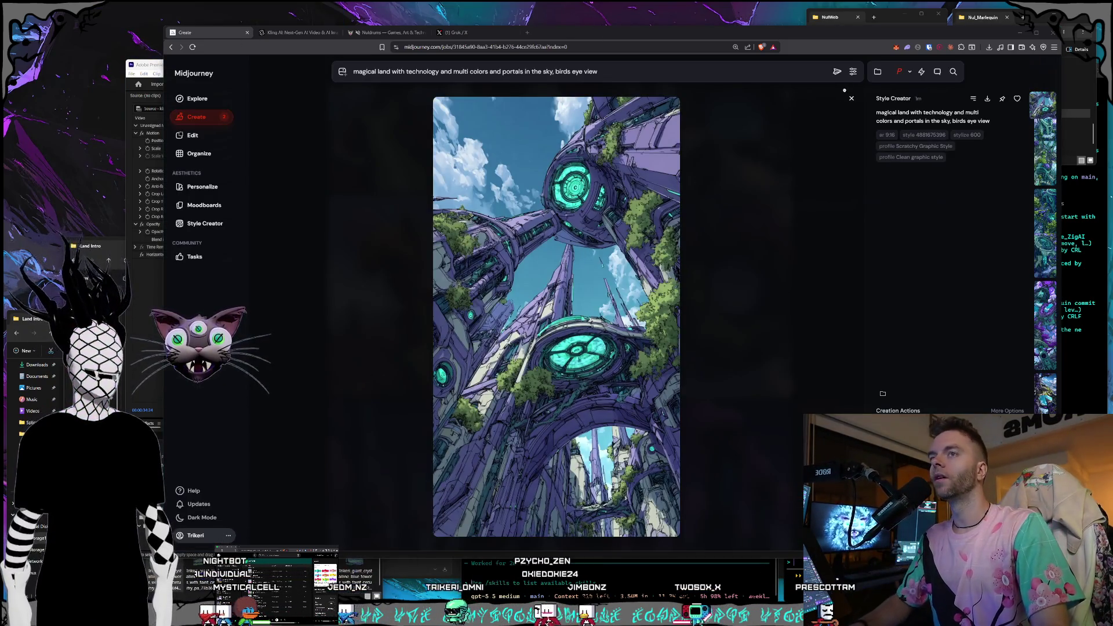
Change 'birds eye view' to 'aerial view' in the portal-land prompt and queue it
{"action": "left_click", "coordinate": [757, 174]}
{"action": "scroll", "coordinate": [782, 215], "scroll_direction": "down", "scroll_amount": 4}
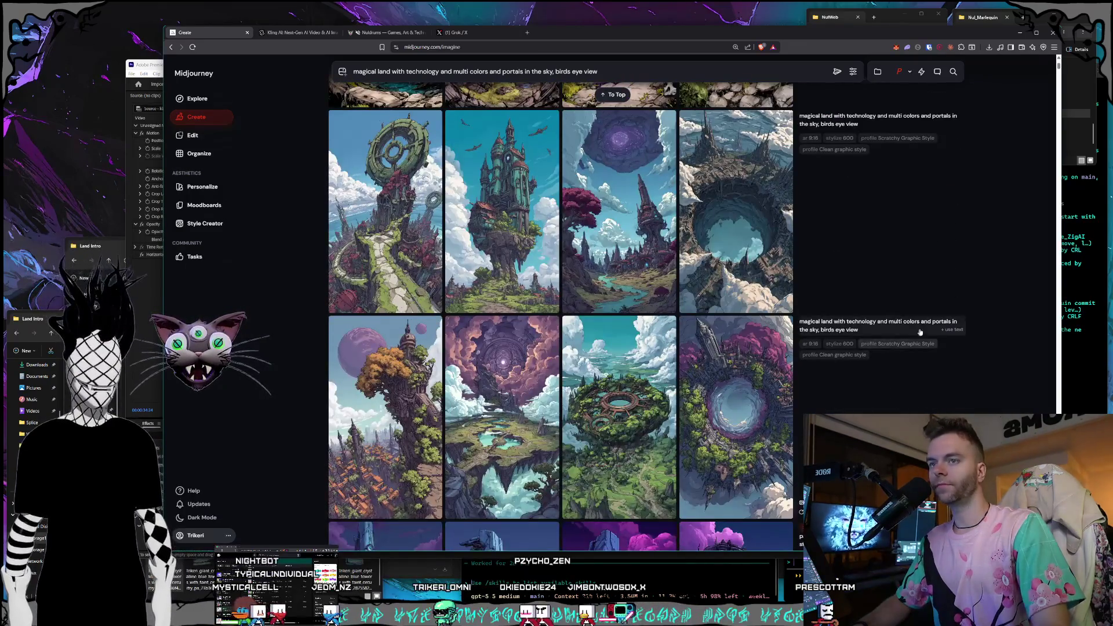
{"action": "scroll", "coordinate": [753, 232], "scroll_direction": "up", "scroll_amount": 5}
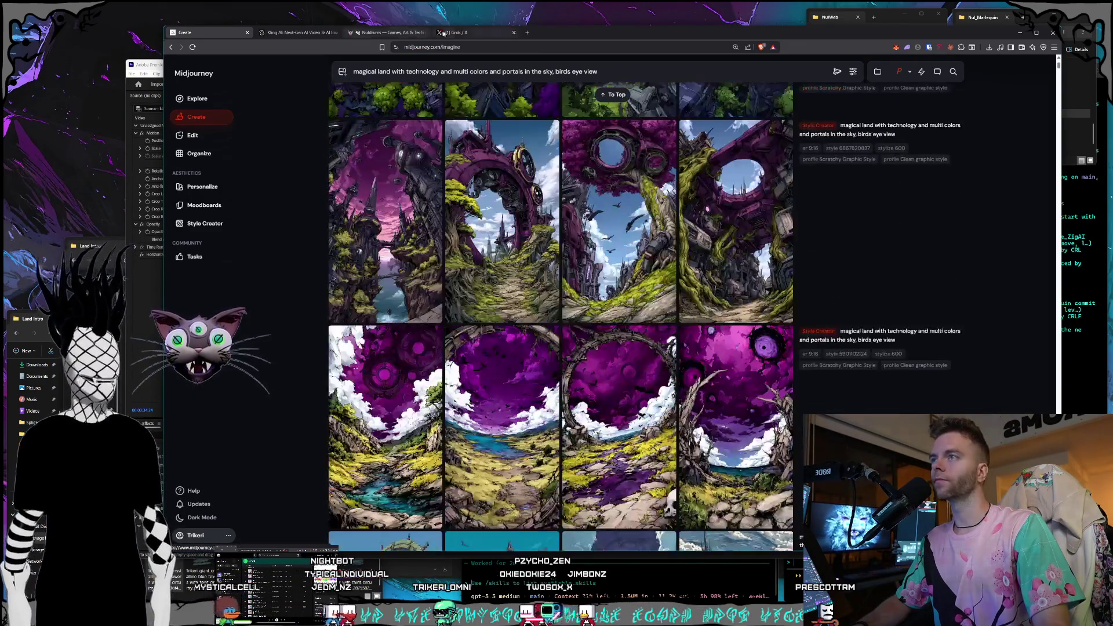
{"action": "key", "text": "BackSpace"}
{"action": "key", "text": "BackSpace"}
{"action": "key", "text": "BackSpace"}
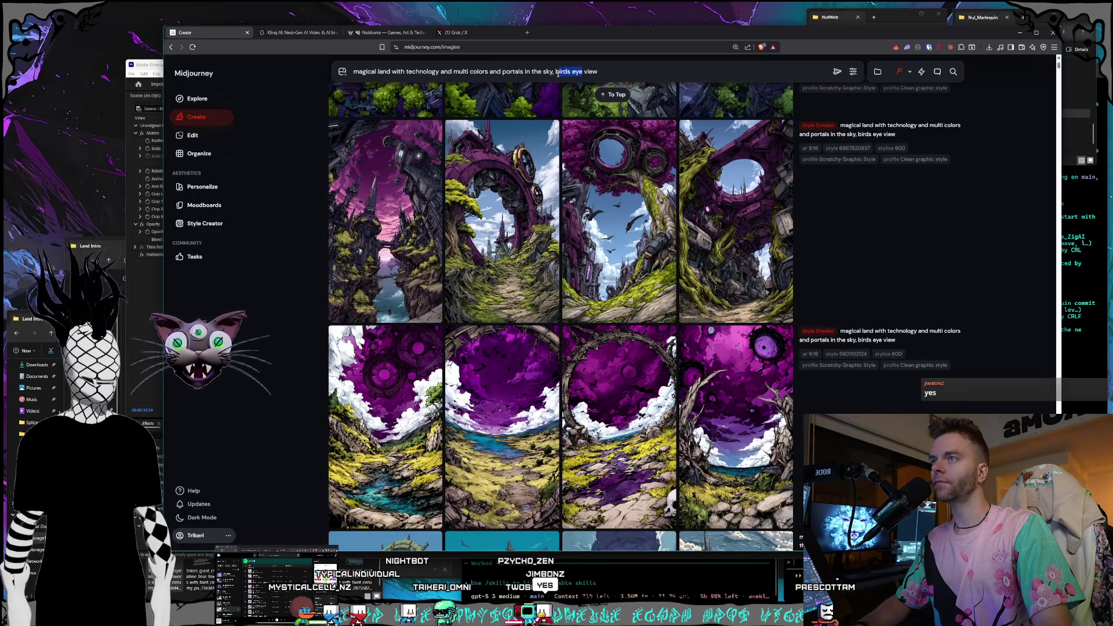
{"action": "type", "text": "aer"}
{"action": "type", "text": "ial"}
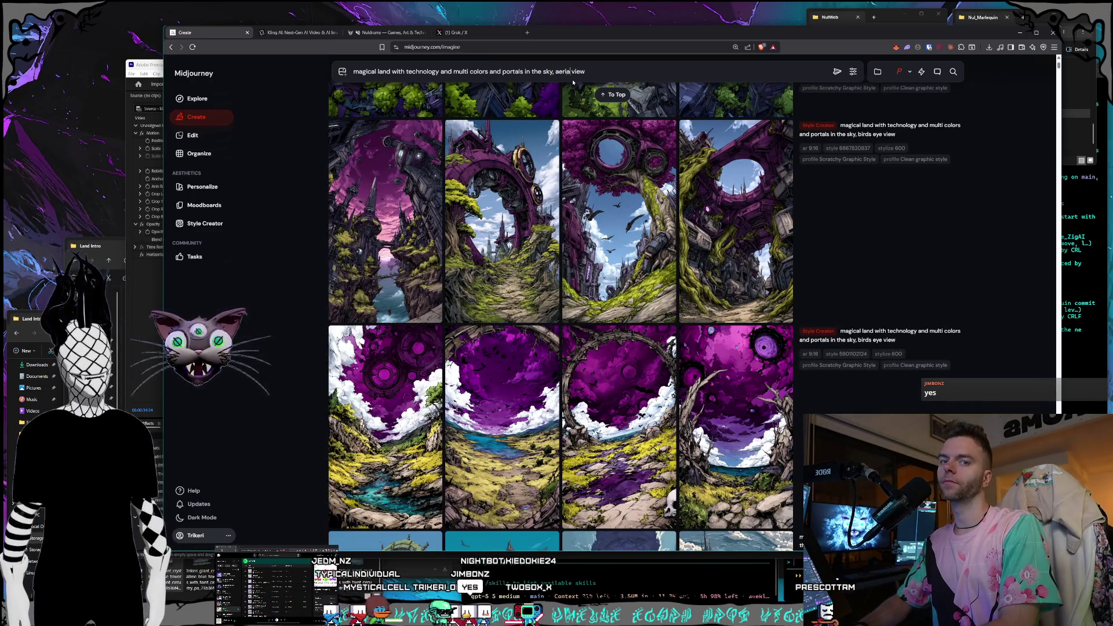
{"action": "key", "text": "Return"}
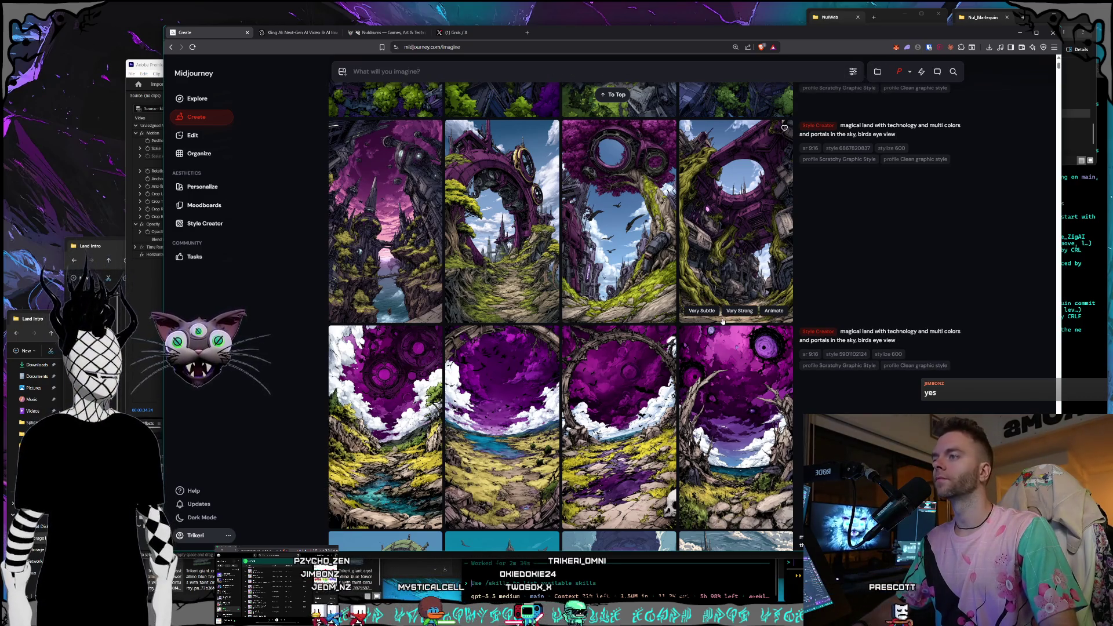
{"action": "scroll", "coordinate": [722, 321], "scroll_direction": "up", "scroll_amount": 10}
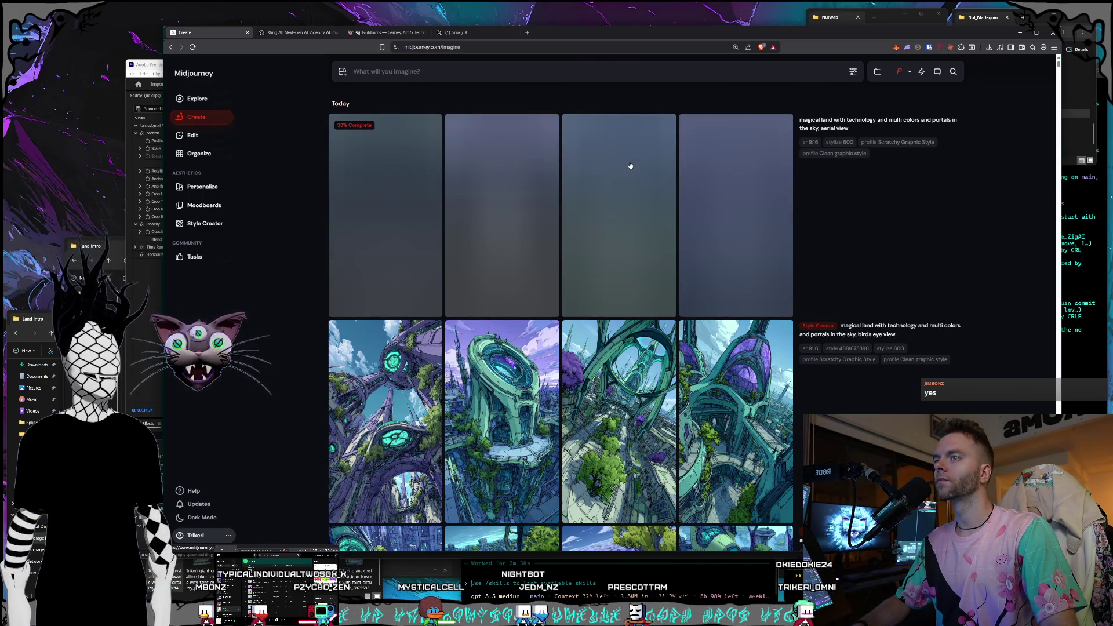
Check the Nuldrums site and the Kling AI tab, then return to Midjourney Create
{"action": "key", "text": "ctrl+3"}
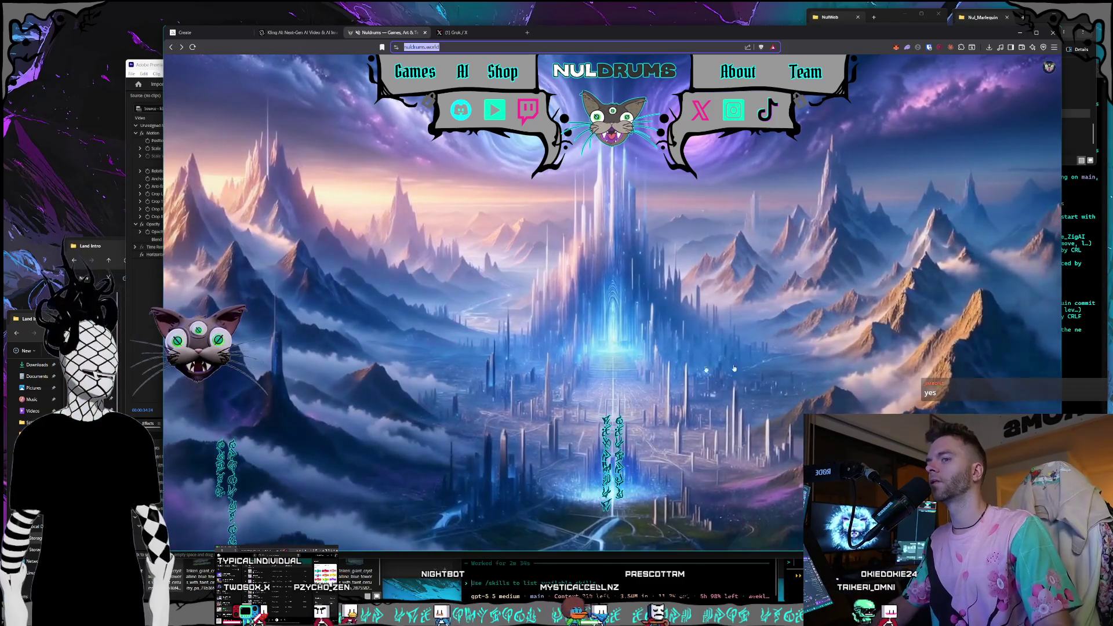
{"action": "left_click", "coordinate": [293, 32]}
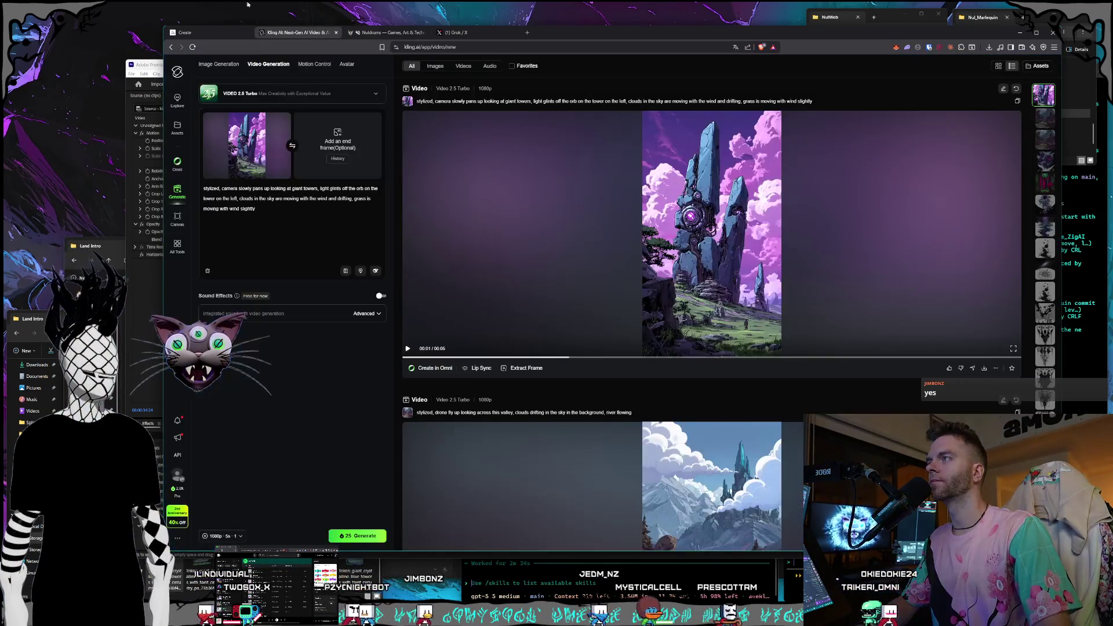
{"action": "left_click", "coordinate": [200, 32]}
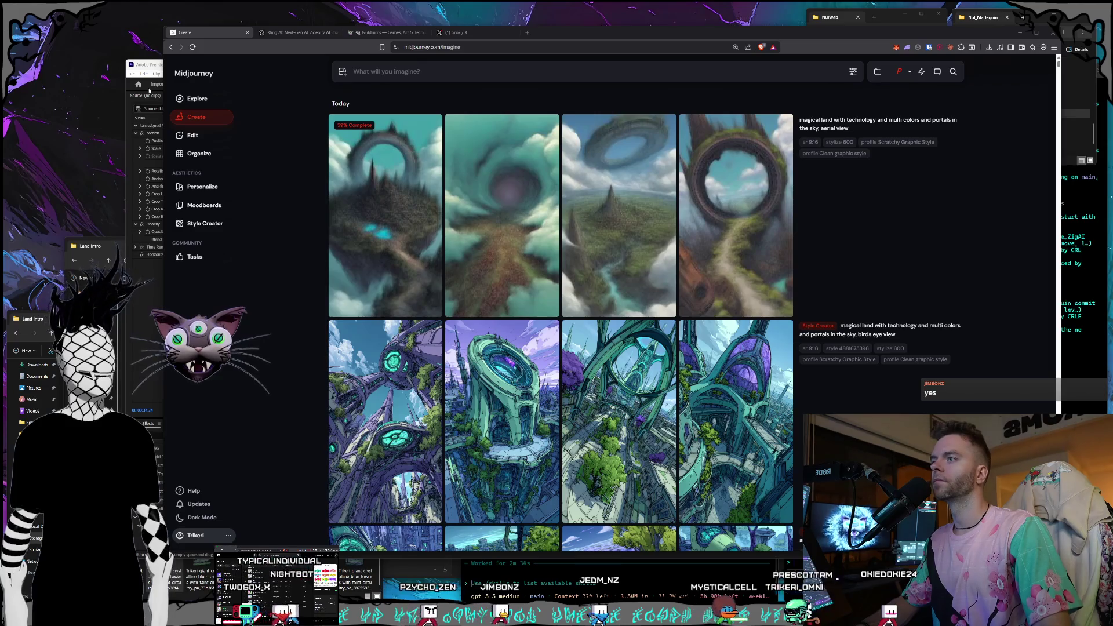
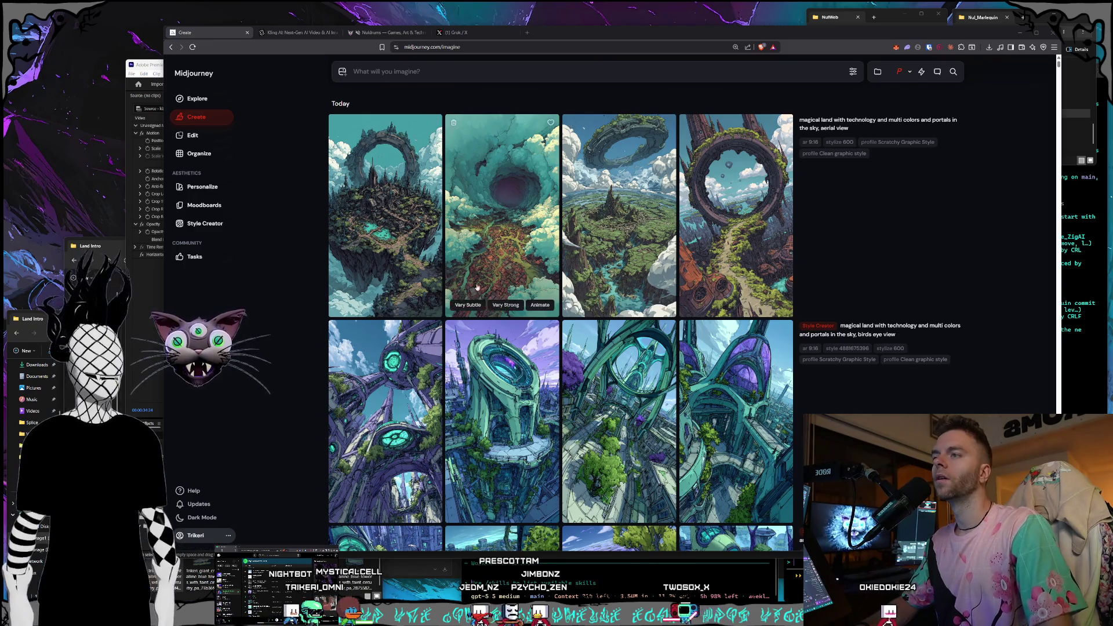
View the generated images full size, stepping back to the first one, then close the viewer
{"action": "left_click", "coordinate": [733, 252]}
{"action": "key", "text": "Left"}
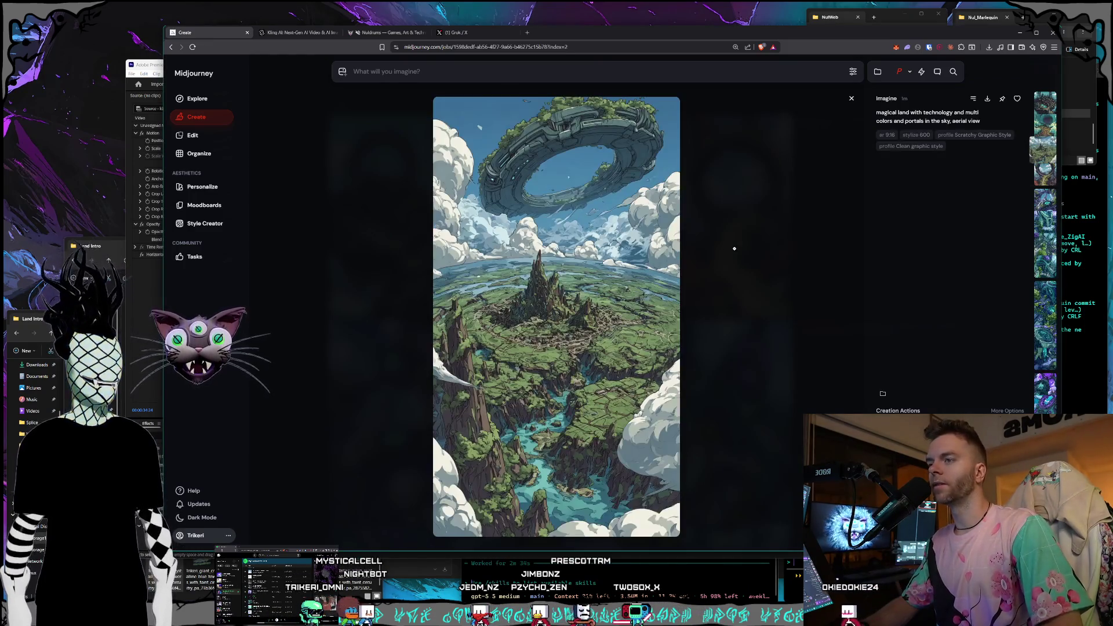
{"action": "key", "text": "Left"}
{"action": "key", "text": "Left"}
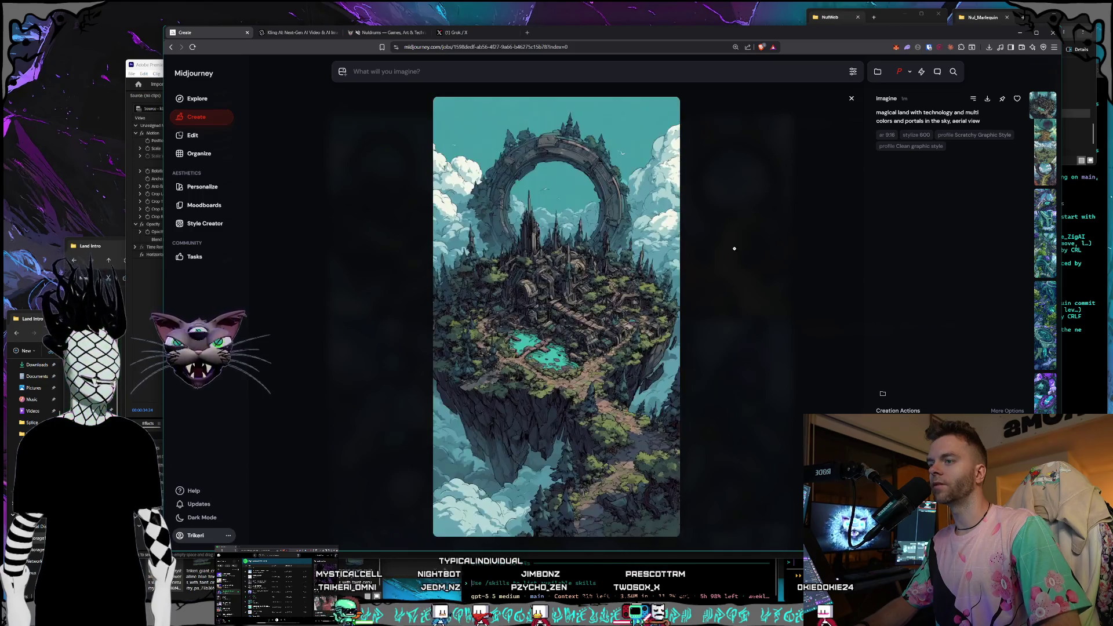
{"action": "key", "text": "Escape"}
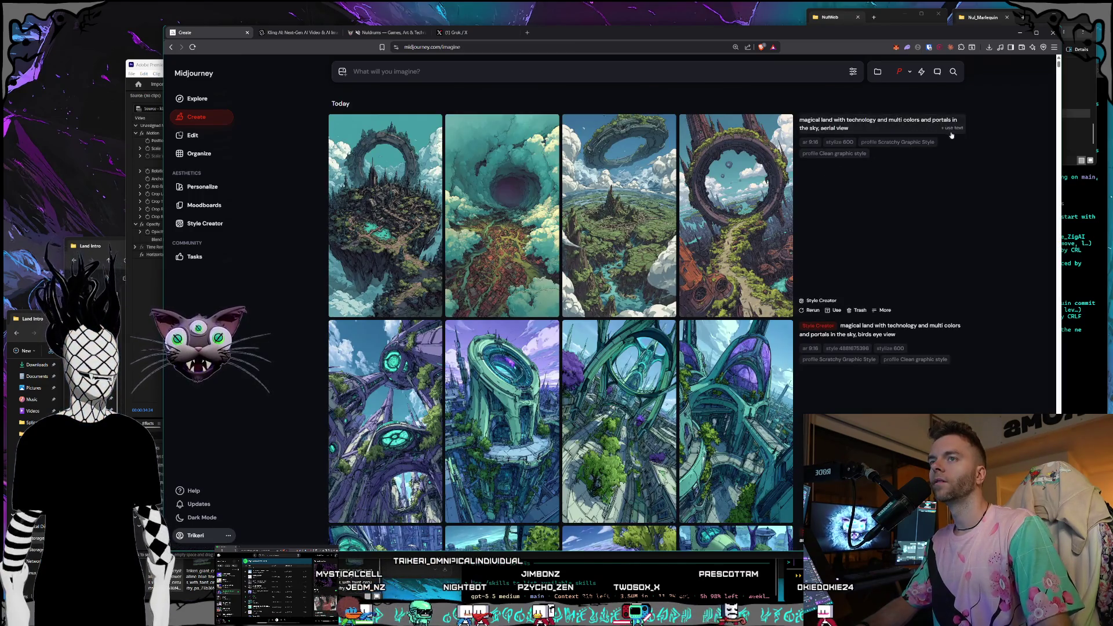
Rerun the aerial-view prompt with 'land' changed to 'landscape'
{"action": "left_click", "coordinate": [953, 129]}
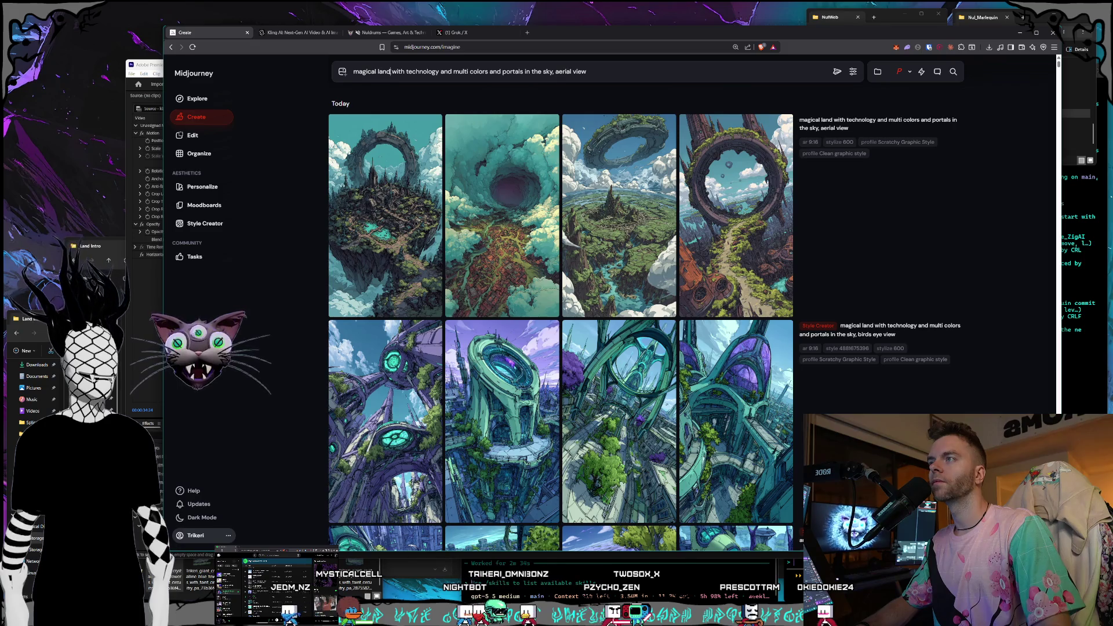
{"action": "type", "text": "scape"}
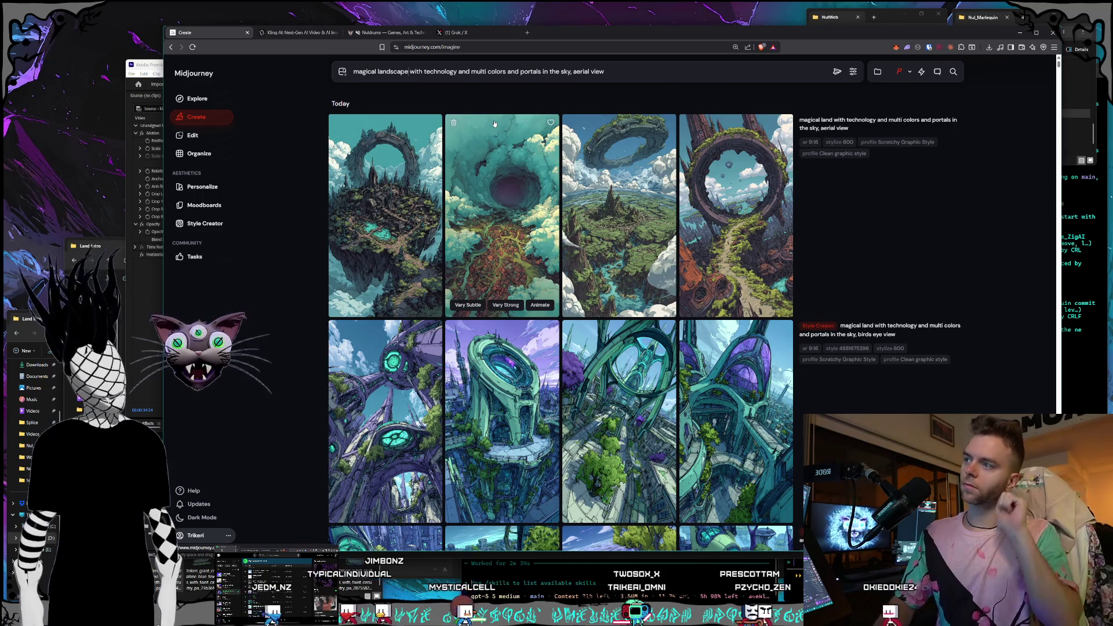
{"action": "key", "text": "Return"}
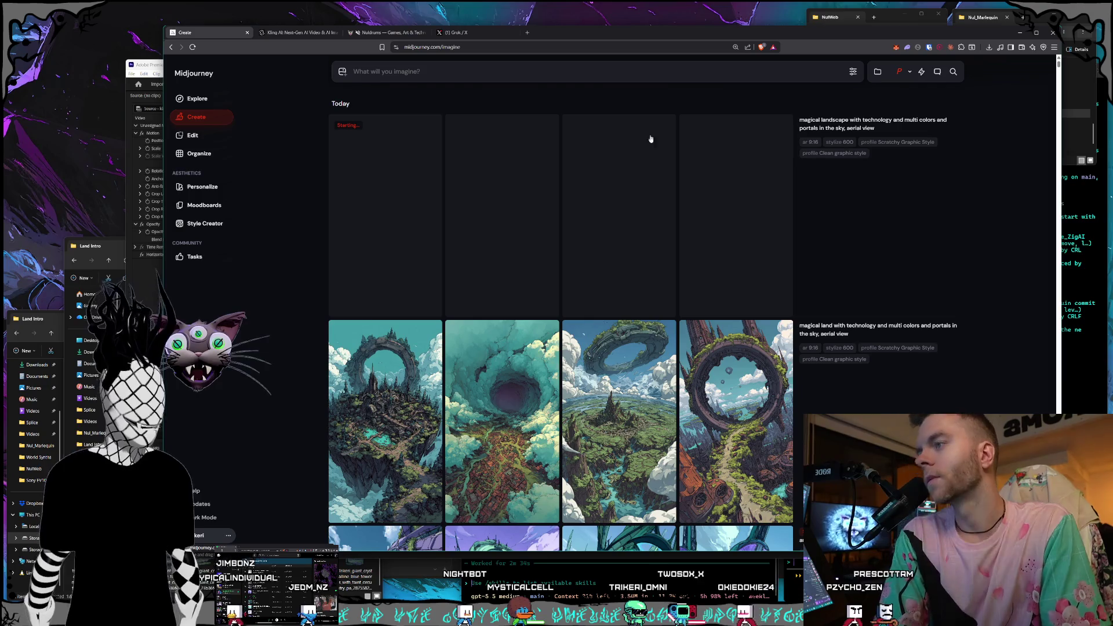
Bring up the Nuldrums website tab in the browser
{"action": "left_click", "coordinate": [303, 33]}
{"action": "left_click", "coordinate": [367, 33]}
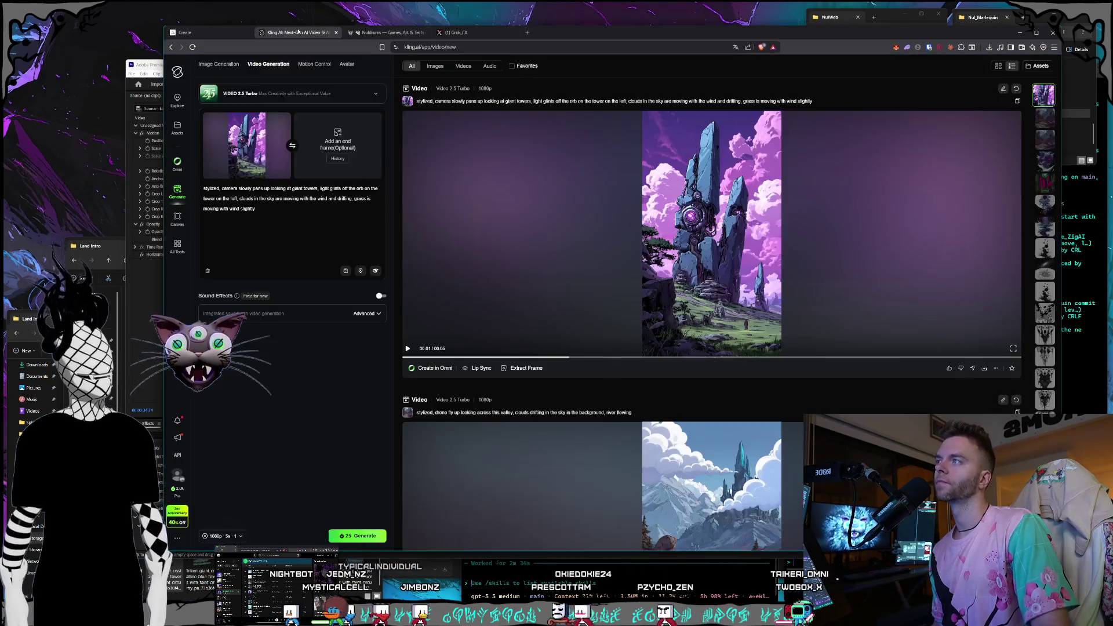
{"action": "left_click", "coordinate": [297, 32]}
Go back to the Midjourney Create page and open the Style Creator
{"action": "left_click", "coordinate": [192, 33]}
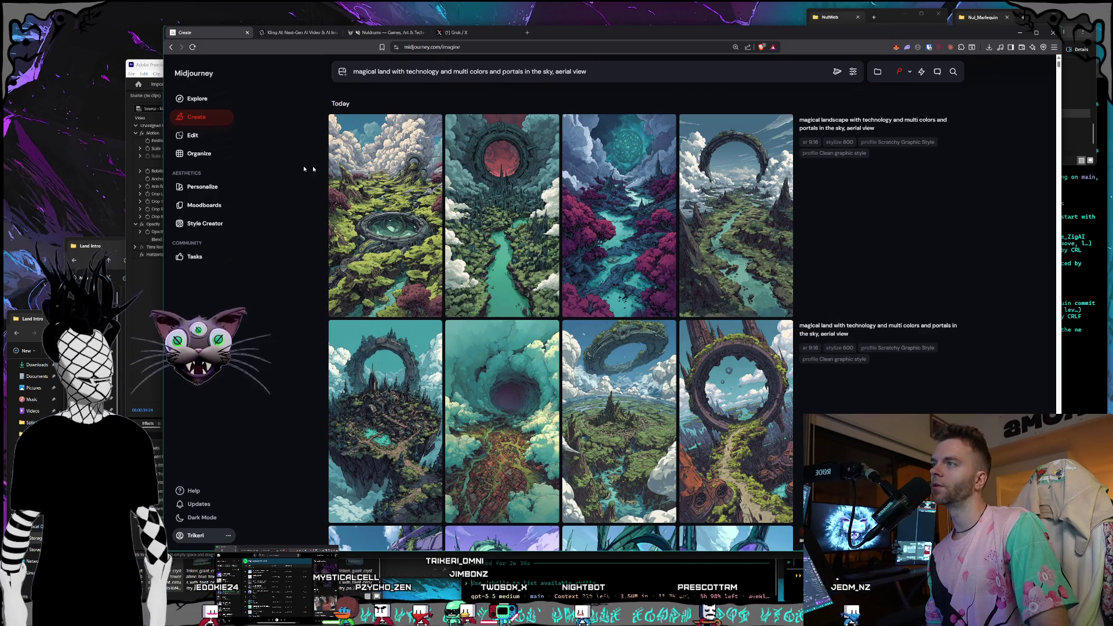
{"action": "left_click", "coordinate": [205, 223]}
Start a new style-finding session and scroll through the candidate image batches
{"action": "left_click", "coordinate": [759, 231]}
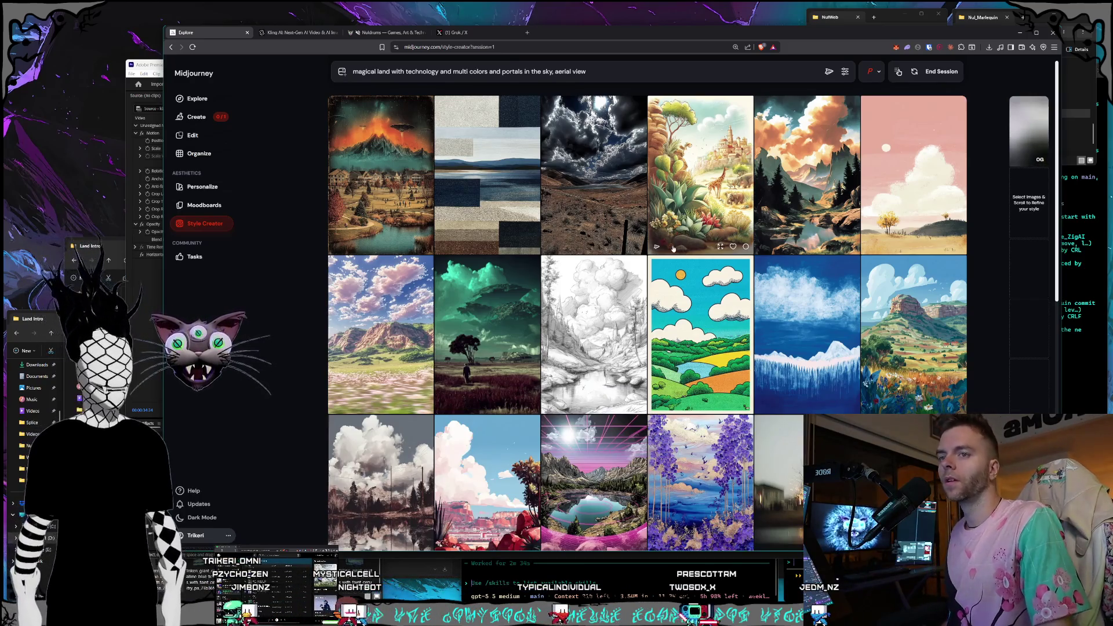
{"action": "scroll", "coordinate": [621, 179], "scroll_direction": "down", "scroll_amount": 2}
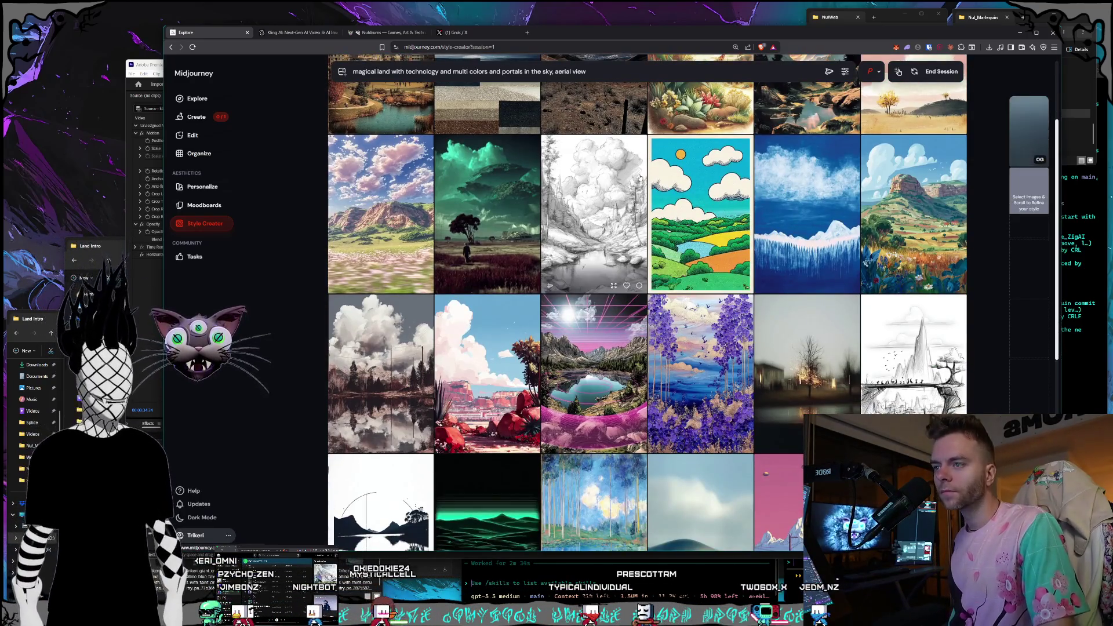
{"action": "scroll", "coordinate": [638, 178], "scroll_direction": "down", "scroll_amount": 1}
{"action": "scroll", "coordinate": [638, 178], "scroll_direction": "down", "scroll_amount": 2}
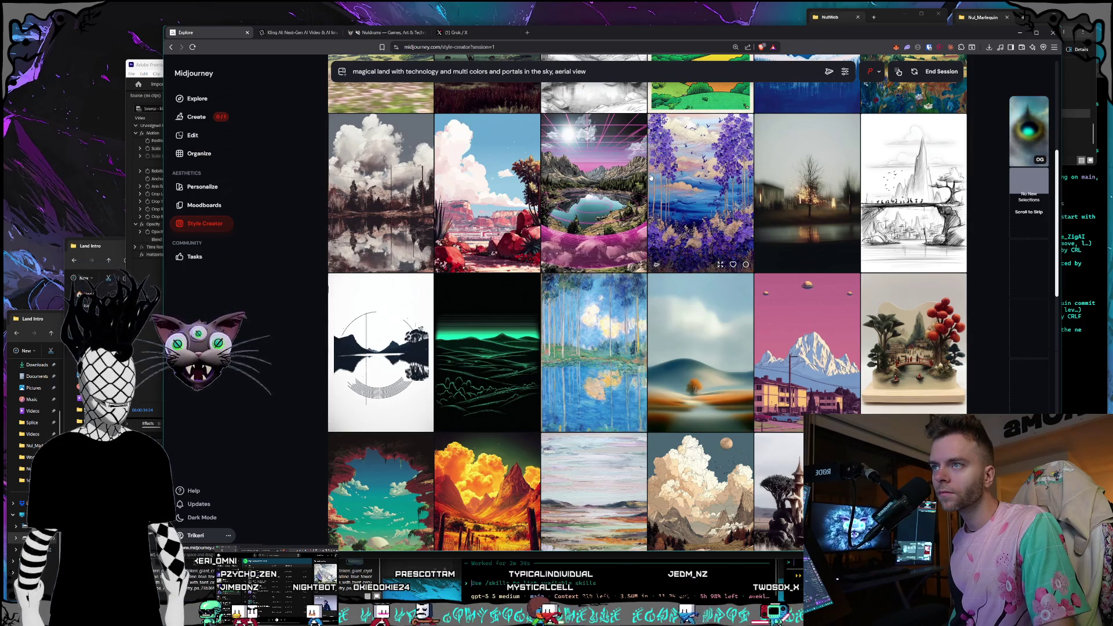
{"action": "scroll", "coordinate": [643, 178], "scroll_direction": "down", "scroll_amount": 3}
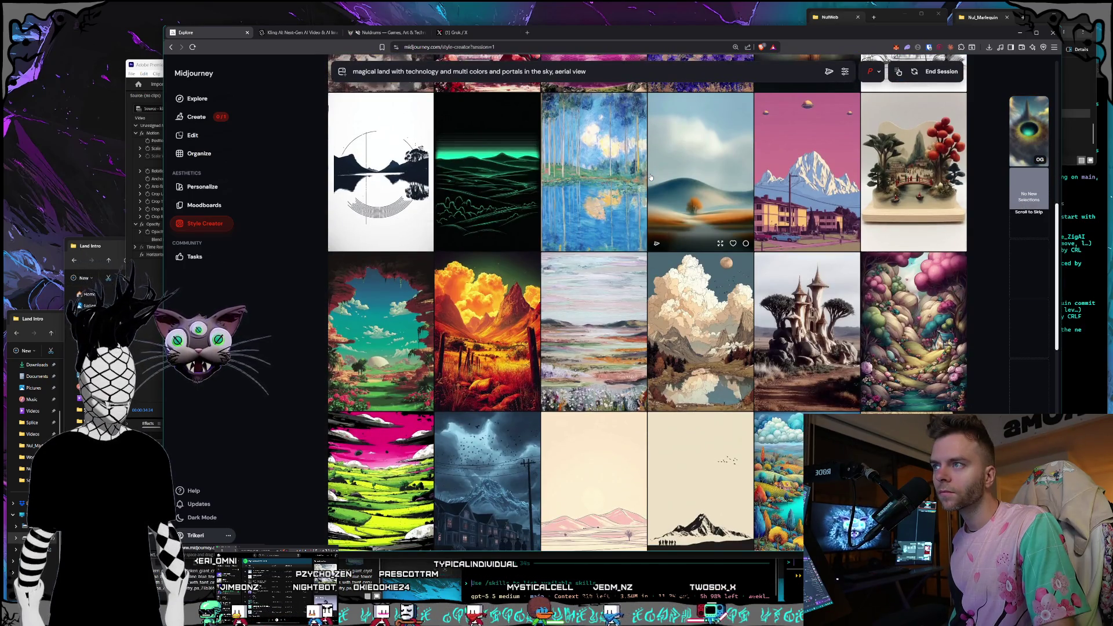
{"action": "scroll", "coordinate": [650, 178], "scroll_direction": "down", "scroll_amount": 13}
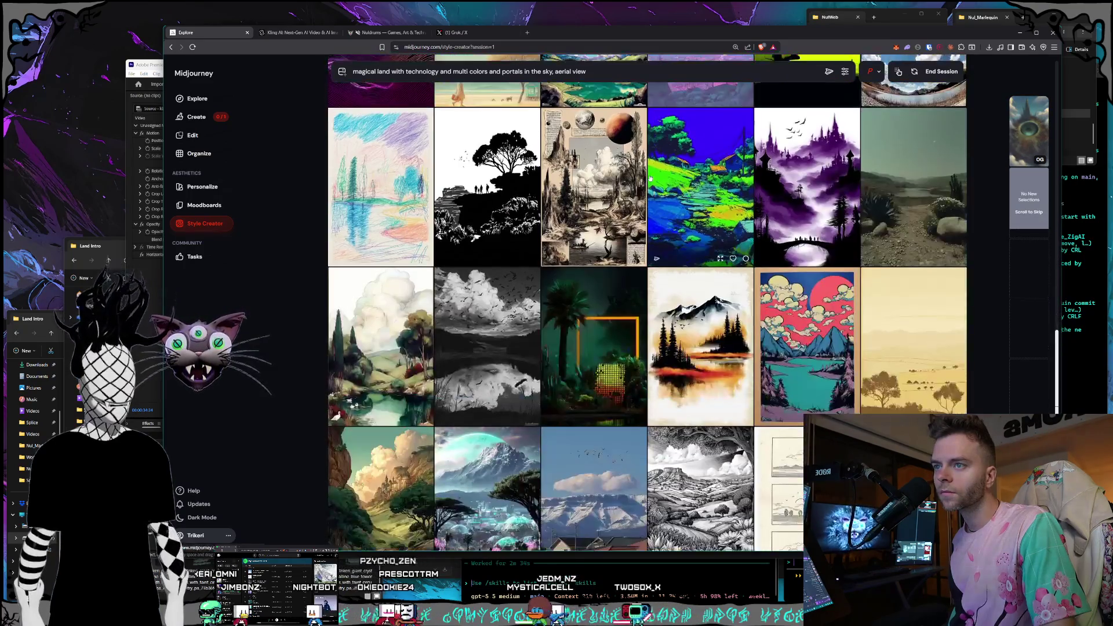
{"action": "scroll", "coordinate": [650, 178], "scroll_direction": "down", "scroll_amount": 6}
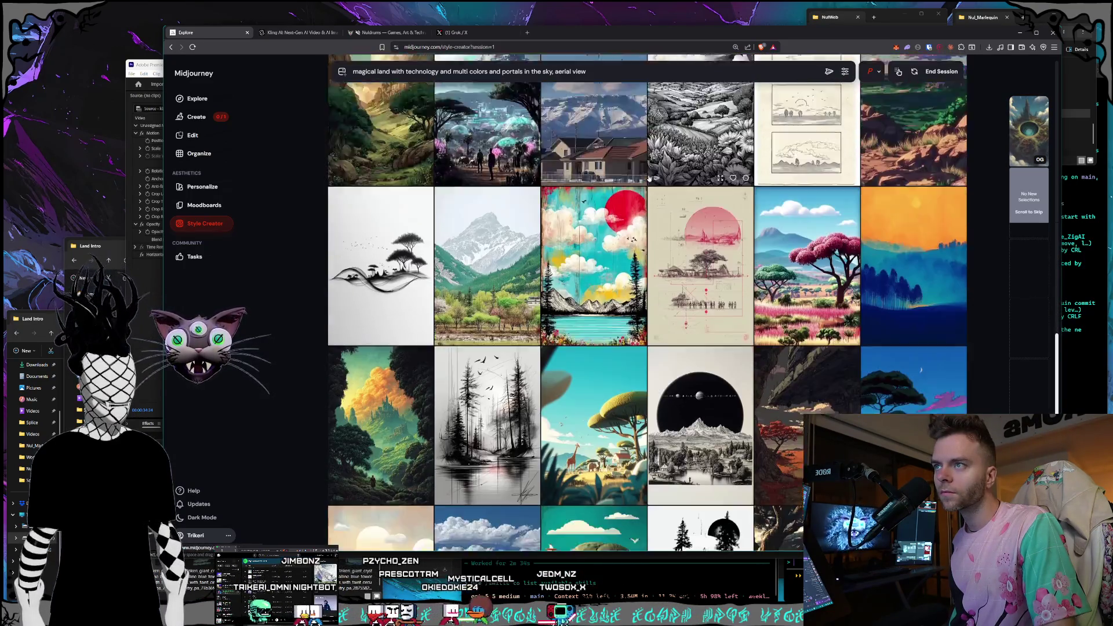
{"action": "scroll", "coordinate": [649, 178], "scroll_direction": "down", "scroll_amount": 4}
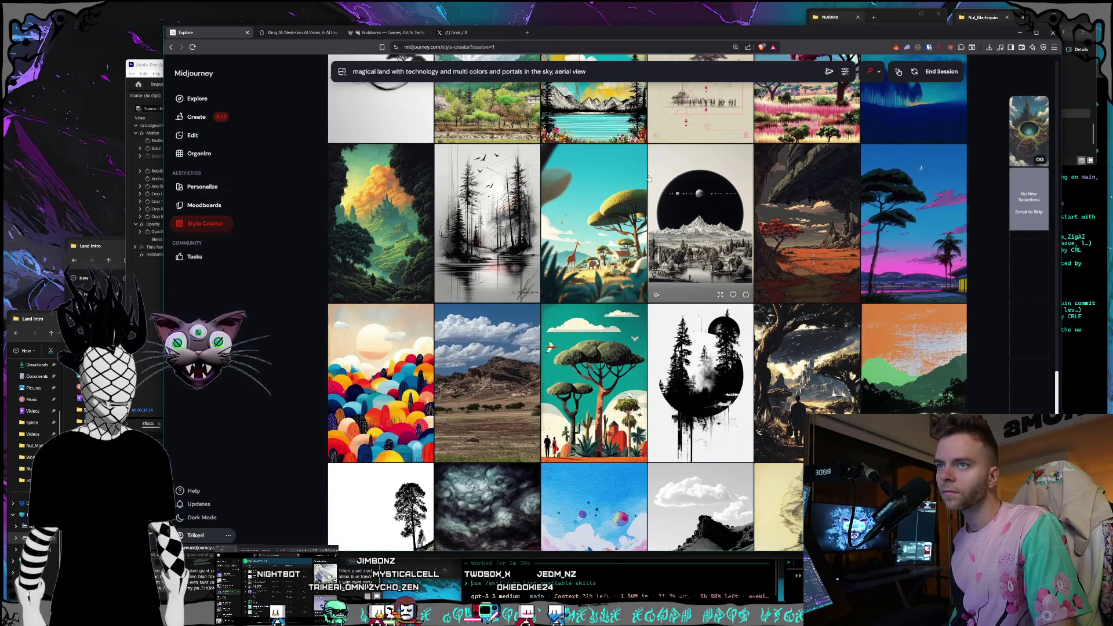
{"action": "scroll", "coordinate": [649, 178], "scroll_direction": "down", "scroll_amount": 7}
{"action": "scroll", "coordinate": [648, 178], "scroll_direction": "down", "scroll_amount": 6}
{"action": "scroll", "coordinate": [646, 178], "scroll_direction": "down", "scroll_amount": 12}
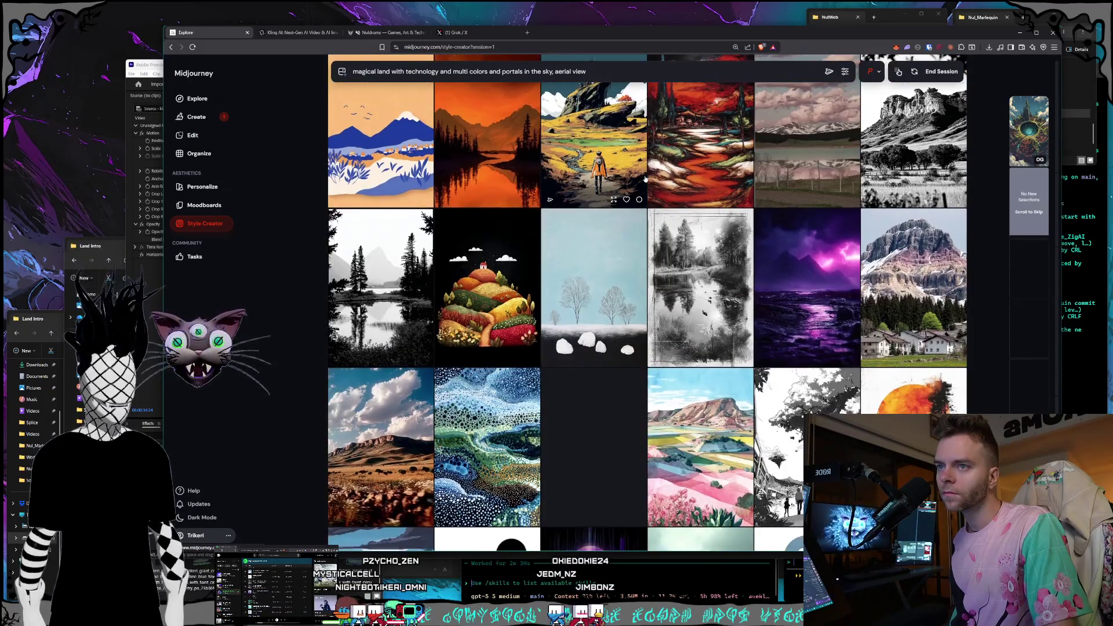
{"action": "scroll", "coordinate": [645, 178], "scroll_direction": "down", "scroll_amount": 15}
{"action": "scroll", "coordinate": [643, 180], "scroll_direction": "down", "scroll_amount": 8}
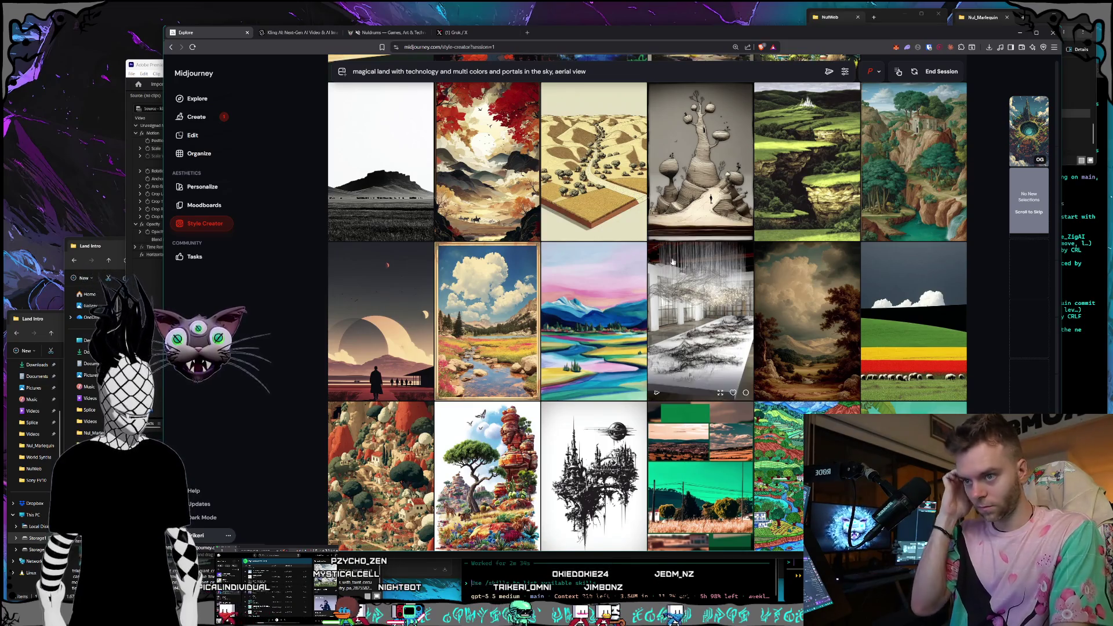
{"action": "scroll", "coordinate": [738, 234], "scroll_direction": "down", "scroll_amount": 5}
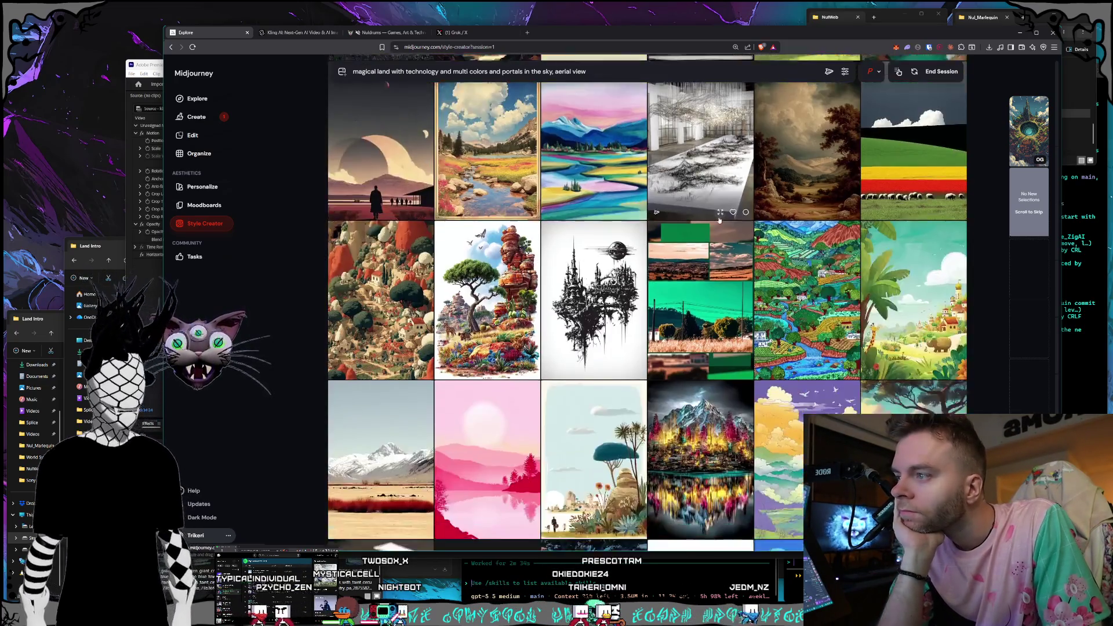
{"action": "scroll", "coordinate": [657, 178], "scroll_direction": "down", "scroll_amount": 3}
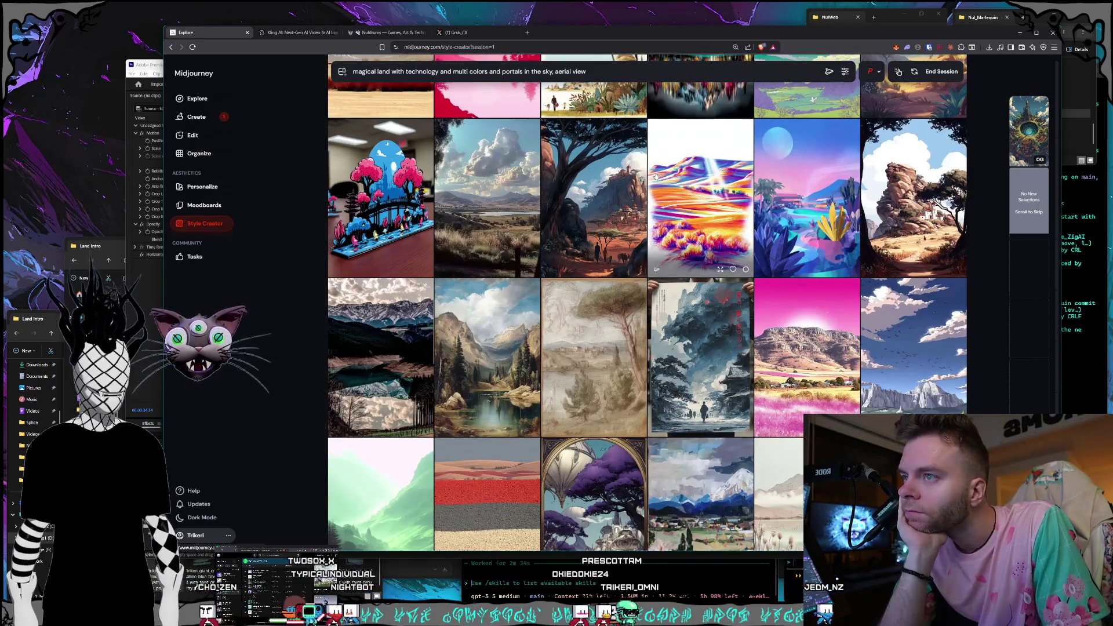
{"action": "scroll", "coordinate": [688, 173], "scroll_direction": "down", "scroll_amount": 4}
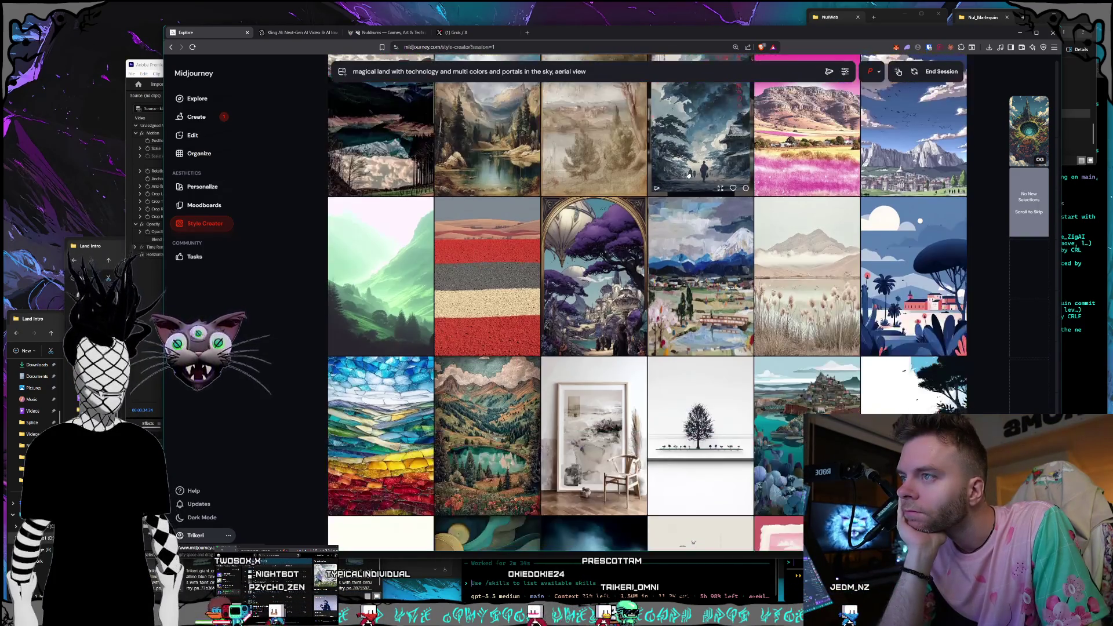
{"action": "scroll", "coordinate": [680, 176], "scroll_direction": "down", "scroll_amount": 8}
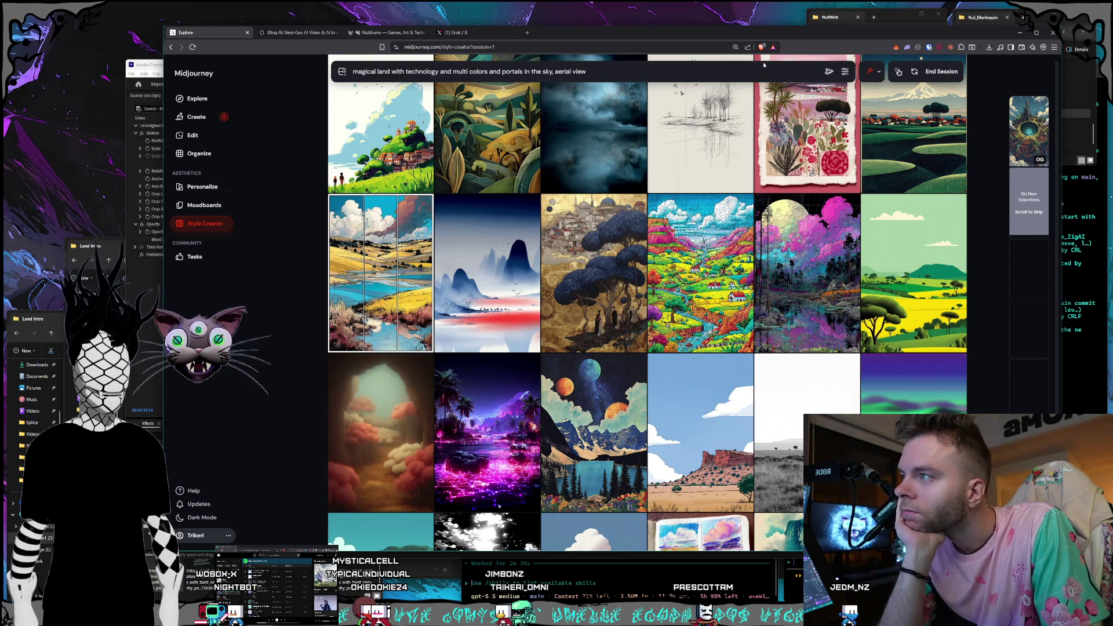
{"action": "scroll", "coordinate": [684, 196], "scroll_direction": "down", "scroll_amount": 4}
{"action": "scroll", "coordinate": [684, 196], "scroll_direction": "down", "scroll_amount": 10}
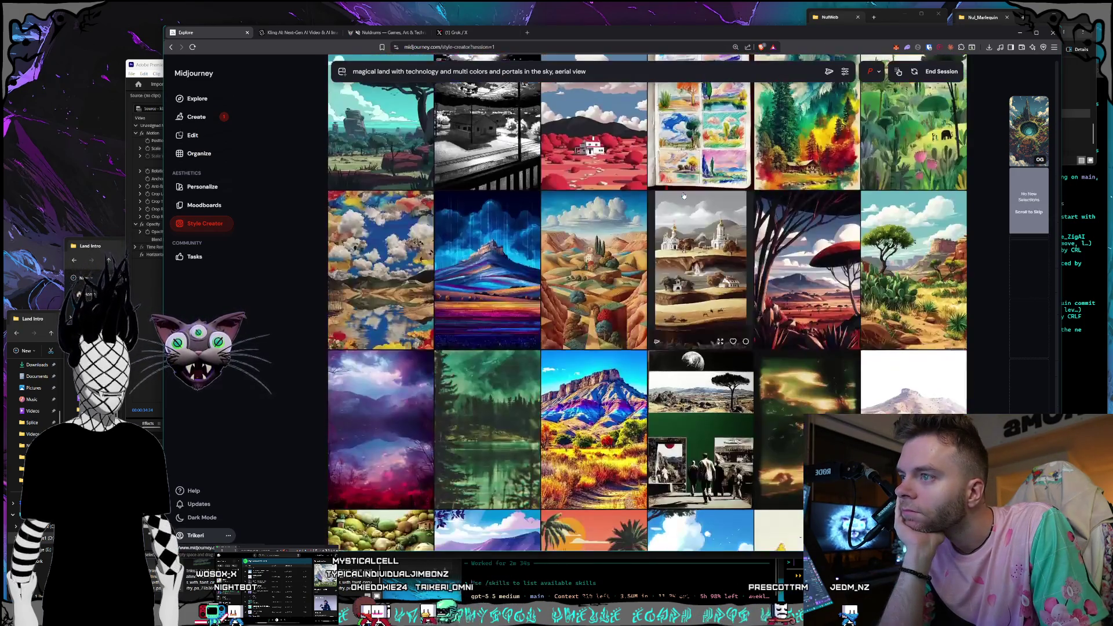
{"action": "scroll", "coordinate": [683, 196], "scroll_direction": "down", "scroll_amount": 3}
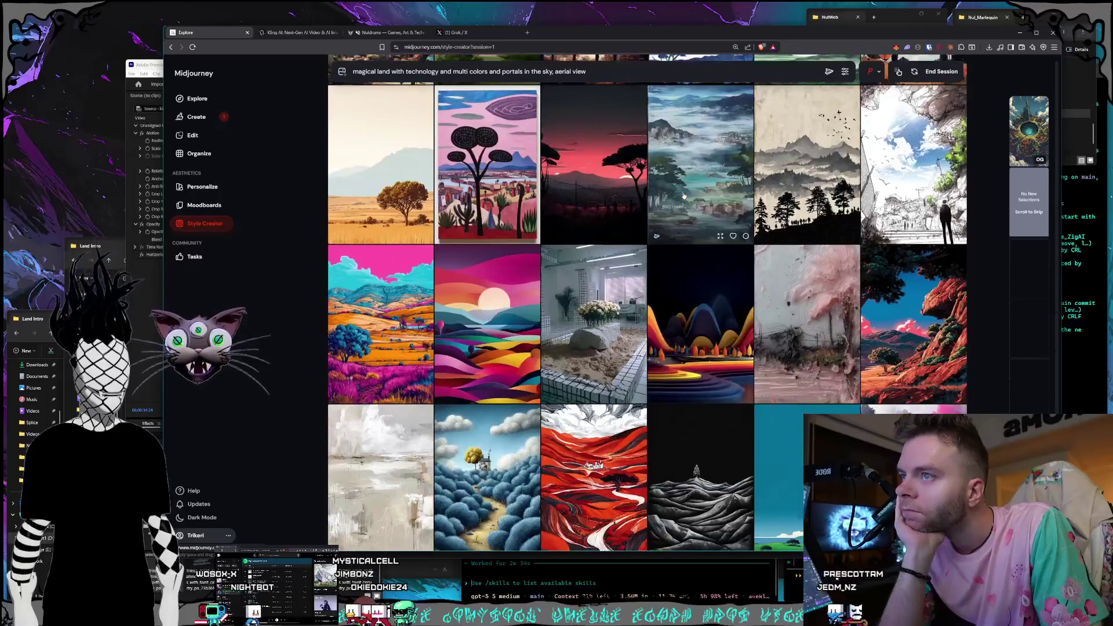
{"action": "scroll", "coordinate": [683, 196], "scroll_direction": "down", "scroll_amount": 2}
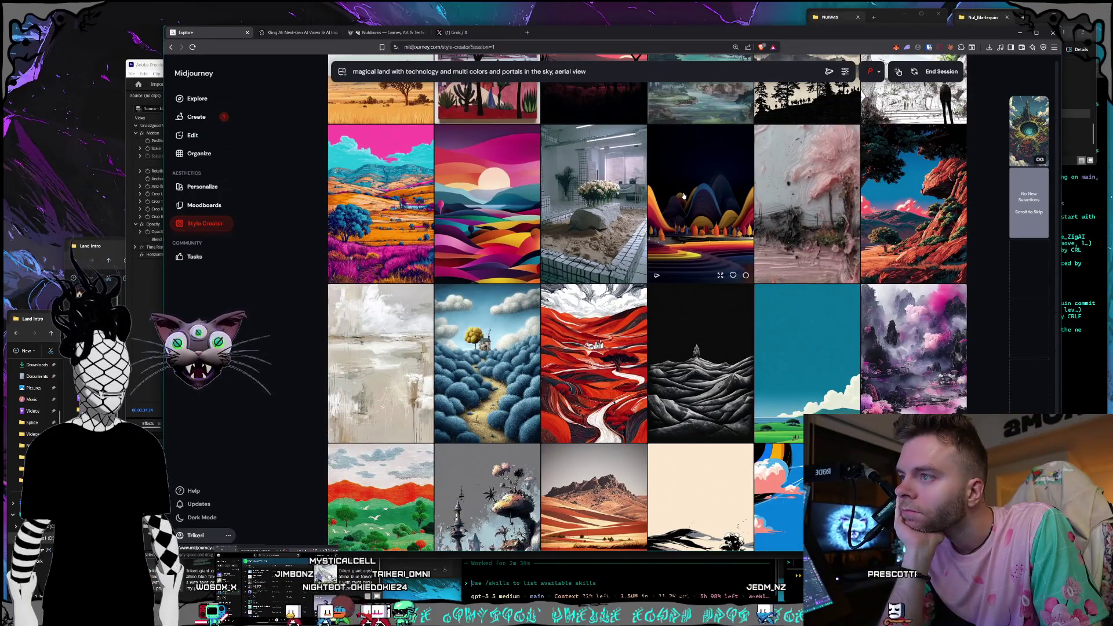
{"action": "scroll", "coordinate": [684, 196], "scroll_direction": "down", "scroll_amount": 4}
{"action": "scroll", "coordinate": [684, 196], "scroll_direction": "down", "scroll_amount": 2}
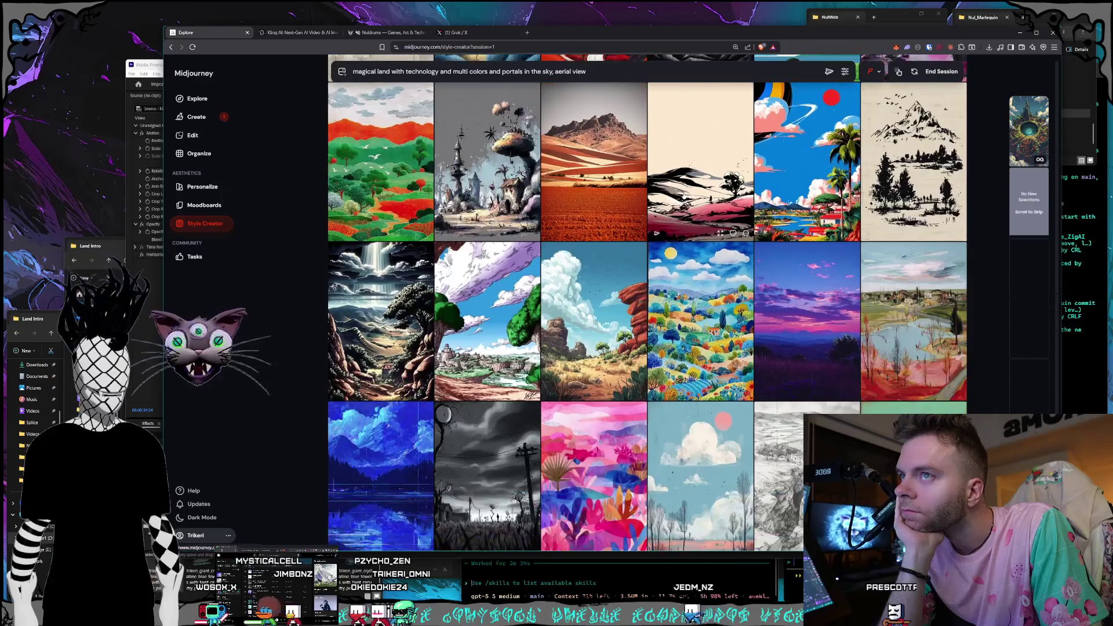
{"action": "scroll", "coordinate": [684, 196], "scroll_direction": "down", "scroll_amount": 3}
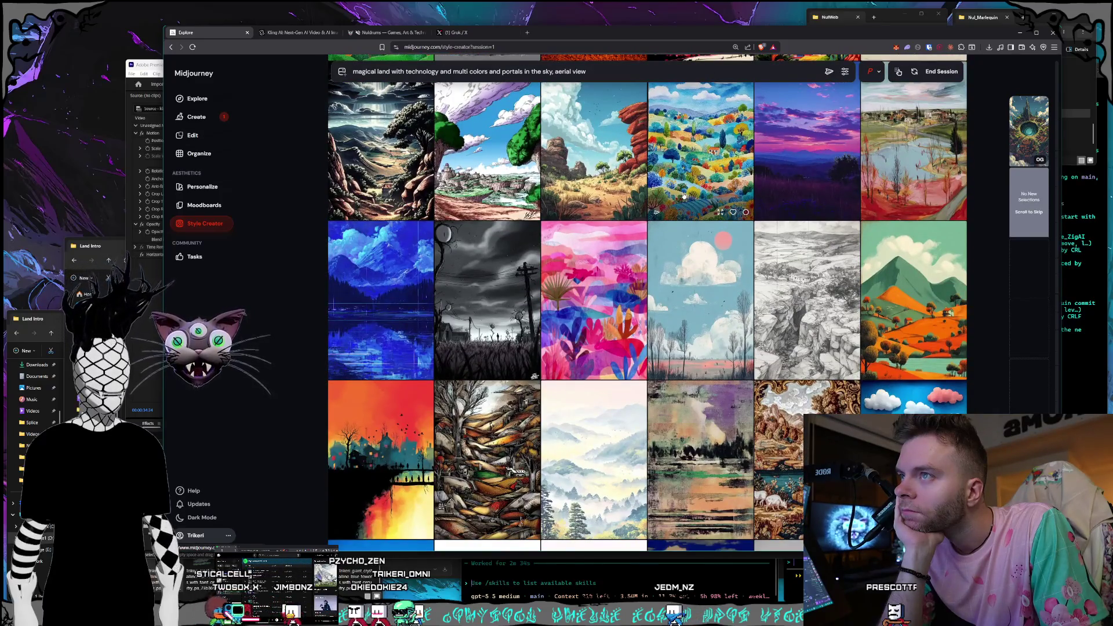
{"action": "scroll", "coordinate": [683, 197], "scroll_direction": "down", "scroll_amount": 5}
{"action": "scroll", "coordinate": [684, 197], "scroll_direction": "down", "scroll_amount": 2}
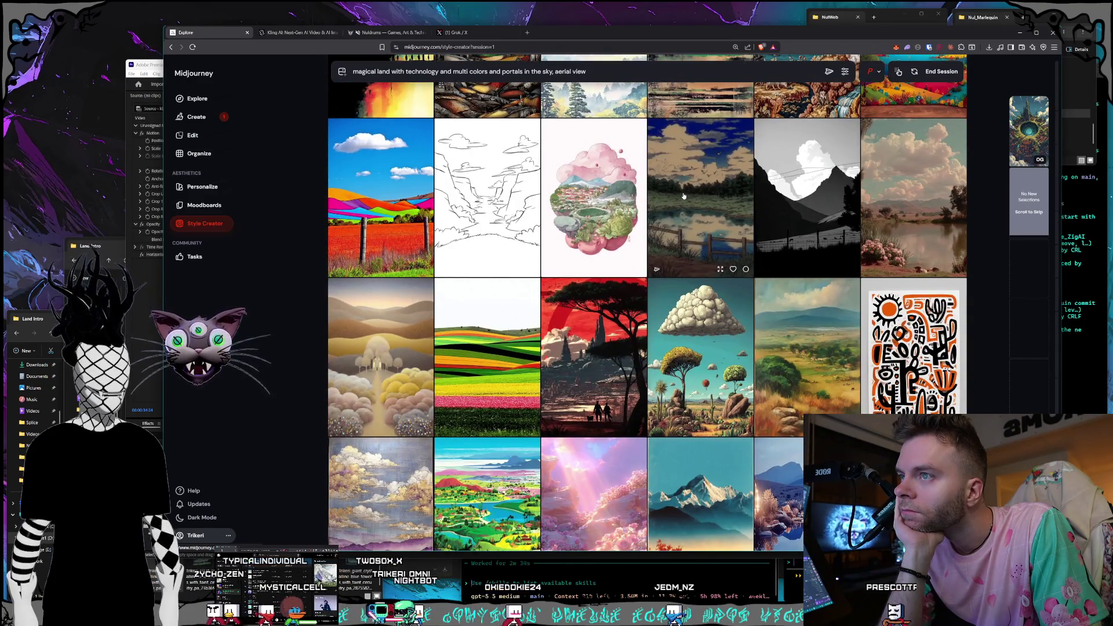
{"action": "scroll", "coordinate": [684, 197], "scroll_direction": "down", "scroll_amount": 6}
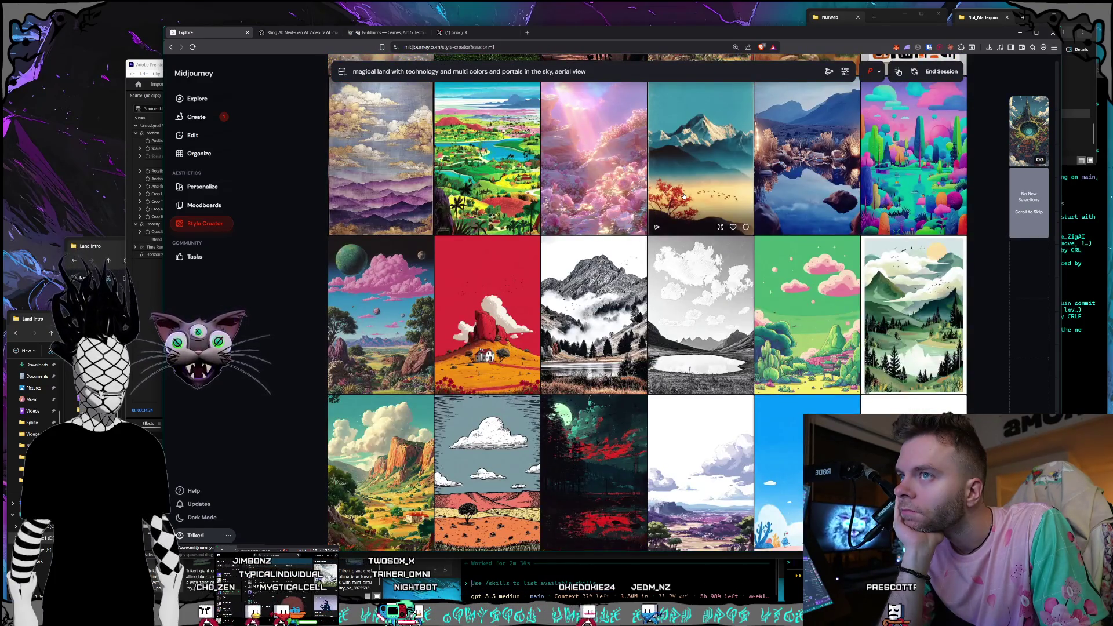
{"action": "scroll", "coordinate": [683, 196], "scroll_direction": "down", "scroll_amount": 3}
{"action": "scroll", "coordinate": [683, 196], "scroll_direction": "down", "scroll_amount": 2}
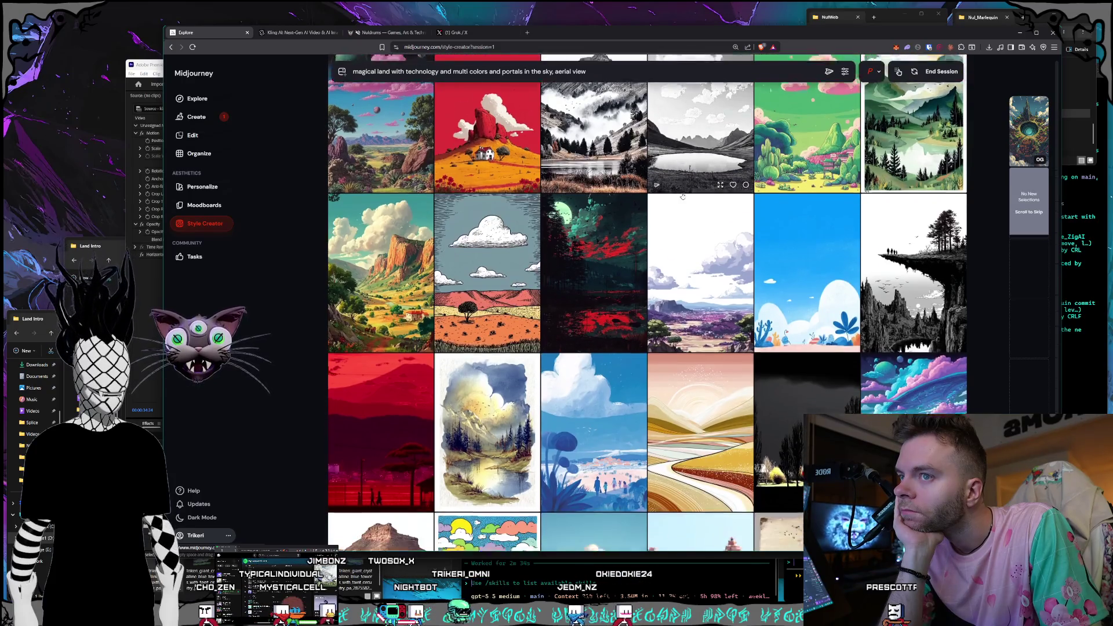
{"action": "scroll", "coordinate": [683, 196], "scroll_direction": "down", "scroll_amount": 1}
Pick the colourful fantasy image as a preferred style, then scroll on to a fresh batch
{"action": "left_click", "coordinate": [909, 278]}
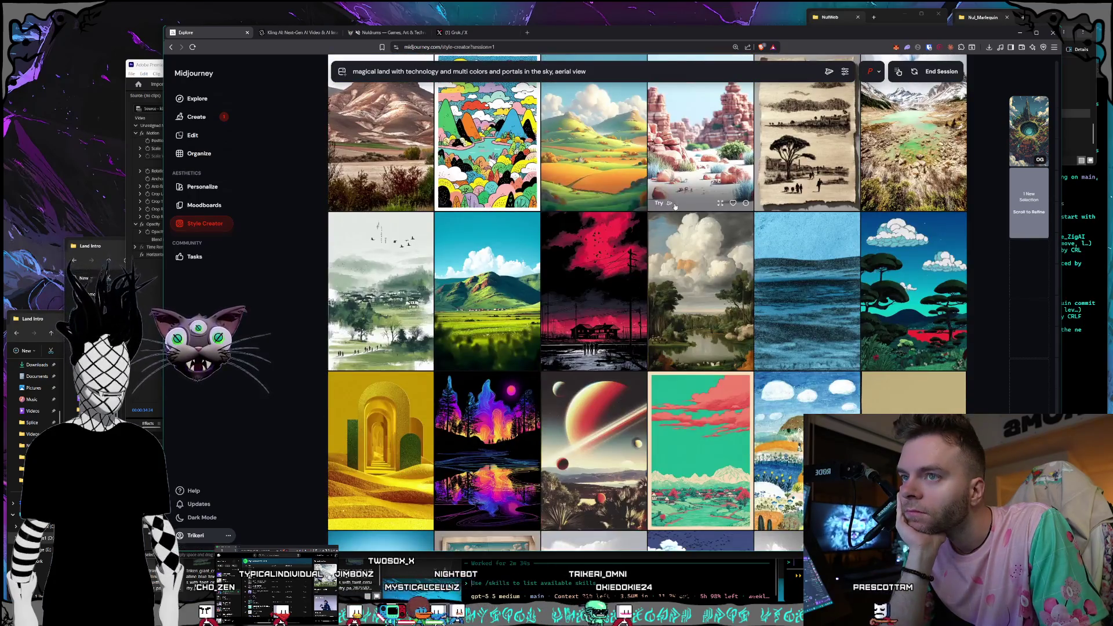
{"action": "scroll", "coordinate": [674, 208], "scroll_direction": "down", "scroll_amount": 5}
{"action": "scroll", "coordinate": [673, 207], "scroll_direction": "down", "scroll_amount": 2}
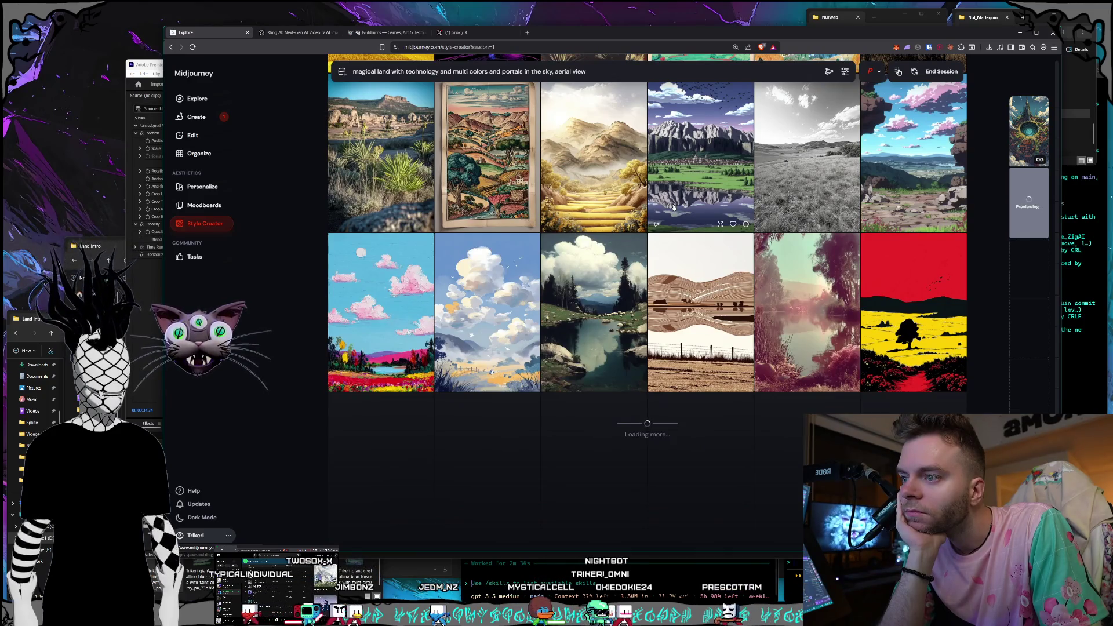
{"action": "scroll", "coordinate": [674, 207], "scroll_direction": "down", "scroll_amount": 4}
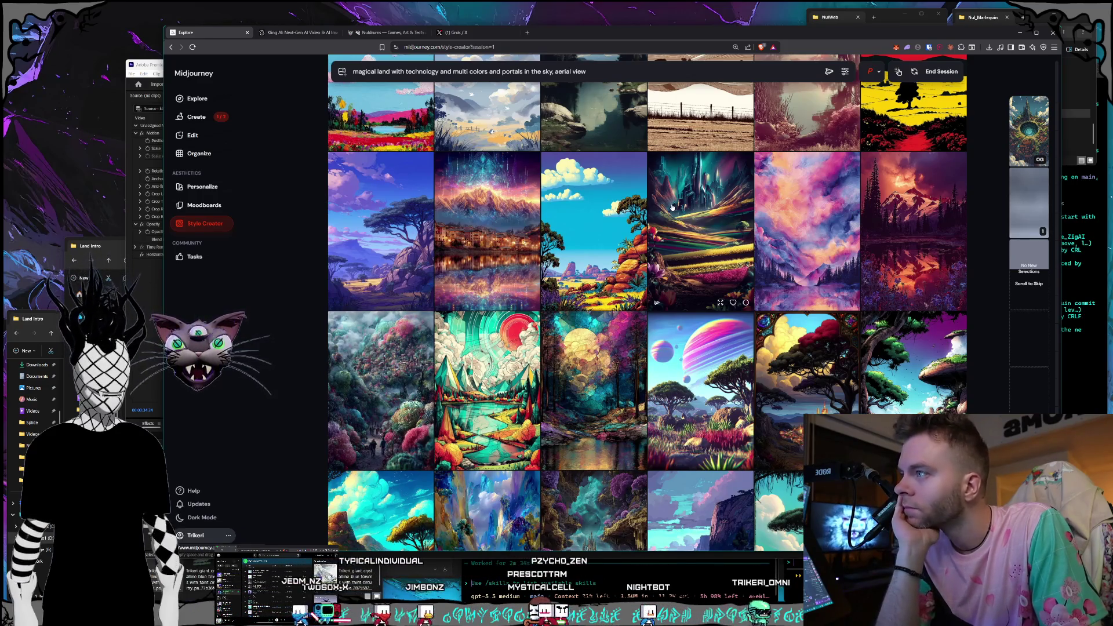
Scroll past several style batches unpicked until darker neon-purple and monochrome landscapes appear
{"action": "scroll", "coordinate": [672, 208], "scroll_direction": "down", "scroll_amount": 2}
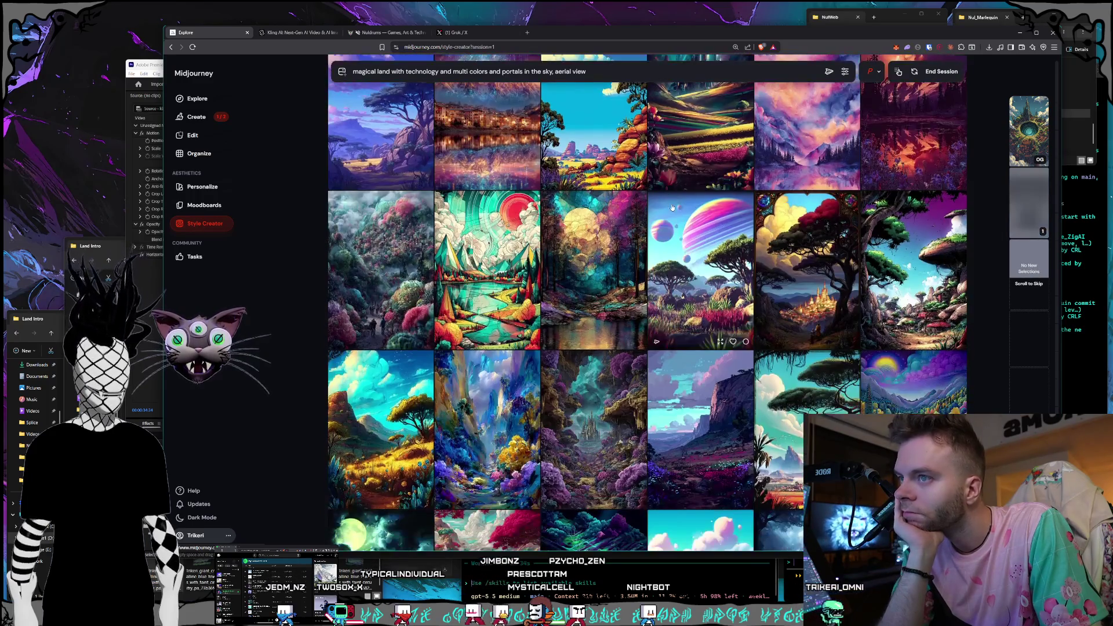
{"action": "scroll", "coordinate": [672, 207], "scroll_direction": "down", "scroll_amount": 3}
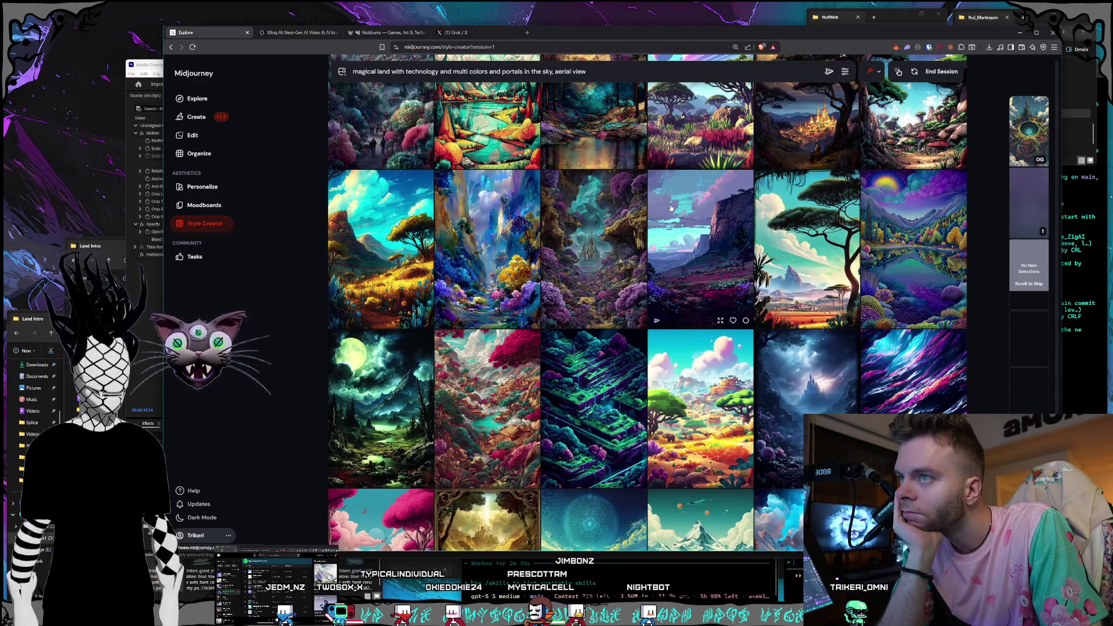
{"action": "scroll", "coordinate": [670, 208], "scroll_direction": "down", "scroll_amount": 3}
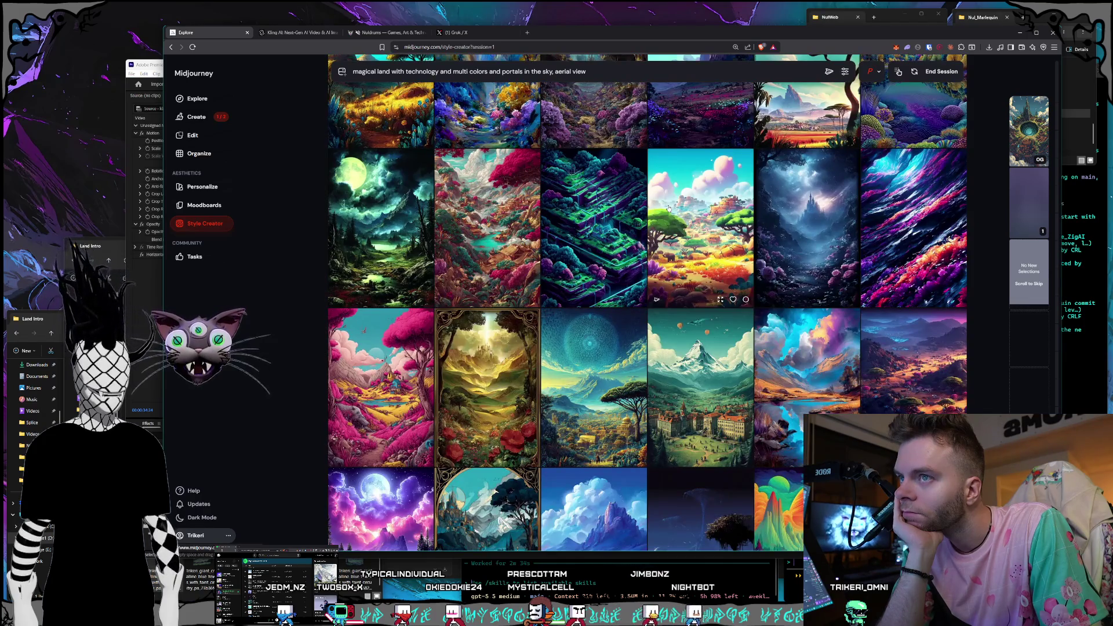
{"action": "scroll", "coordinate": [669, 207], "scroll_direction": "down", "scroll_amount": 1}
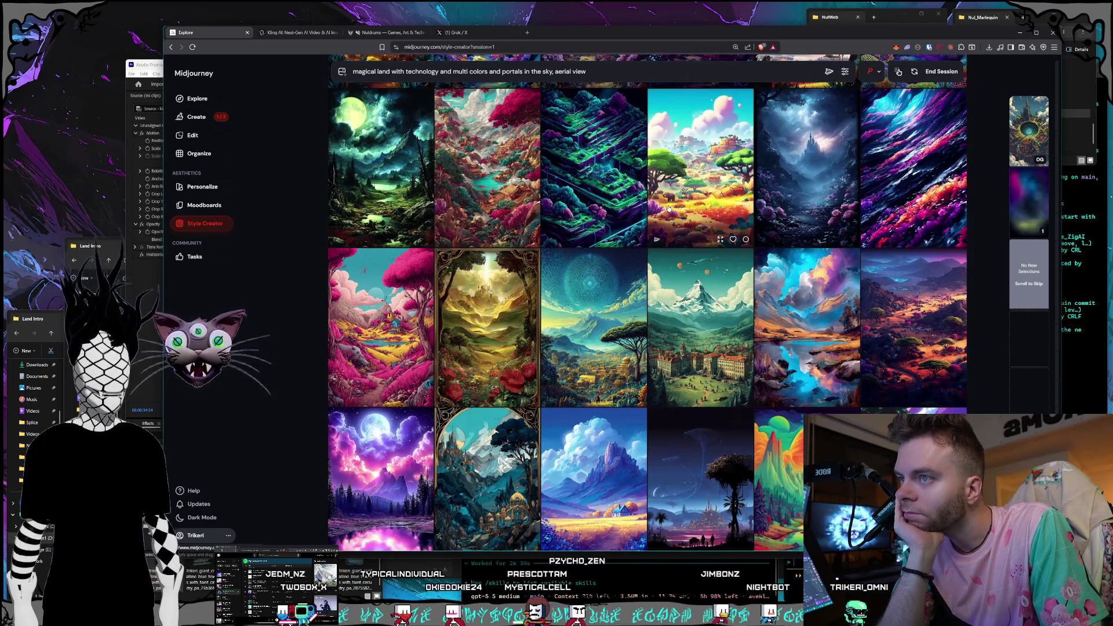
{"action": "scroll", "coordinate": [669, 208], "scroll_direction": "down", "scroll_amount": 3}
{"action": "scroll", "coordinate": [668, 207], "scroll_direction": "down", "scroll_amount": 5}
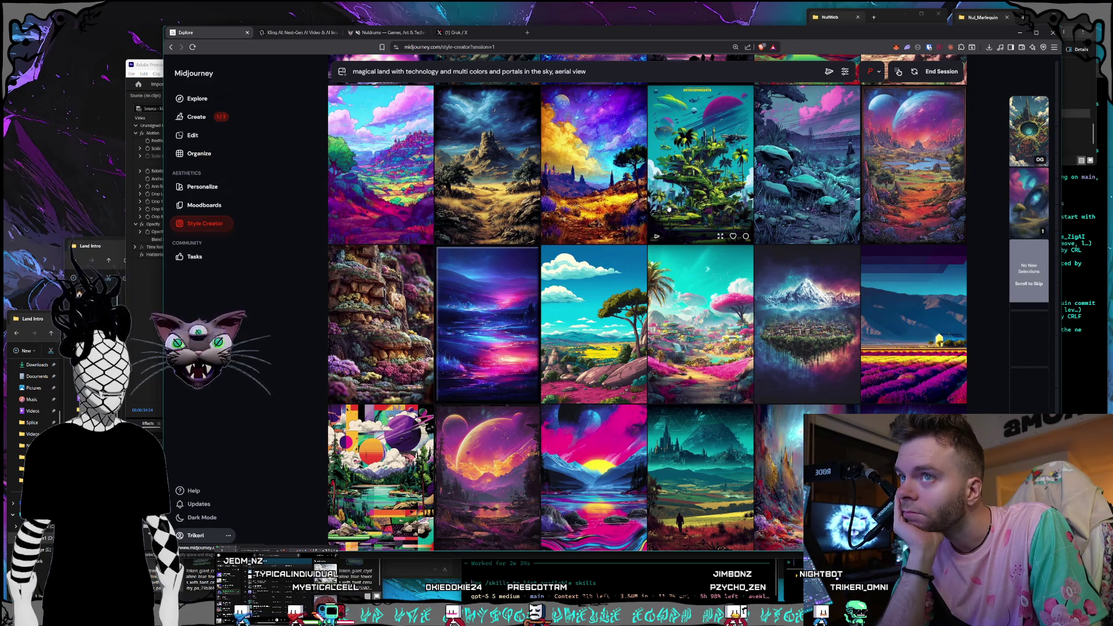
{"action": "scroll", "coordinate": [669, 207], "scroll_direction": "up", "scroll_amount": 1}
{"action": "scroll", "coordinate": [669, 207], "scroll_direction": "up", "scroll_amount": 2}
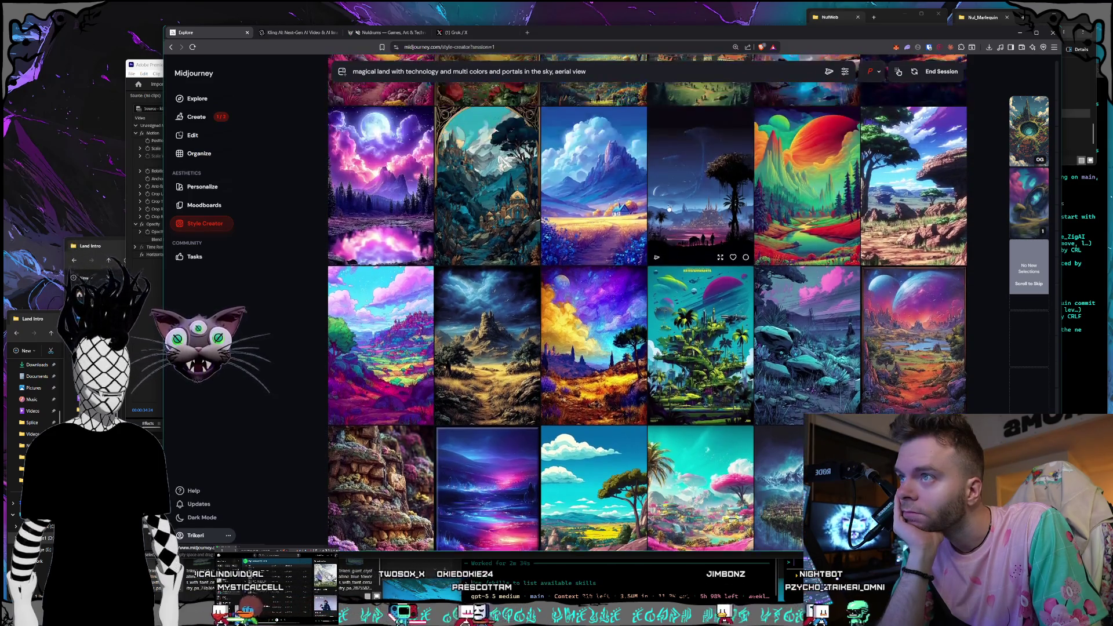
{"action": "scroll", "coordinate": [668, 207], "scroll_direction": "down", "scroll_amount": 6}
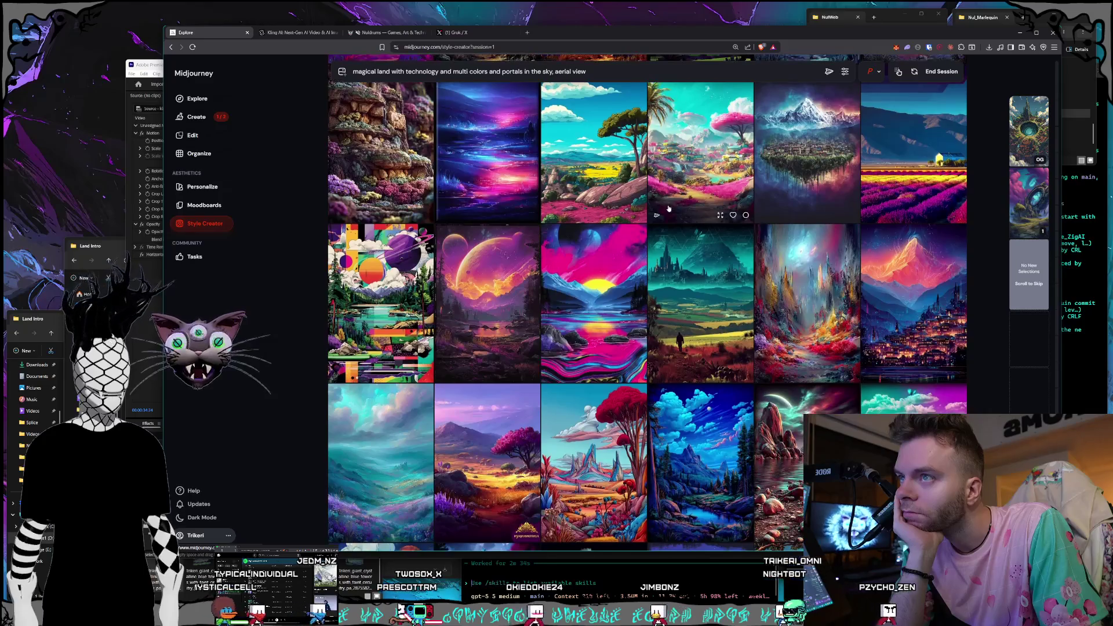
{"action": "scroll", "coordinate": [668, 208], "scroll_direction": "down", "scroll_amount": 3}
{"action": "scroll", "coordinate": [668, 207], "scroll_direction": "down", "scroll_amount": 1}
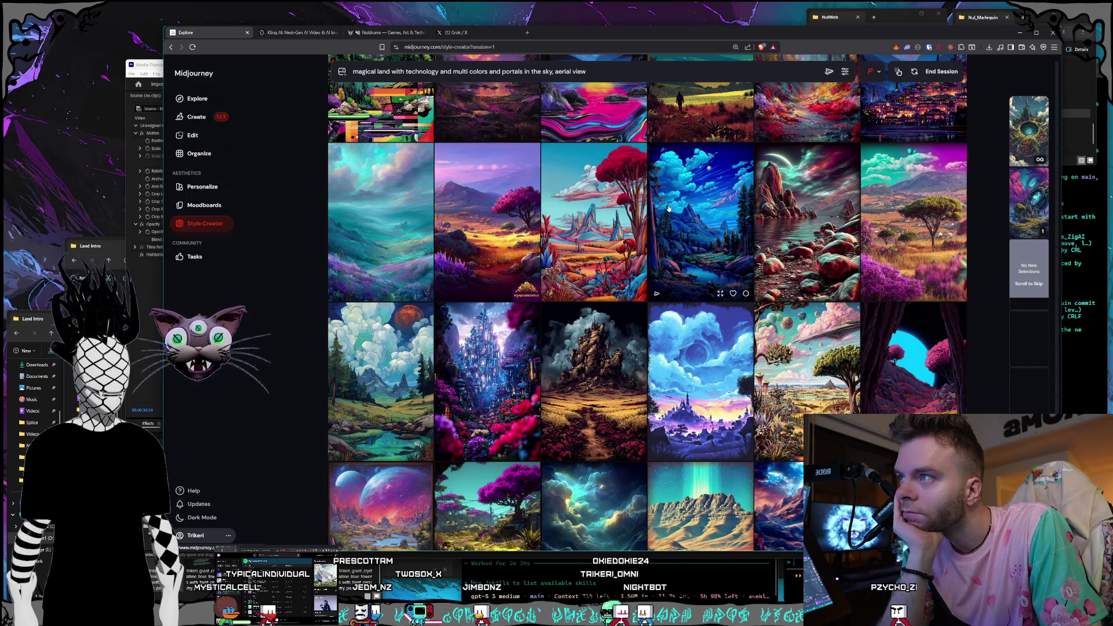
{"action": "scroll", "coordinate": [668, 208], "scroll_direction": "down", "scroll_amount": 5}
{"action": "scroll", "coordinate": [668, 207], "scroll_direction": "down", "scroll_amount": 4}
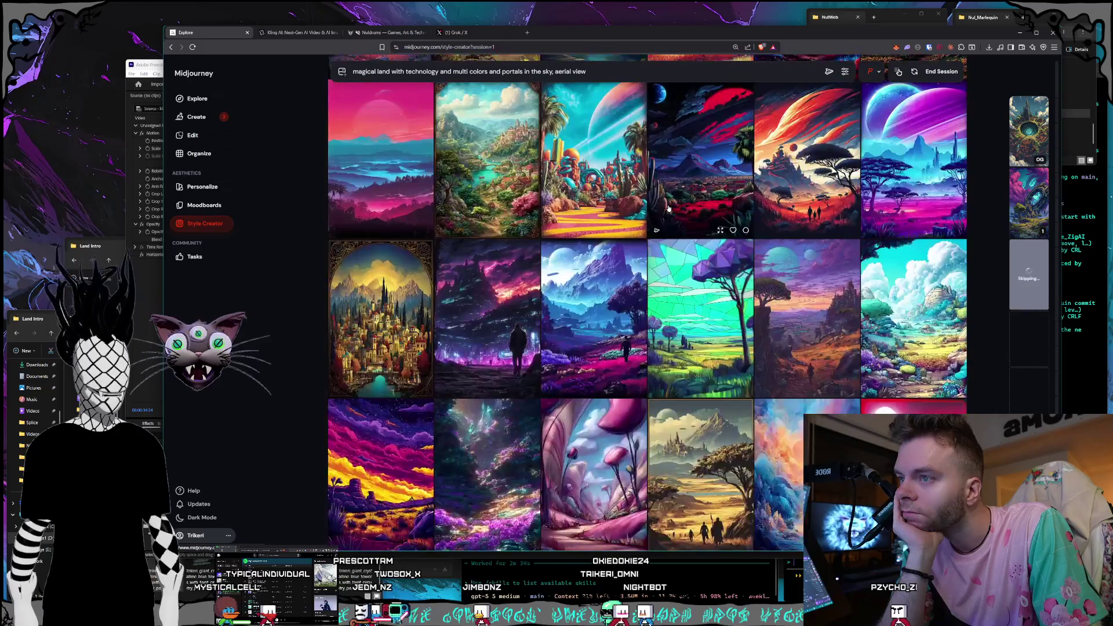
{"action": "scroll", "coordinate": [668, 207], "scroll_direction": "down", "scroll_amount": 2}
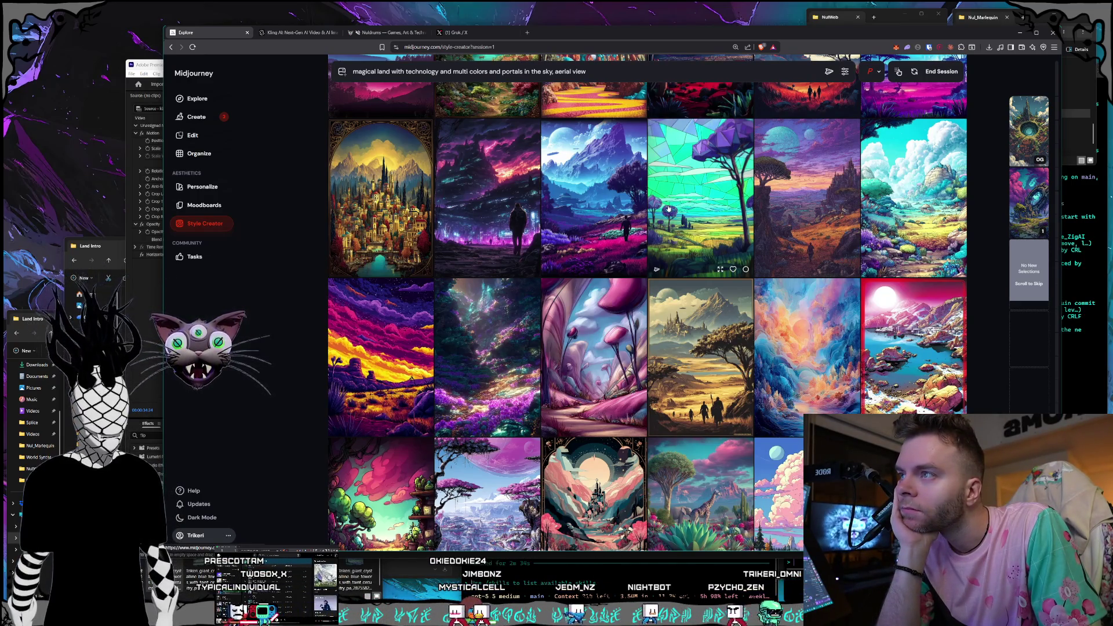
{"action": "scroll", "coordinate": [599, 197], "scroll_direction": "down", "scroll_amount": 3}
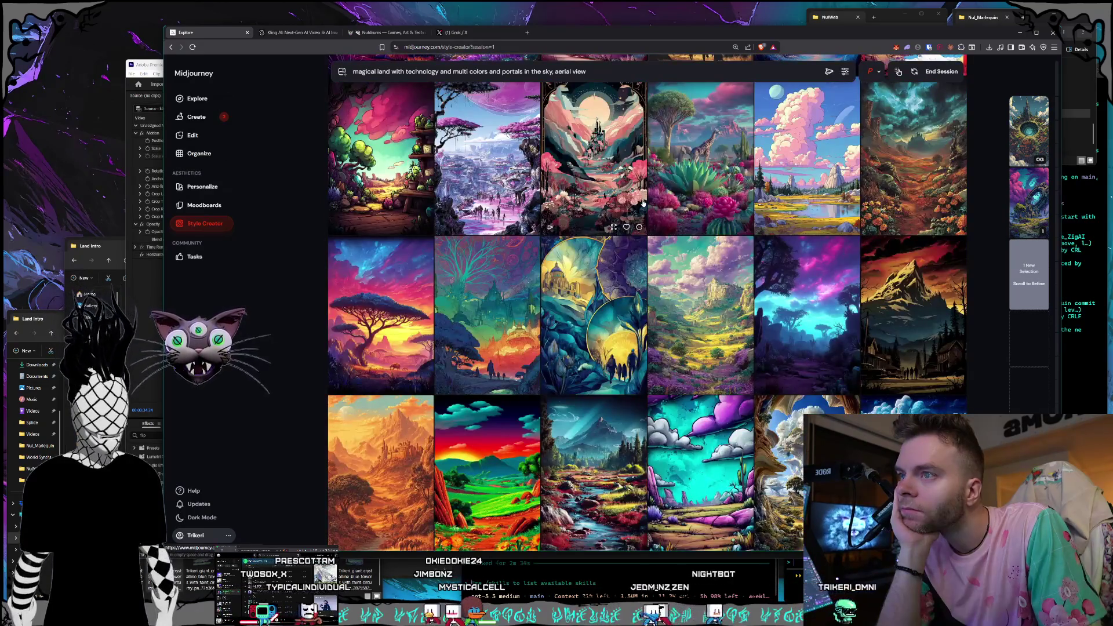
{"action": "scroll", "coordinate": [642, 204], "scroll_direction": "down", "scroll_amount": 2}
{"action": "scroll", "coordinate": [642, 203], "scroll_direction": "down", "scroll_amount": 10}
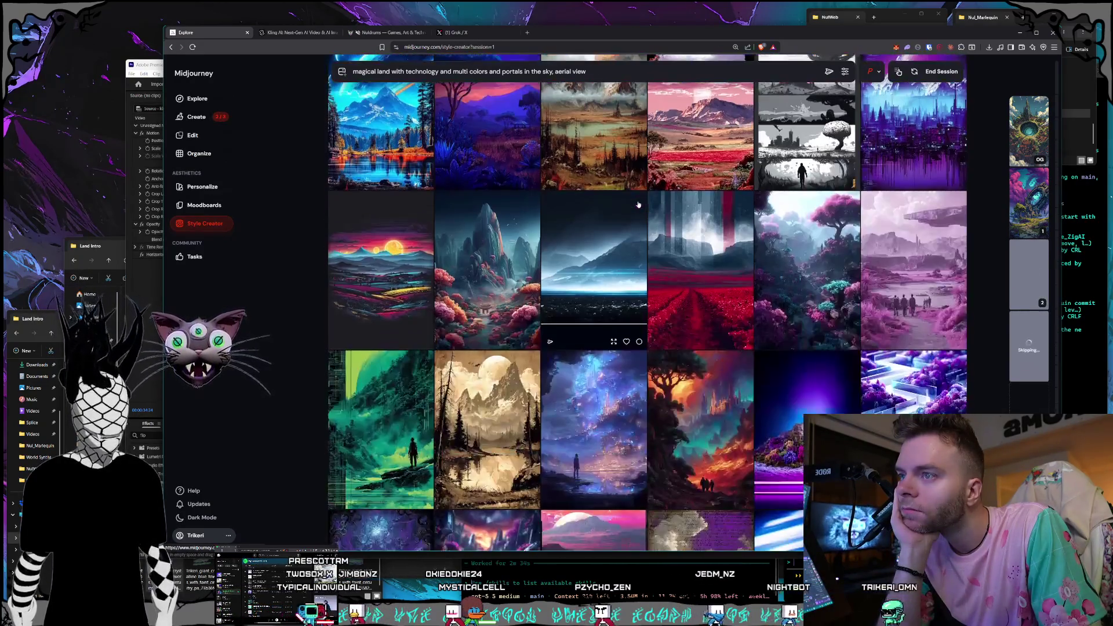
{"action": "scroll", "coordinate": [638, 204], "scroll_direction": "down", "scroll_amount": 5}
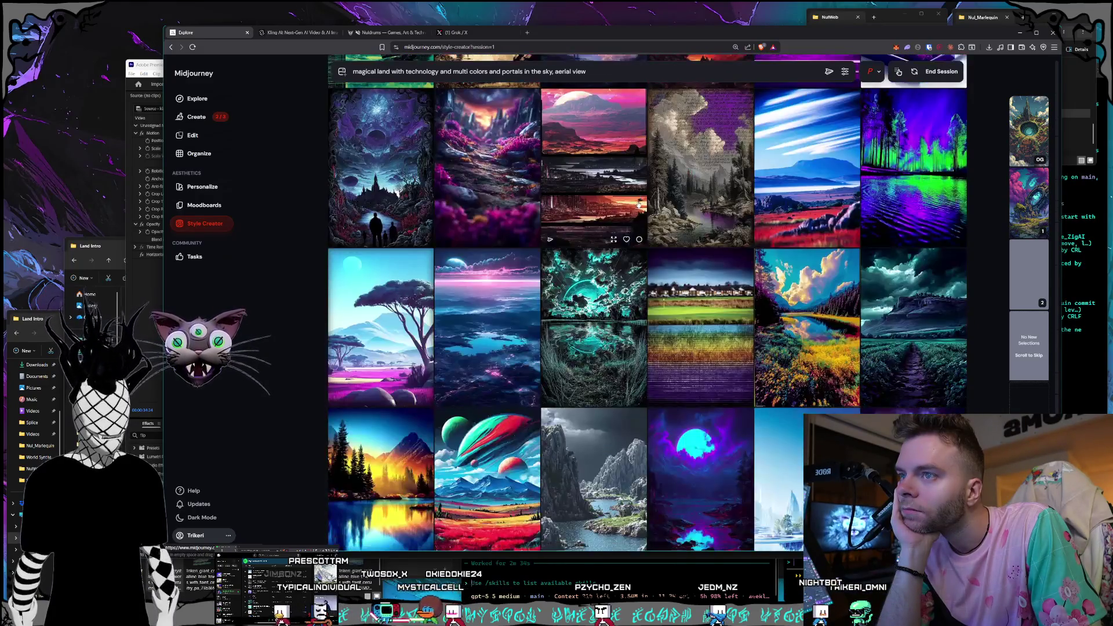
{"action": "scroll", "coordinate": [638, 204], "scroll_direction": "up", "scroll_amount": 1}
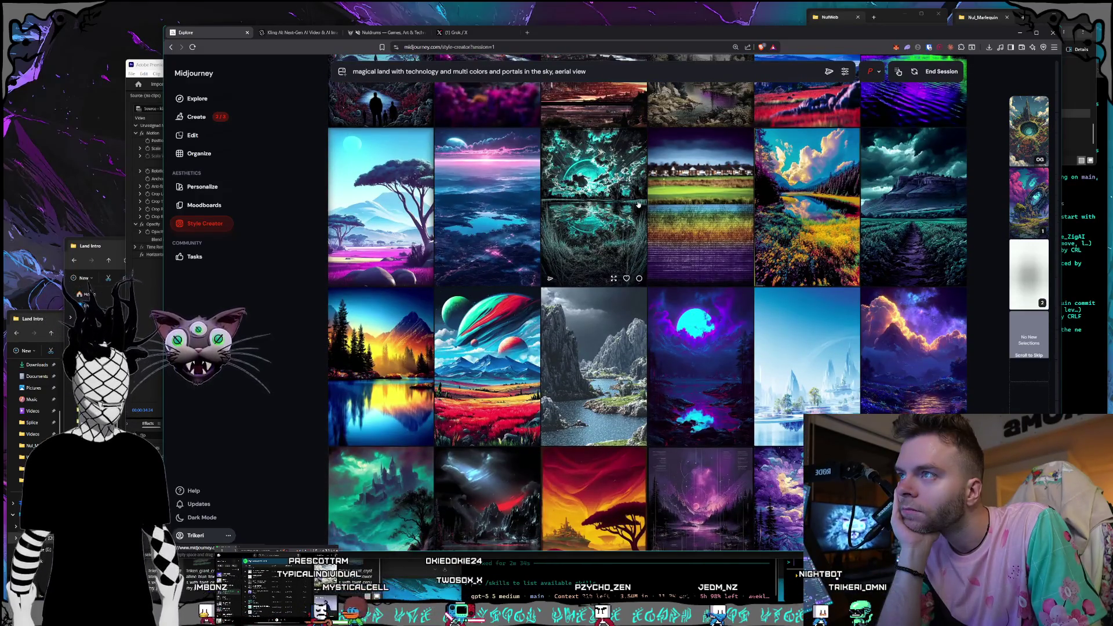
{"action": "scroll", "coordinate": [638, 204], "scroll_direction": "up", "scroll_amount": 1}
{"action": "scroll", "coordinate": [638, 204], "scroll_direction": "down", "scroll_amount": 4}
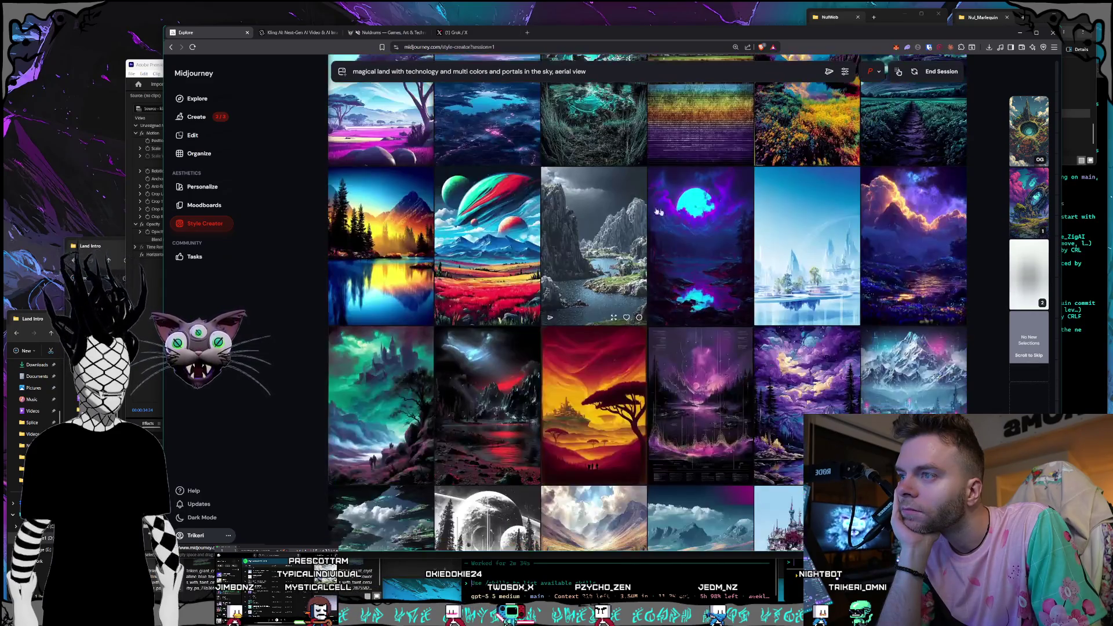
{"action": "scroll", "coordinate": [676, 217], "scroll_direction": "down", "scroll_amount": 2}
{"action": "scroll", "coordinate": [676, 217], "scroll_direction": "up", "scroll_amount": 5}
{"action": "scroll", "coordinate": [677, 217], "scroll_direction": "down", "scroll_amount": 3}
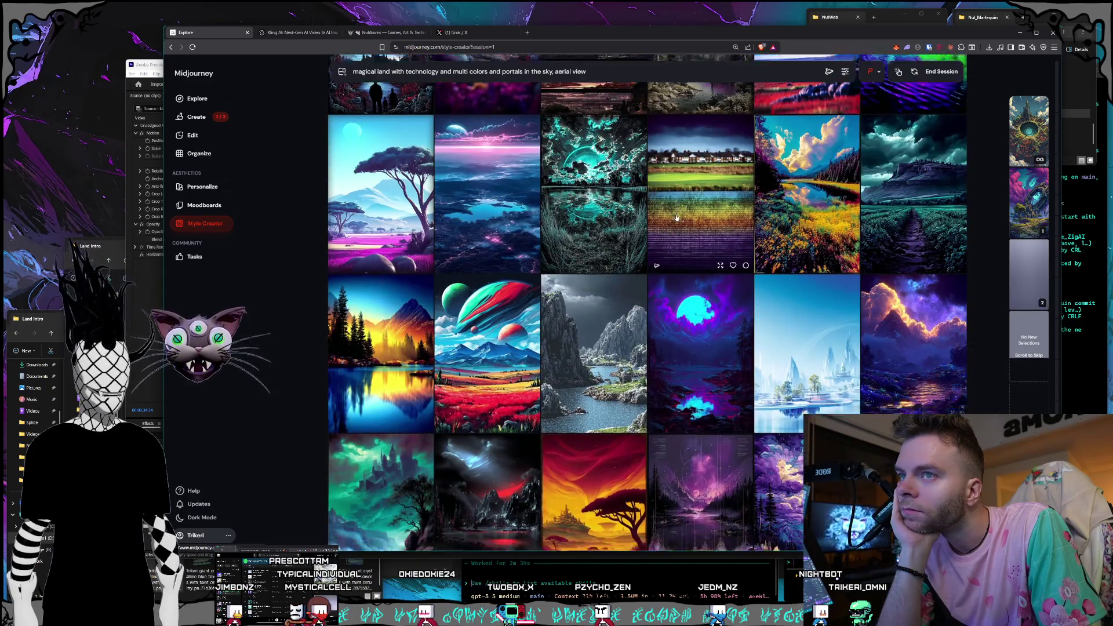
{"action": "scroll", "coordinate": [677, 218], "scroll_direction": "down", "scroll_amount": 5}
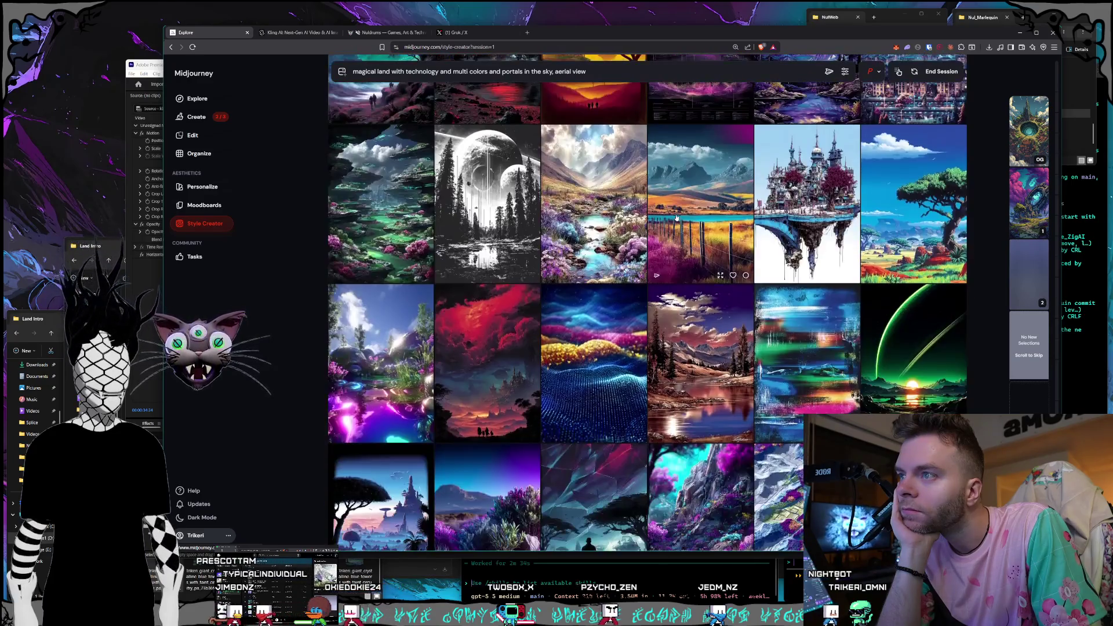
{"action": "scroll", "coordinate": [676, 218], "scroll_direction": "down", "scroll_amount": 4}
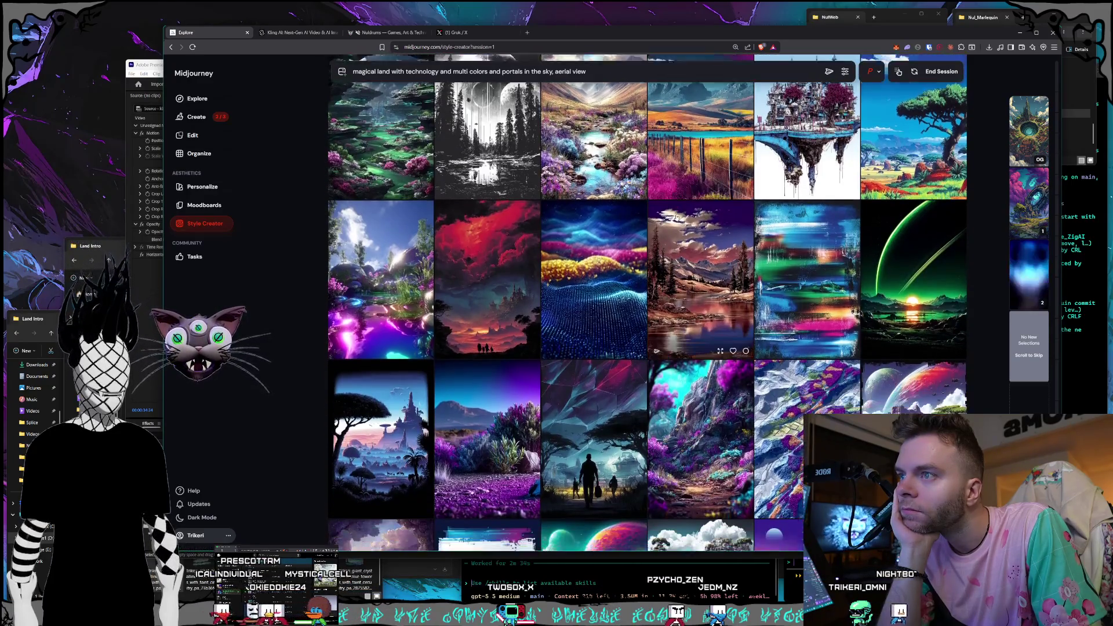
{"action": "scroll", "coordinate": [676, 217], "scroll_direction": "down", "scroll_amount": 1}
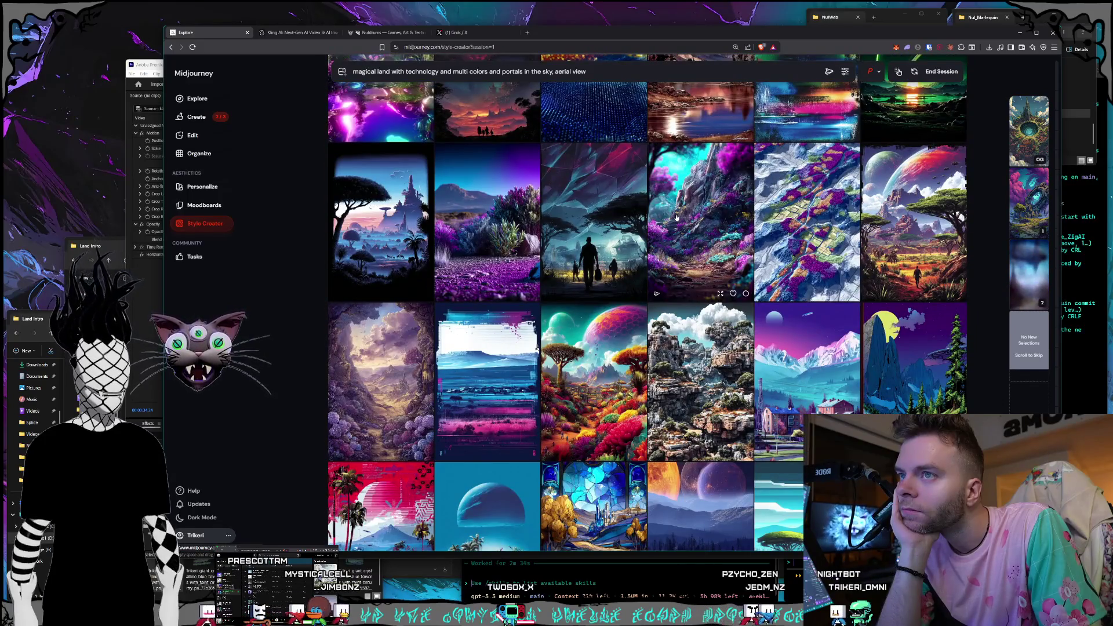
{"action": "scroll", "coordinate": [676, 217], "scroll_direction": "down", "scroll_amount": 2}
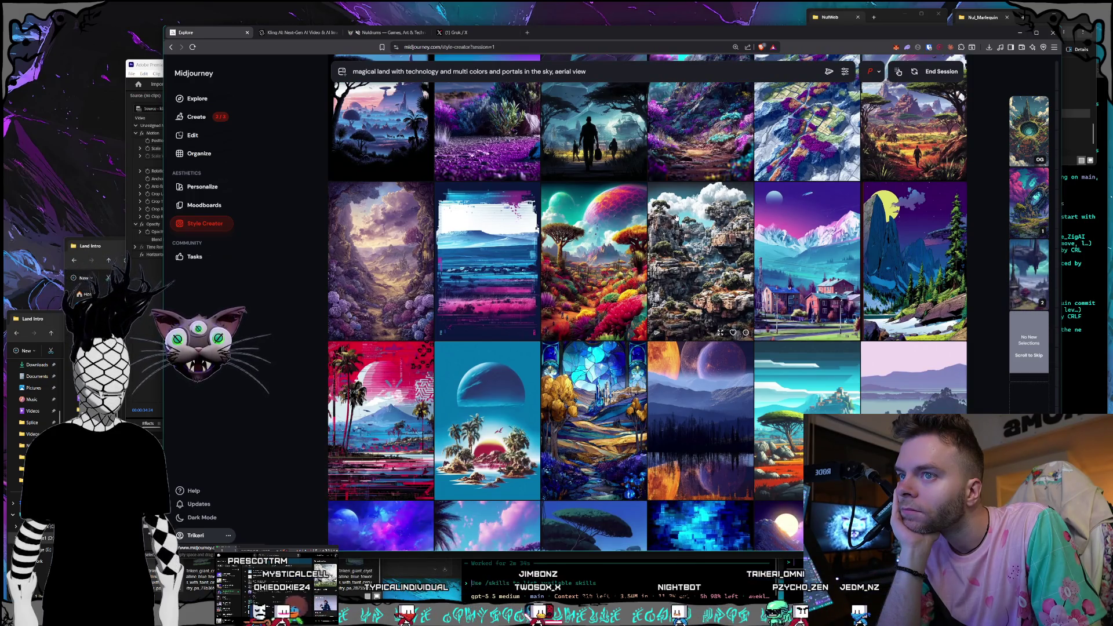
{"action": "scroll", "coordinate": [677, 218], "scroll_direction": "down", "scroll_amount": 4}
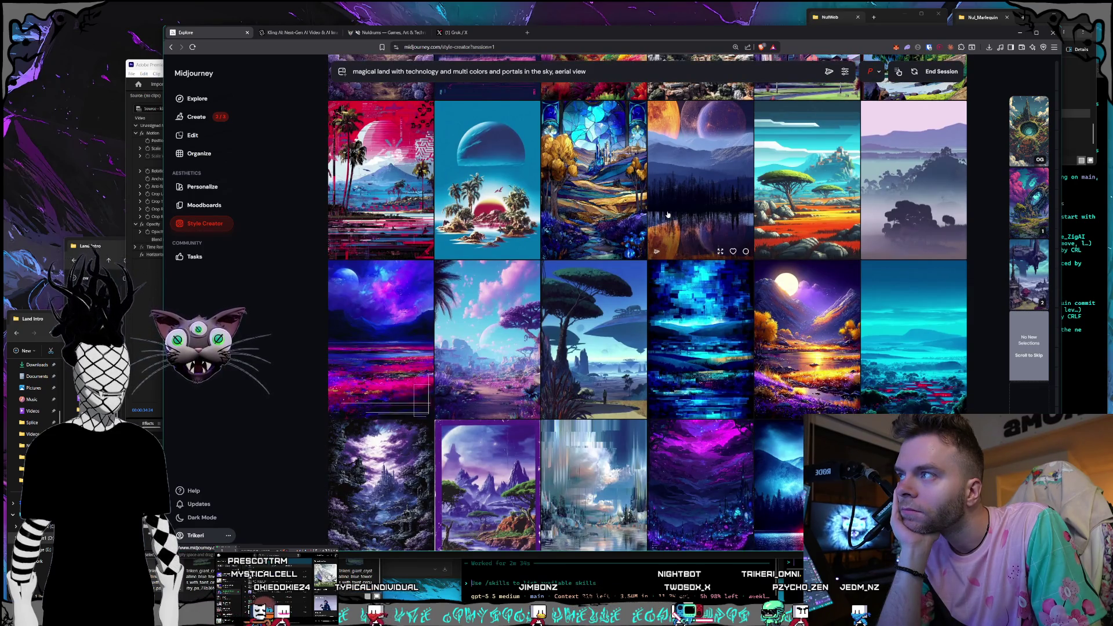
{"action": "scroll", "coordinate": [668, 215], "scroll_direction": "down", "scroll_amount": 4}
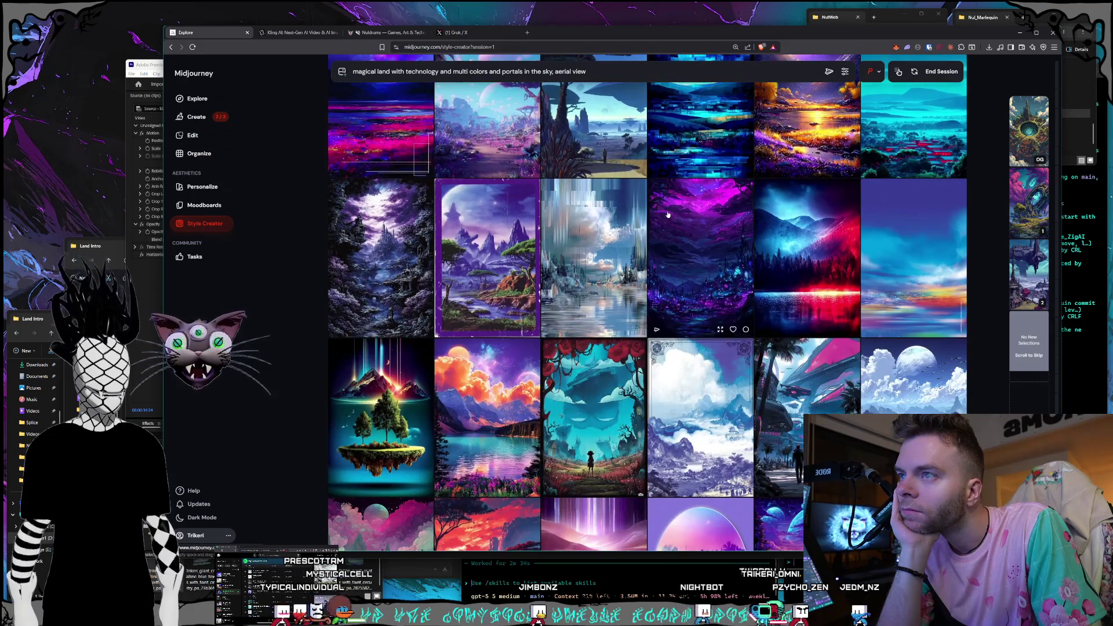
{"action": "scroll", "coordinate": [668, 215], "scroll_direction": "down", "scroll_amount": 3}
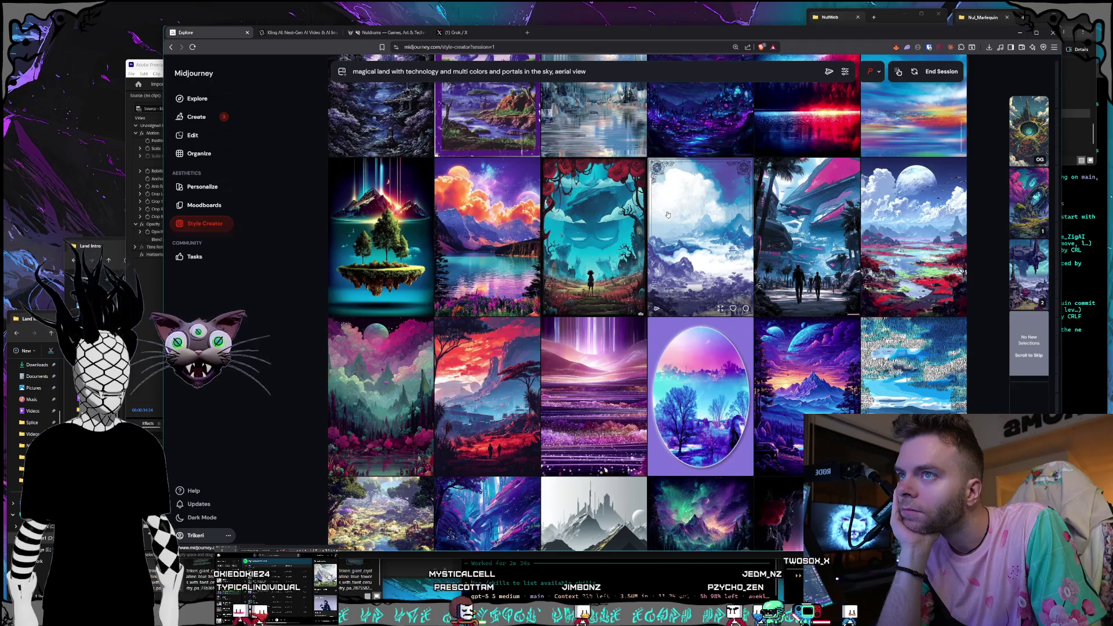
{"action": "scroll", "coordinate": [667, 215], "scroll_direction": "down", "scroll_amount": 3}
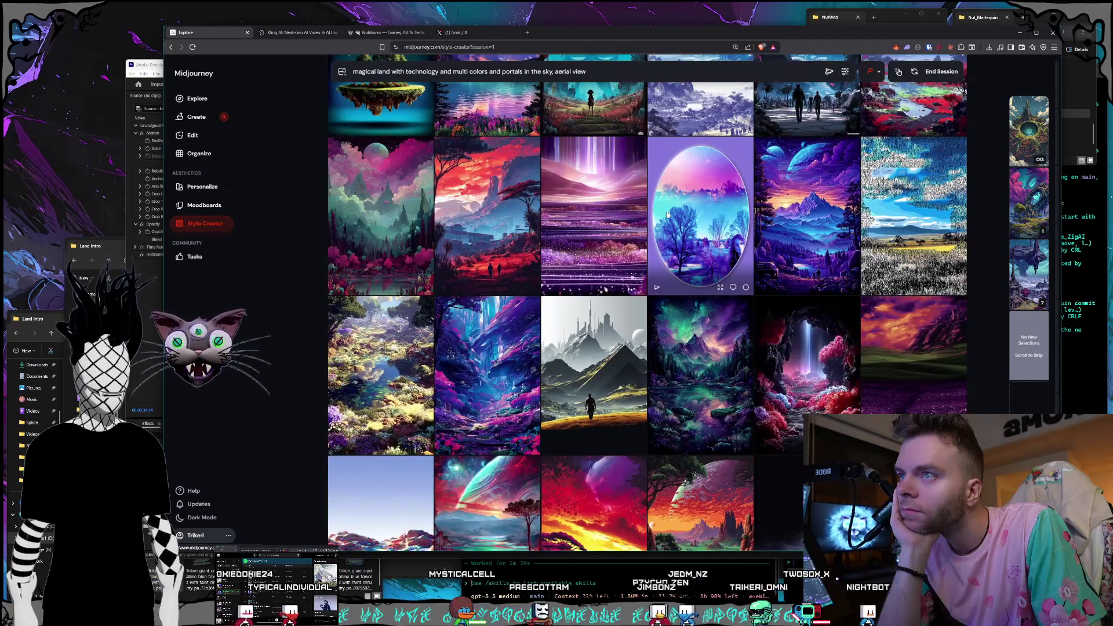
{"action": "scroll", "coordinate": [668, 215], "scroll_direction": "down", "scroll_amount": 3}
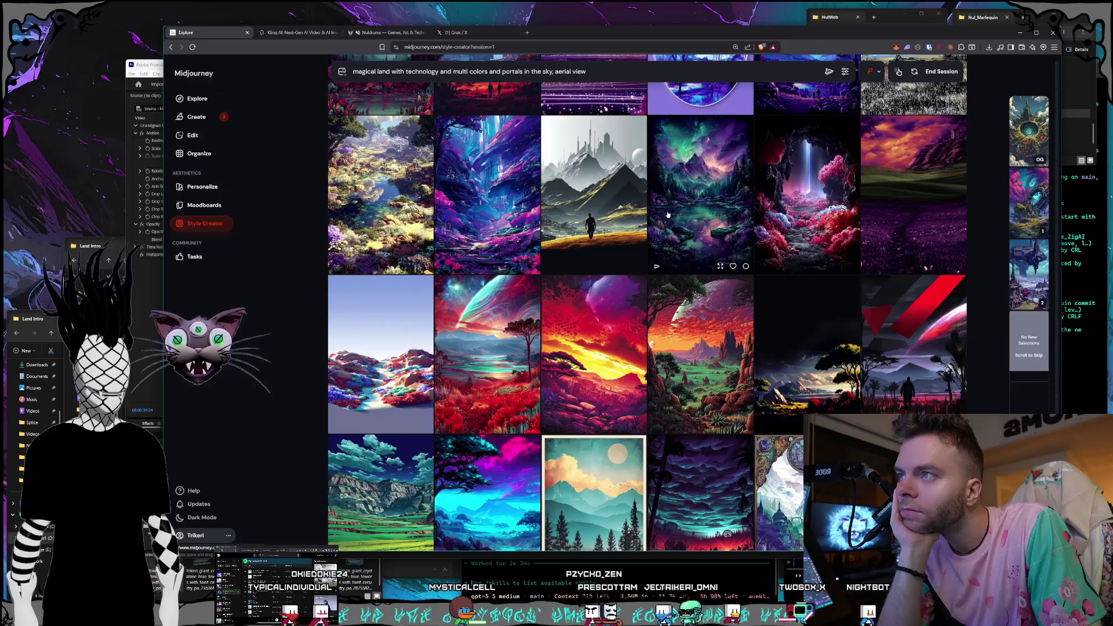
{"action": "scroll", "coordinate": [668, 215], "scroll_direction": "down", "scroll_amount": 3}
{"action": "scroll", "coordinate": [667, 215], "scroll_direction": "down", "scroll_amount": 5}
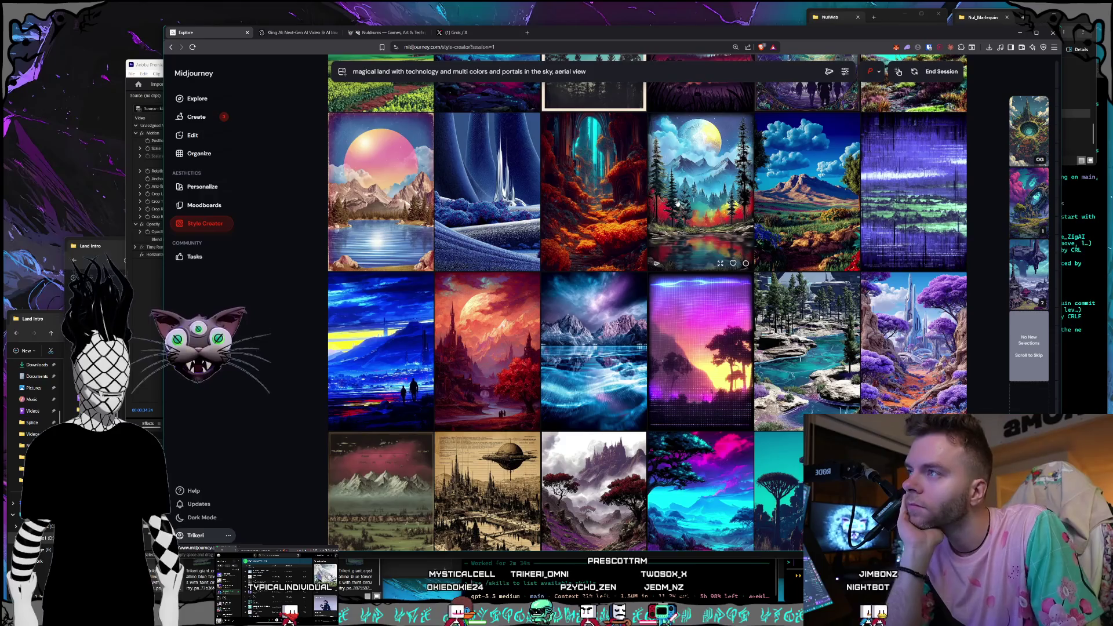
{"action": "scroll", "coordinate": [675, 200], "scroll_direction": "down", "scroll_amount": 3}
{"action": "scroll", "coordinate": [677, 200], "scroll_direction": "down", "scroll_amount": 2}
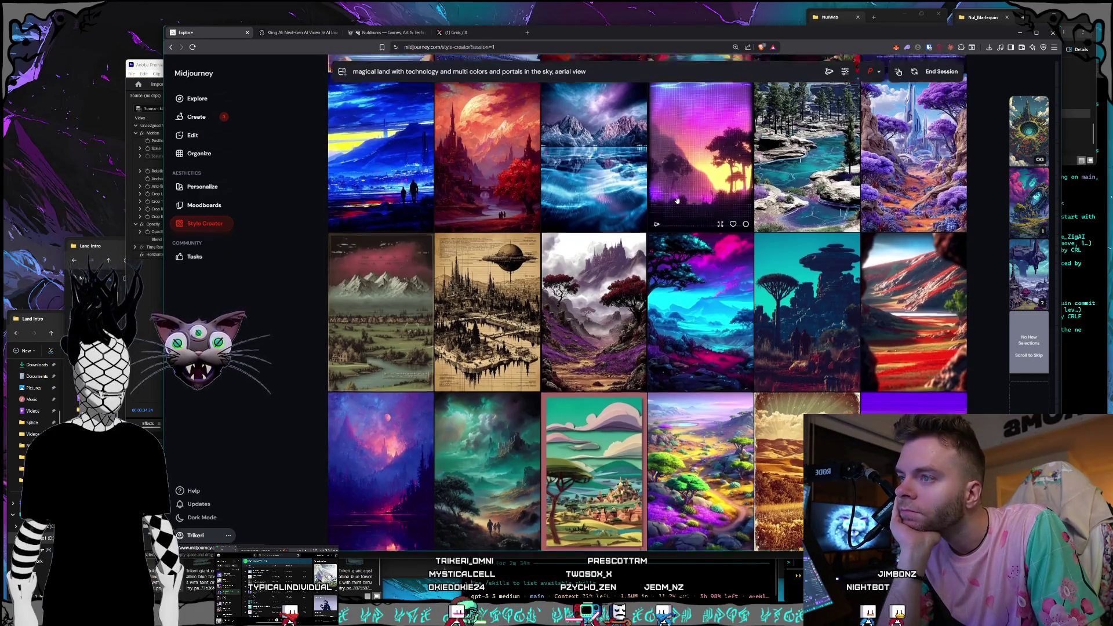
{"action": "scroll", "coordinate": [684, 200], "scroll_direction": "down", "scroll_amount": 4}
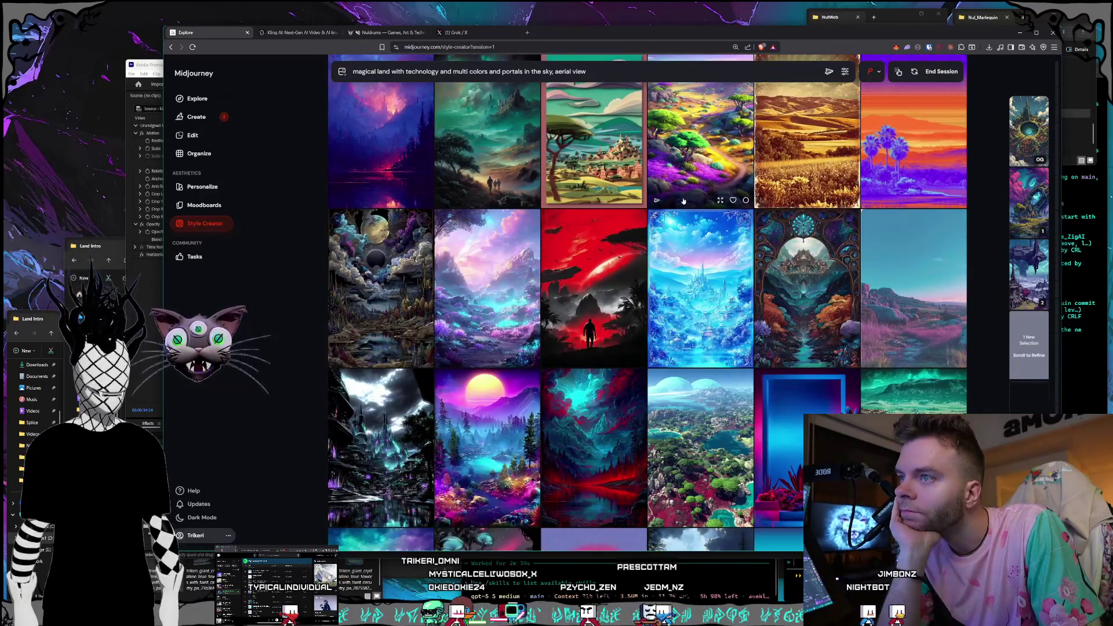
{"action": "scroll", "coordinate": [684, 200], "scroll_direction": "down", "scroll_amount": 5}
{"action": "scroll", "coordinate": [683, 200], "scroll_direction": "down", "scroll_amount": 6}
{"action": "scroll", "coordinate": [683, 200], "scroll_direction": "down", "scroll_amount": 2}
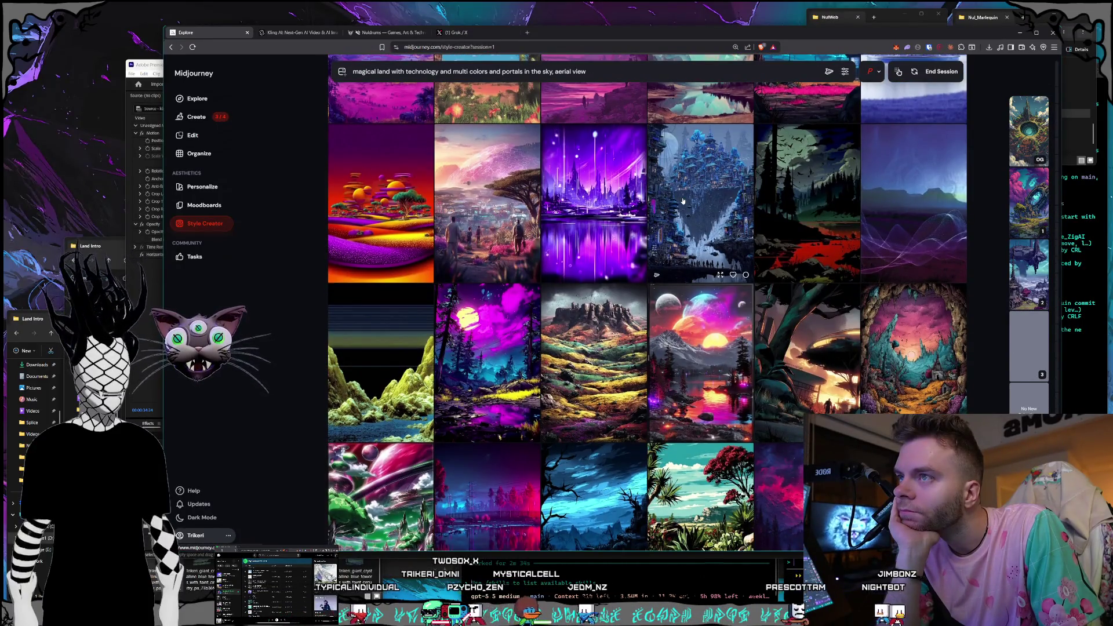
{"action": "scroll", "coordinate": [682, 201], "scroll_direction": "down", "scroll_amount": 5}
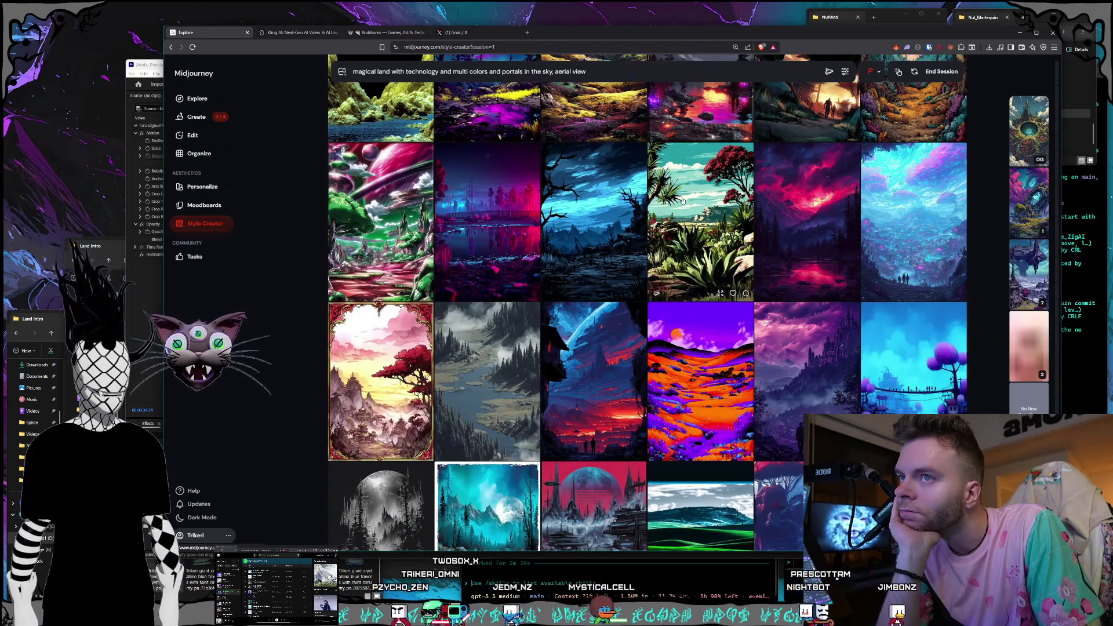
{"action": "scroll", "coordinate": [682, 201], "scroll_direction": "down", "scroll_amount": 2}
{"action": "scroll", "coordinate": [682, 201], "scroll_direction": "down", "scroll_amount": 2}
{"action": "scroll", "coordinate": [682, 200], "scroll_direction": "down", "scroll_amount": 1}
{"action": "scroll", "coordinate": [682, 200], "scroll_direction": "down", "scroll_amount": 2}
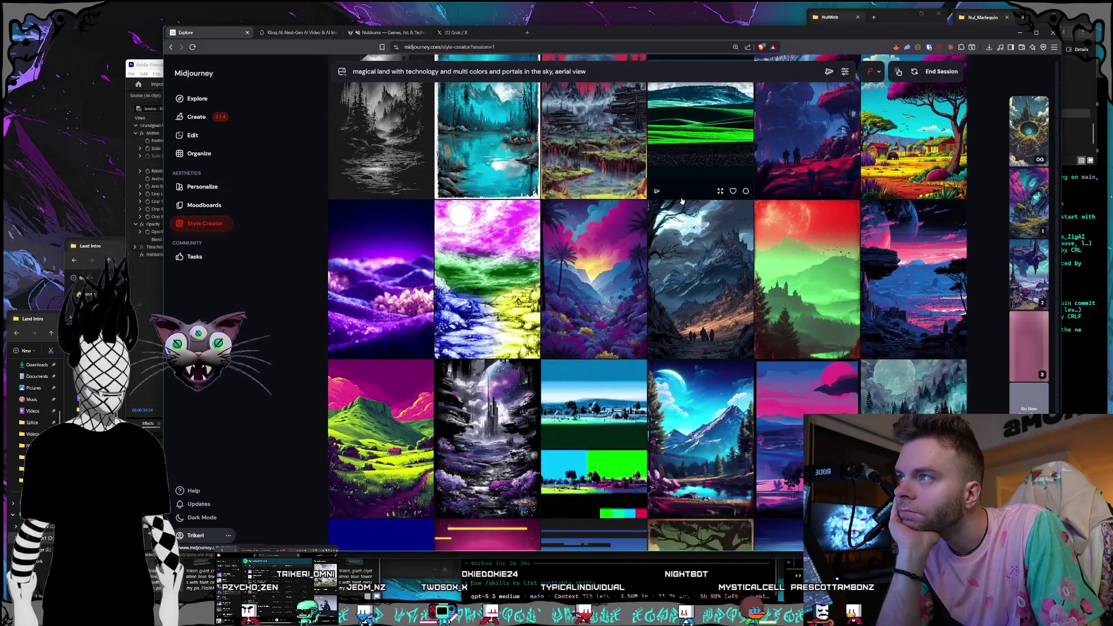
{"action": "scroll", "coordinate": [682, 200], "scroll_direction": "down", "scroll_amount": 2}
{"action": "scroll", "coordinate": [682, 200], "scroll_direction": "down", "scroll_amount": 1}
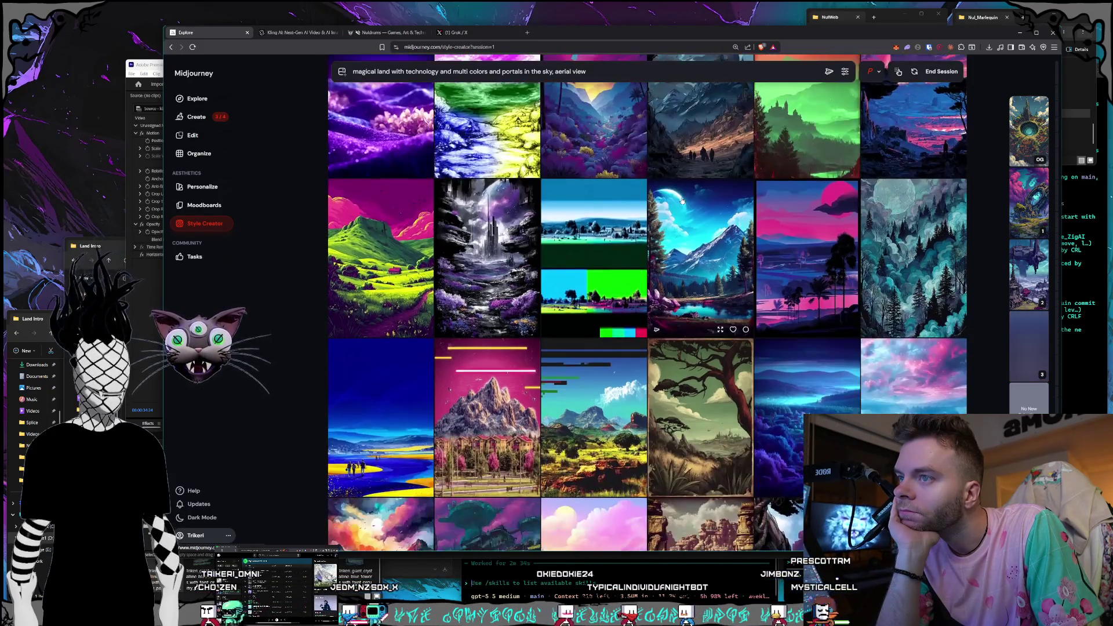
{"action": "scroll", "coordinate": [682, 200], "scroll_direction": "down", "scroll_amount": 2}
{"action": "scroll", "coordinate": [683, 201], "scroll_direction": "down", "scroll_amount": 2}
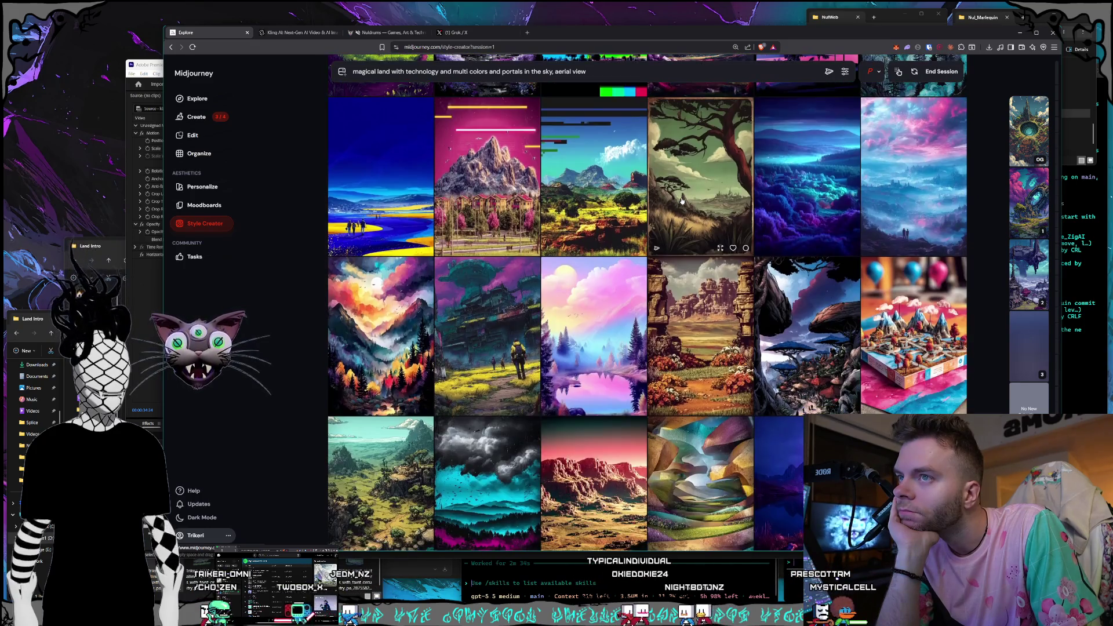
{"action": "scroll", "coordinate": [682, 201], "scroll_direction": "down", "scroll_amount": 5}
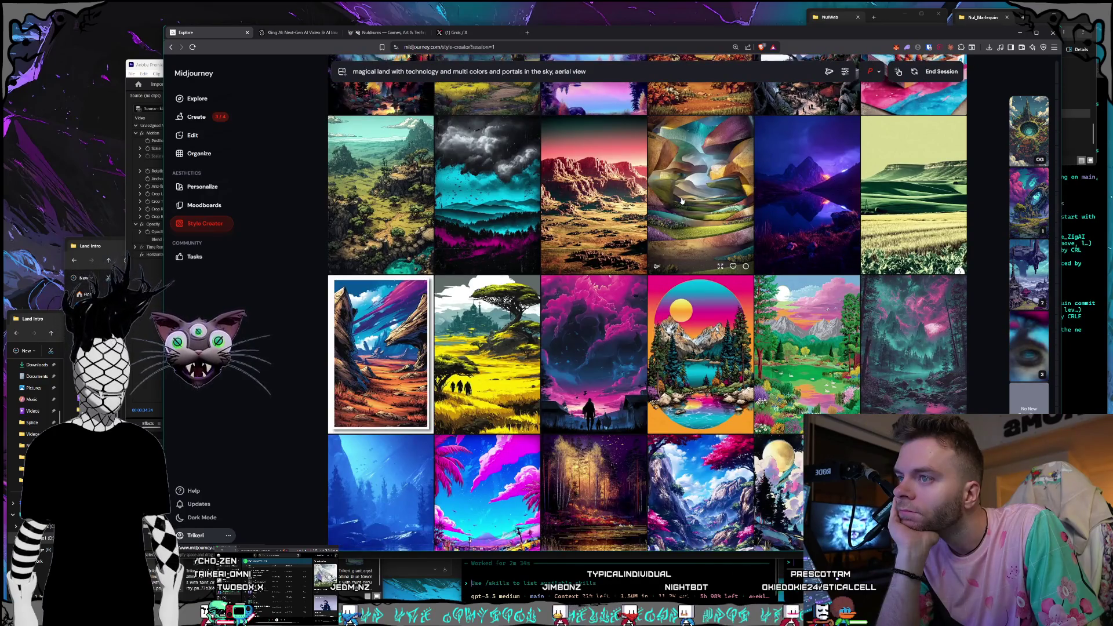
{"action": "scroll", "coordinate": [682, 201], "scroll_direction": "down", "scroll_amount": 4}
{"action": "scroll", "coordinate": [682, 200], "scroll_direction": "down", "scroll_amount": 3}
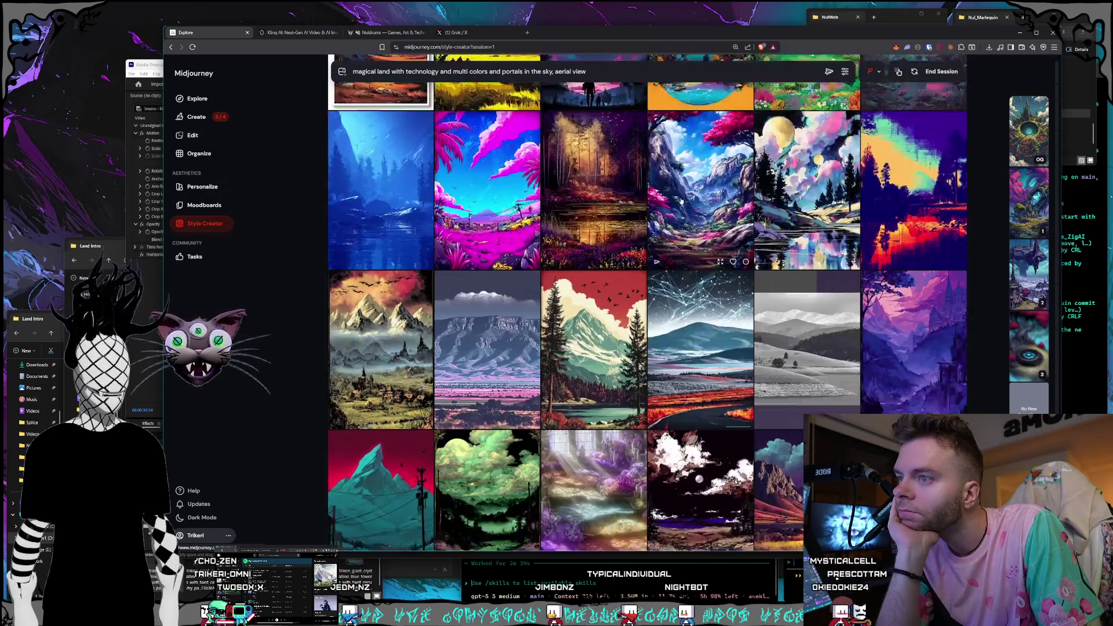
{"action": "scroll", "coordinate": [682, 200], "scroll_direction": "down", "scroll_amount": 1}
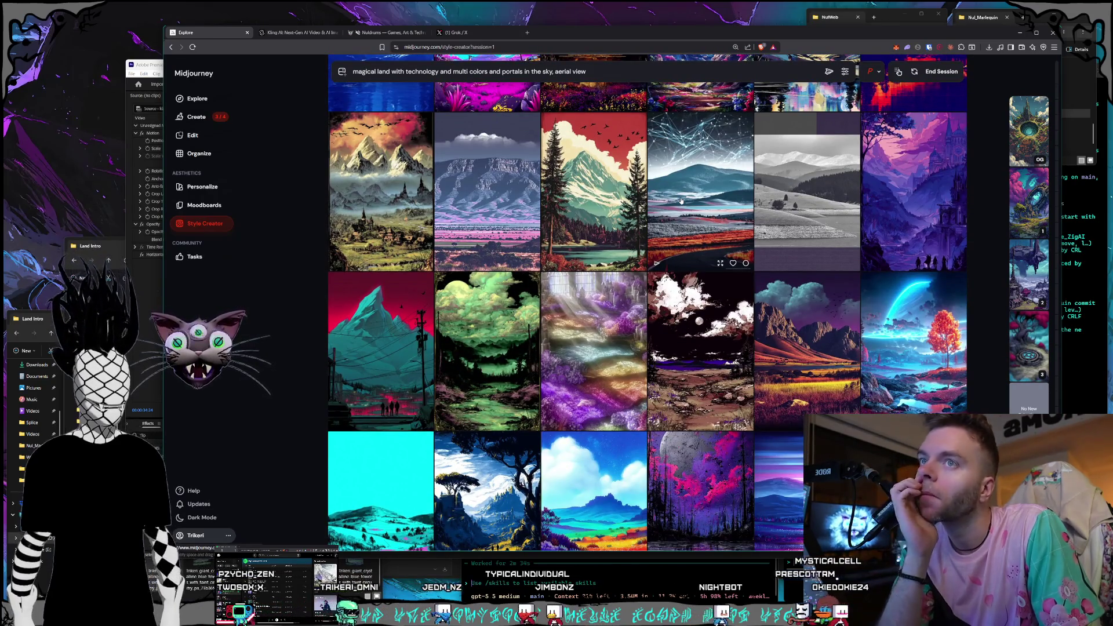
{"action": "scroll", "coordinate": [682, 201], "scroll_direction": "down", "scroll_amount": 2}
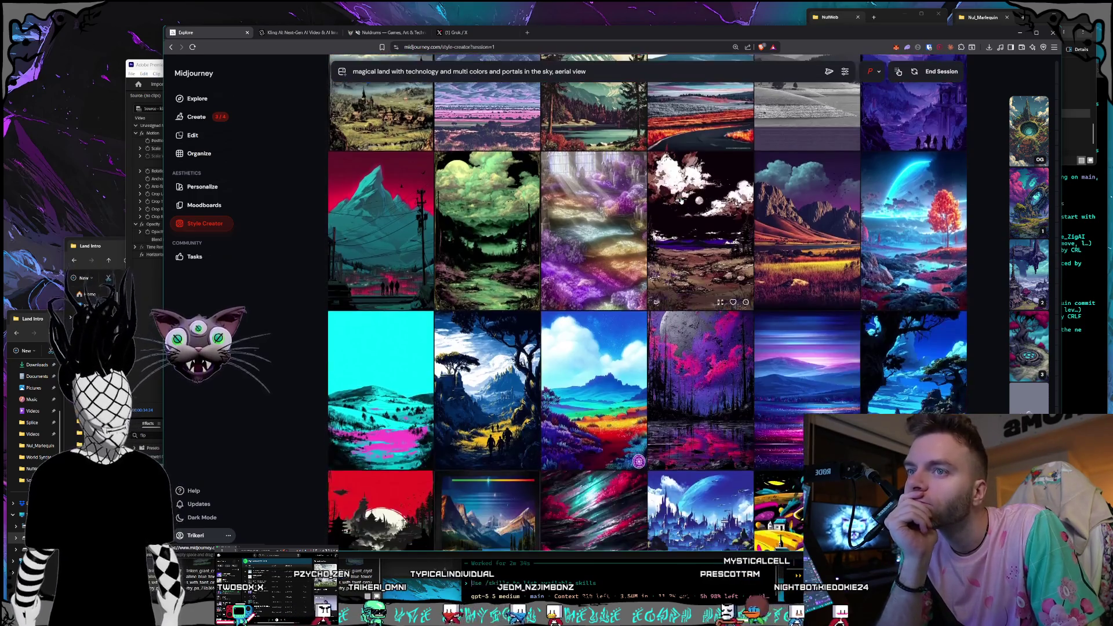
{"action": "scroll", "coordinate": [682, 200], "scroll_direction": "down", "scroll_amount": 1}
{"action": "scroll", "coordinate": [681, 201], "scroll_direction": "down", "scroll_amount": 1}
{"action": "scroll", "coordinate": [682, 200], "scroll_direction": "down", "scroll_amount": 3}
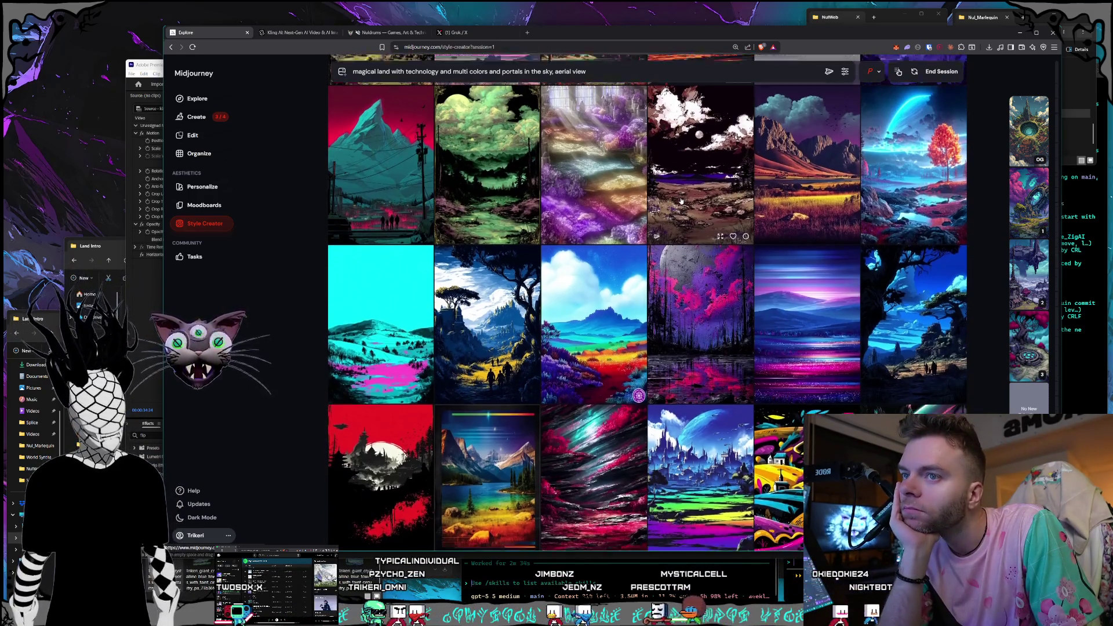
{"action": "scroll", "coordinate": [679, 200], "scroll_direction": "down", "scroll_amount": 7}
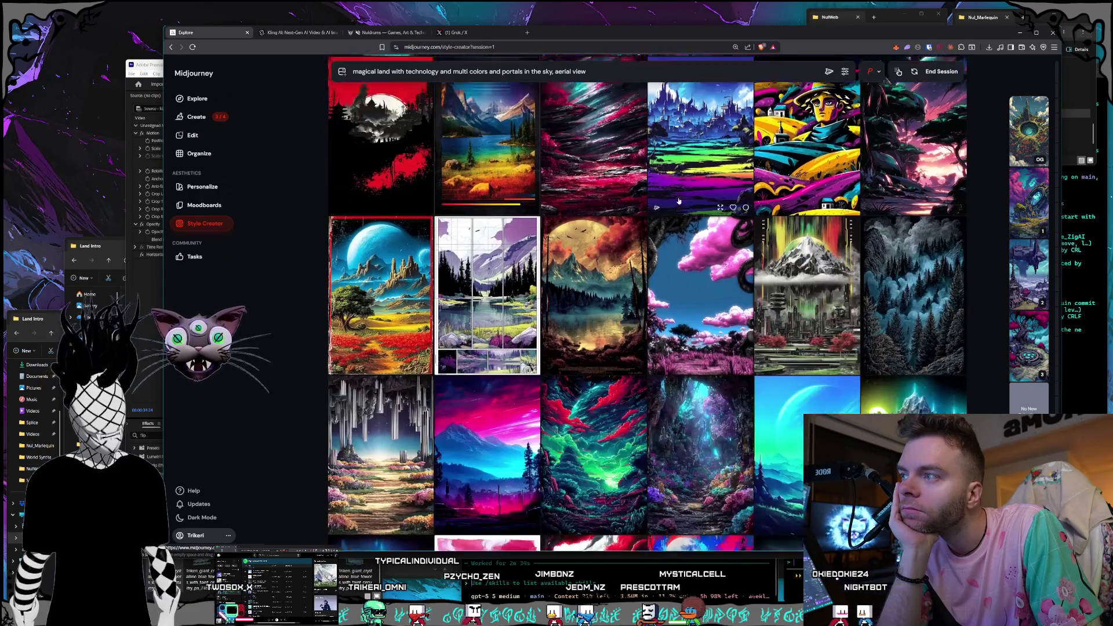
{"action": "scroll", "coordinate": [679, 201], "scroll_direction": "down", "scroll_amount": 5}
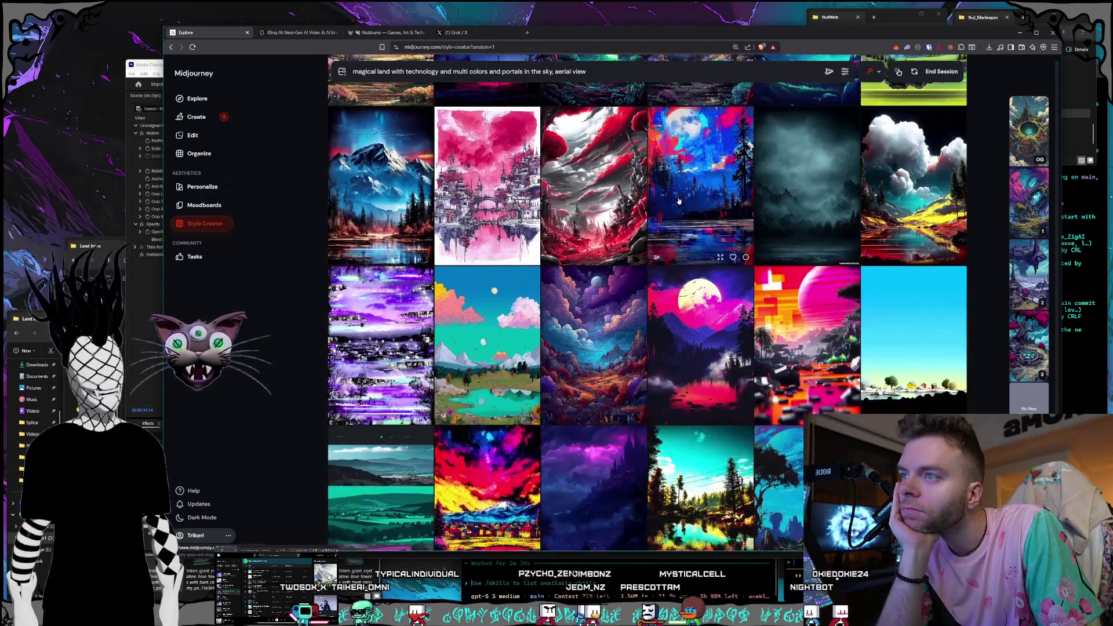
{"action": "scroll", "coordinate": [679, 200], "scroll_direction": "down", "scroll_amount": 5}
{"action": "scroll", "coordinate": [679, 200], "scroll_direction": "down", "scroll_amount": 3}
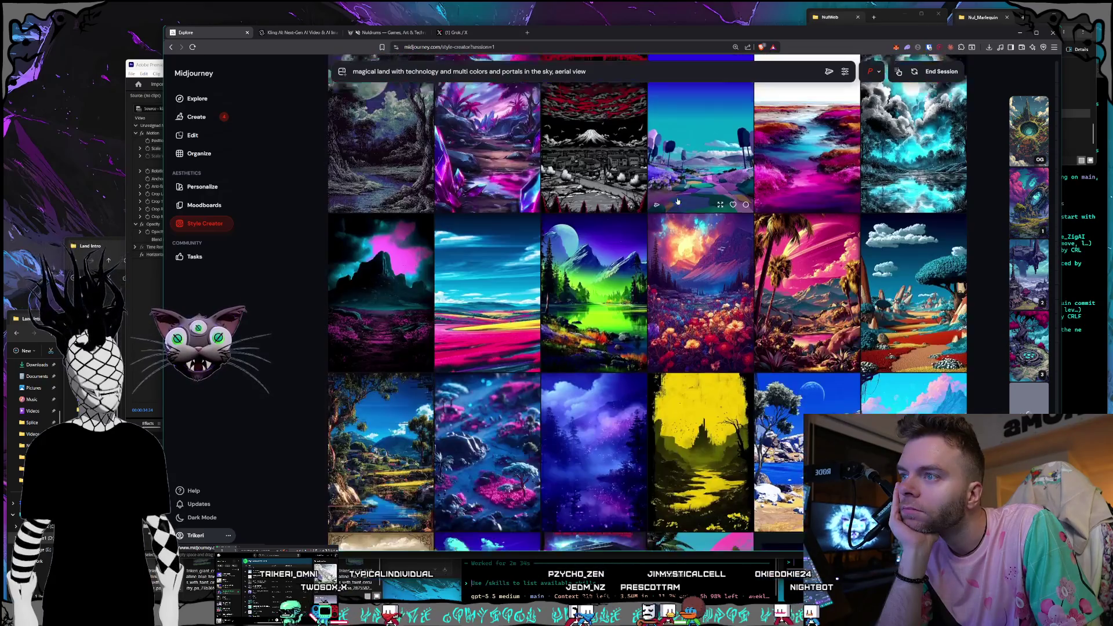
{"action": "scroll", "coordinate": [678, 201], "scroll_direction": "up", "scroll_amount": 2}
{"action": "scroll", "coordinate": [678, 201], "scroll_direction": "down", "scroll_amount": 4}
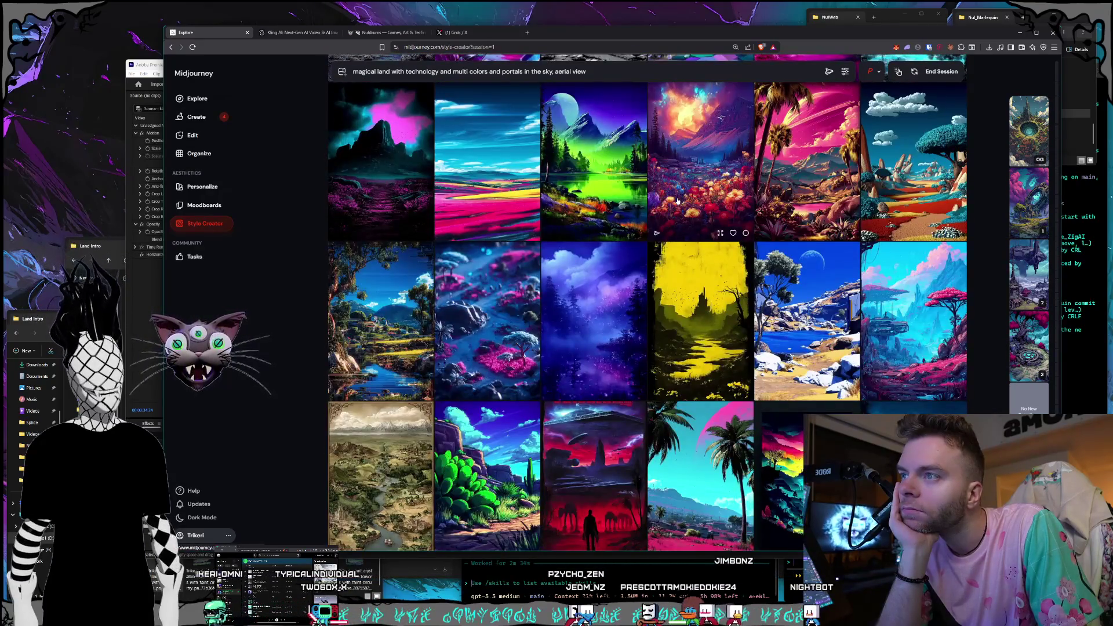
{"action": "scroll", "coordinate": [677, 200], "scroll_direction": "down", "scroll_amount": 2}
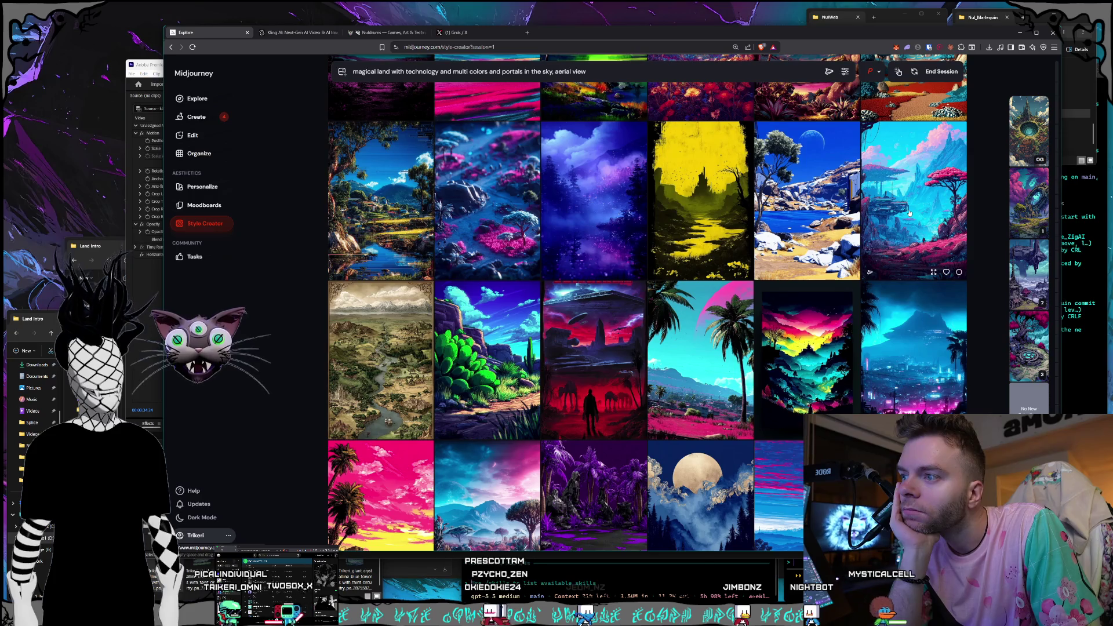
{"action": "scroll", "coordinate": [707, 184], "scroll_direction": "down", "scroll_amount": 8}
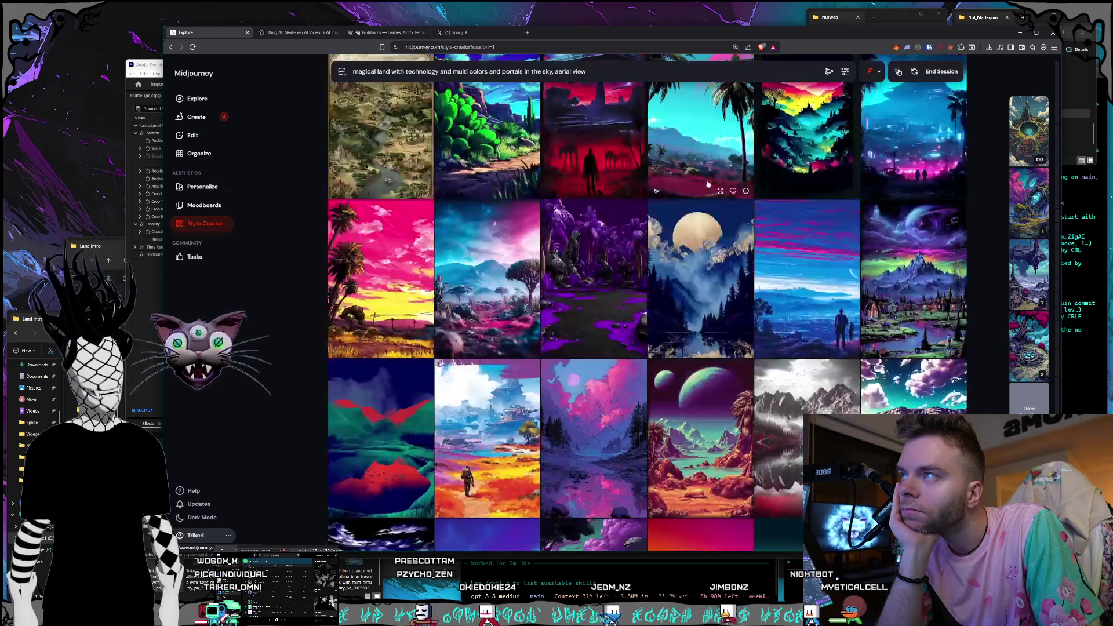
{"action": "scroll", "coordinate": [708, 185], "scroll_direction": "down", "scroll_amount": 10}
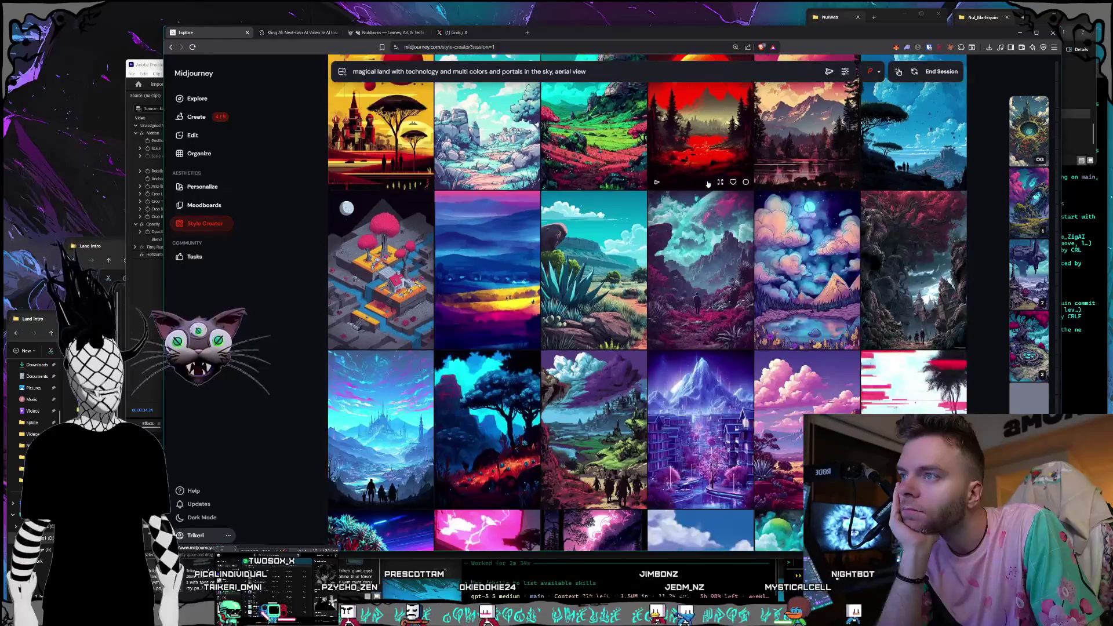
{"action": "scroll", "coordinate": [708, 184], "scroll_direction": "down", "scroll_amount": 10}
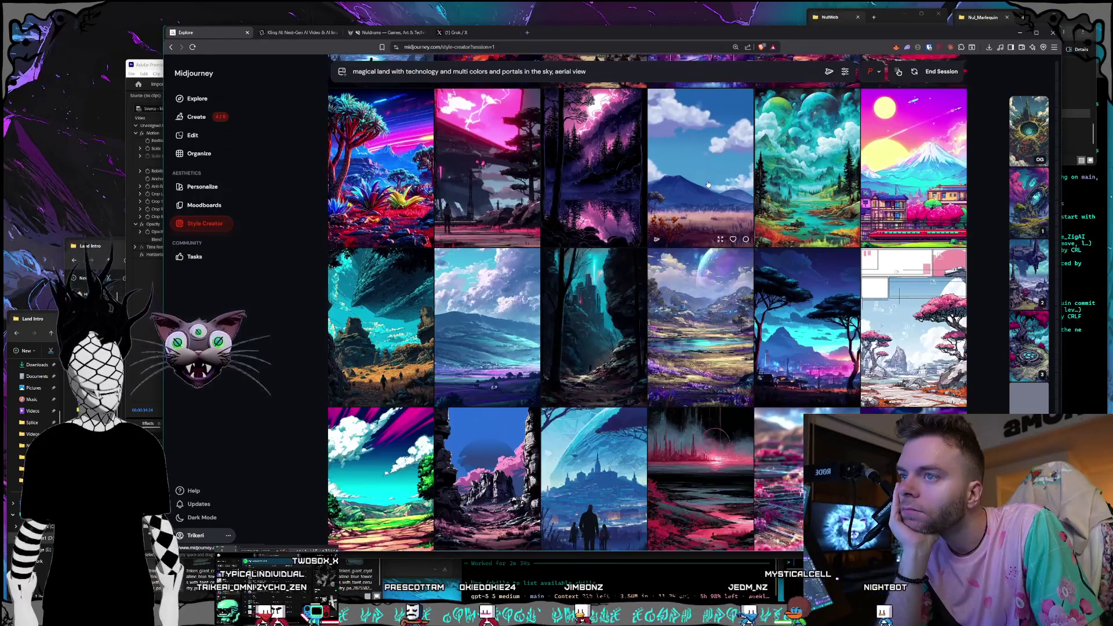
{"action": "scroll", "coordinate": [707, 184], "scroll_direction": "down", "scroll_amount": 5}
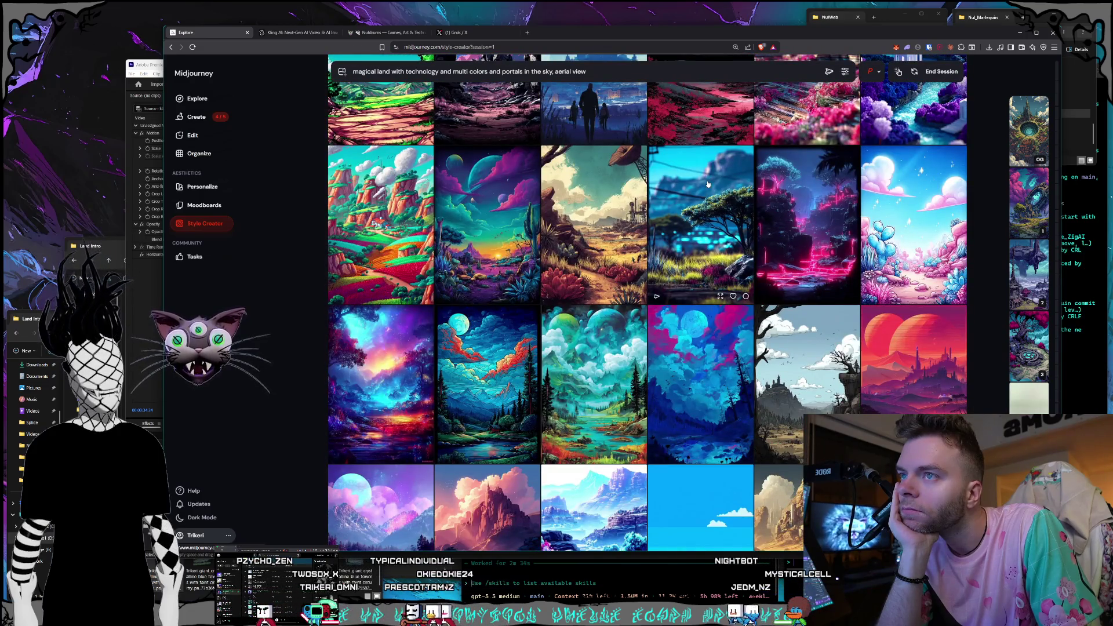
{"action": "scroll", "coordinate": [708, 184], "scroll_direction": "down", "scroll_amount": 3}
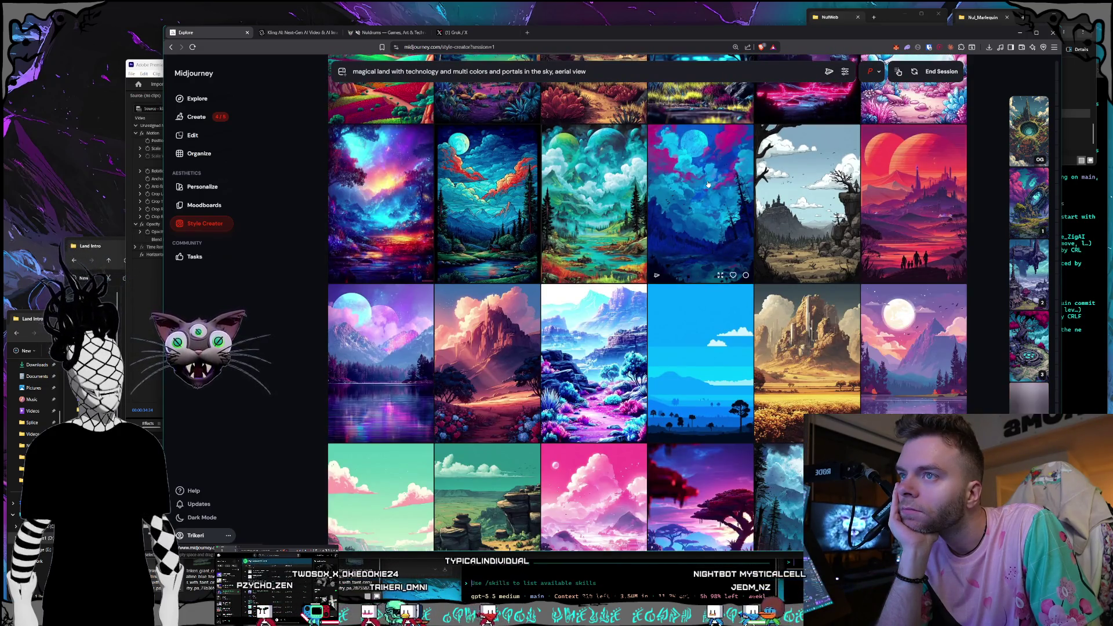
{"action": "scroll", "coordinate": [707, 184], "scroll_direction": "down", "scroll_amount": 2}
{"action": "scroll", "coordinate": [708, 184], "scroll_direction": "down", "scroll_amount": 3}
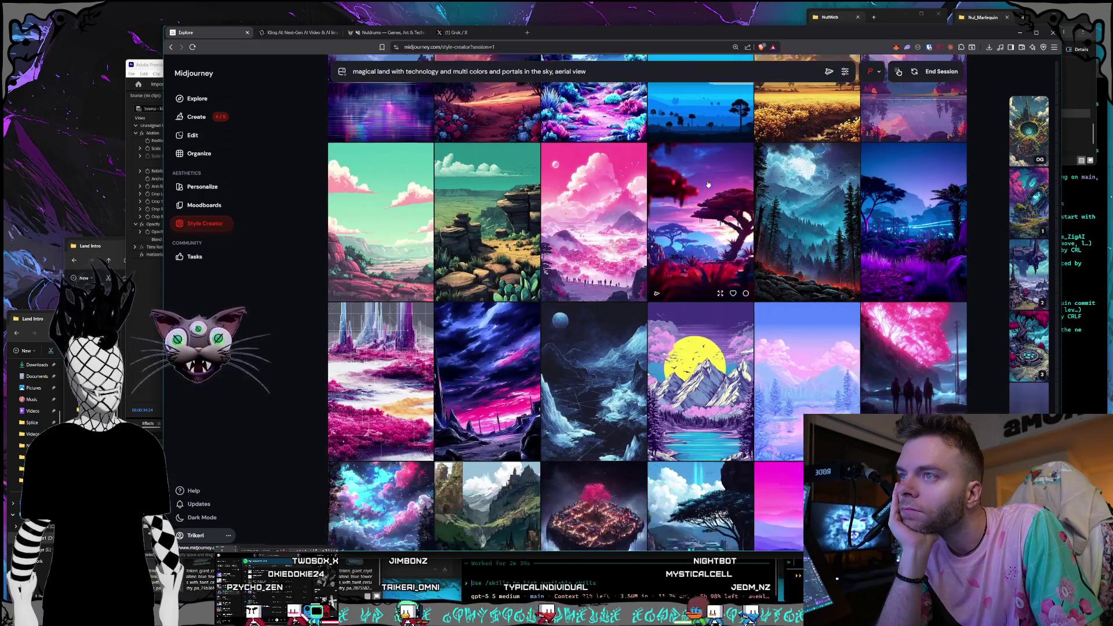
{"action": "scroll", "coordinate": [708, 184], "scroll_direction": "down", "scroll_amount": 7}
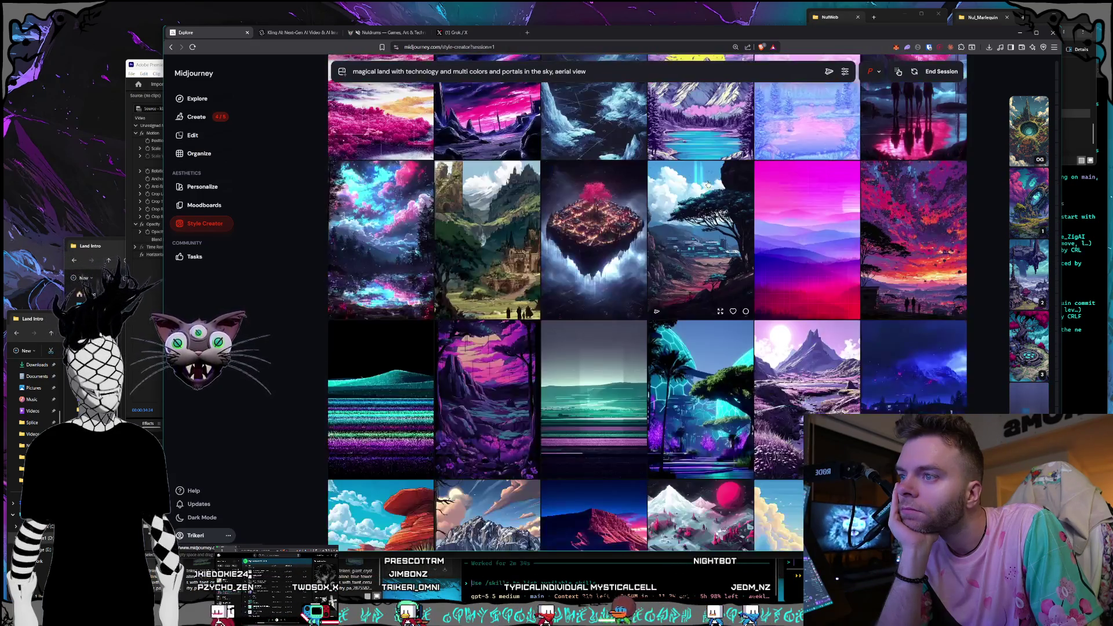
{"action": "scroll", "coordinate": [708, 185], "scroll_direction": "down", "scroll_amount": 8}
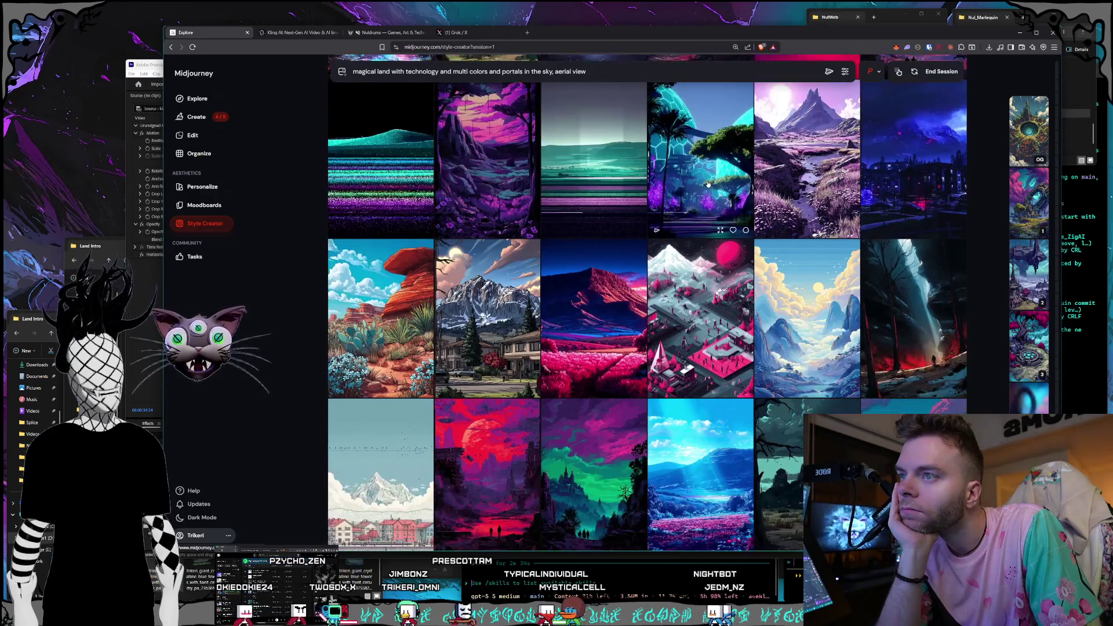
{"action": "scroll", "coordinate": [708, 184], "scroll_direction": "down", "scroll_amount": 7}
{"action": "scroll", "coordinate": [707, 185], "scroll_direction": "up", "scroll_amount": 3}
{"action": "scroll", "coordinate": [708, 184], "scroll_direction": "down", "scroll_amount": 2}
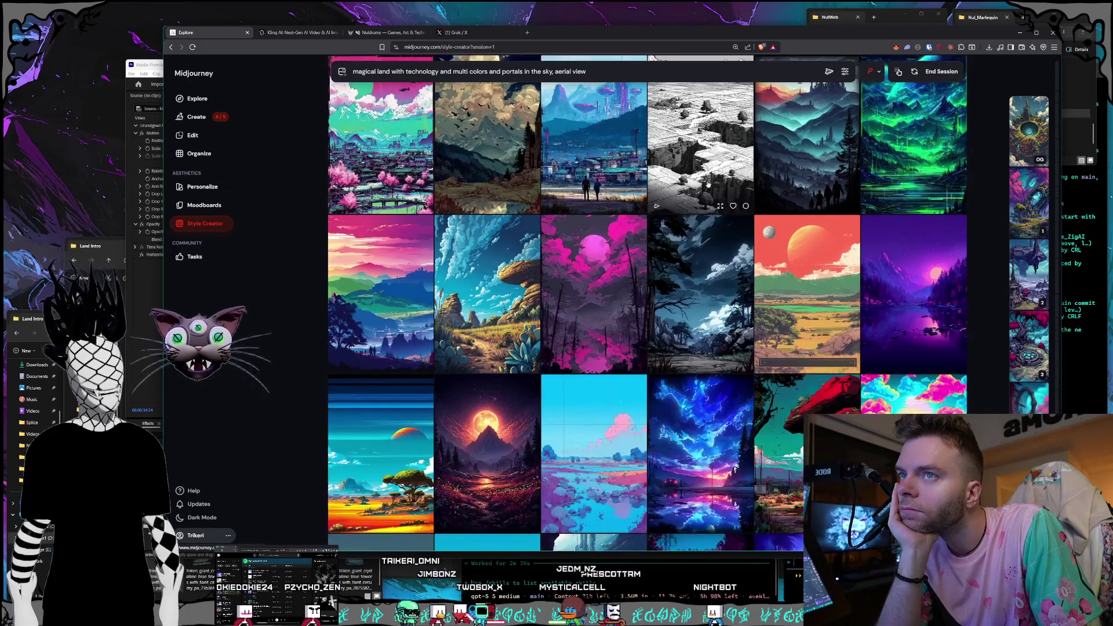
{"action": "scroll", "coordinate": [707, 184], "scroll_direction": "up", "scroll_amount": 1}
{"action": "scroll", "coordinate": [707, 185], "scroll_direction": "up", "scroll_amount": 1}
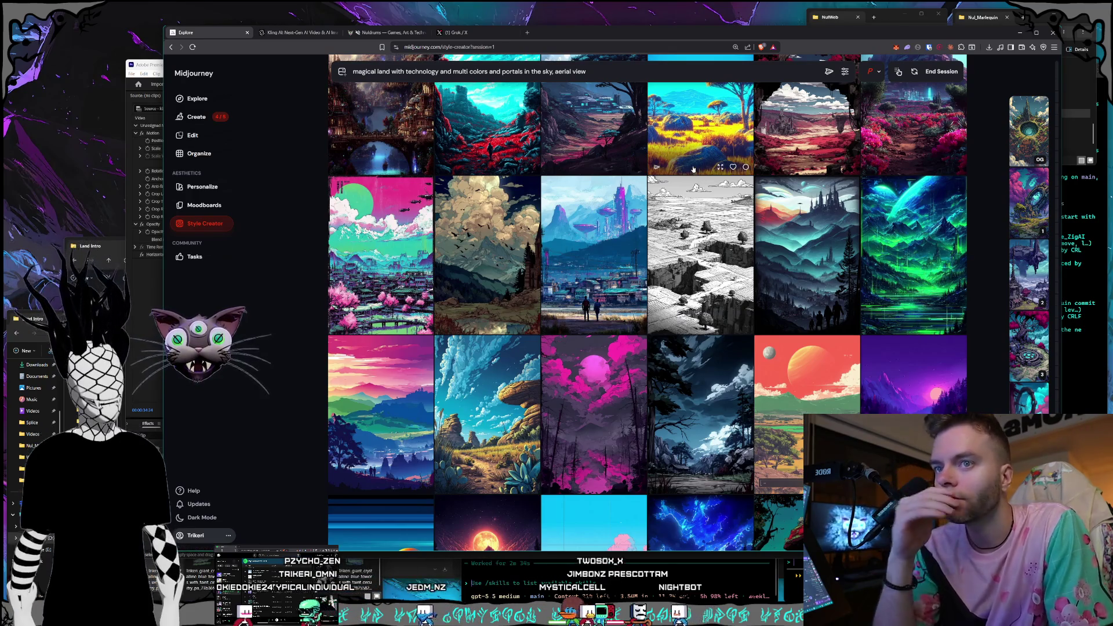
{"action": "scroll", "coordinate": [701, 177], "scroll_direction": "down", "scroll_amount": 2}
{"action": "scroll", "coordinate": [693, 168], "scroll_direction": "down", "scroll_amount": 4}
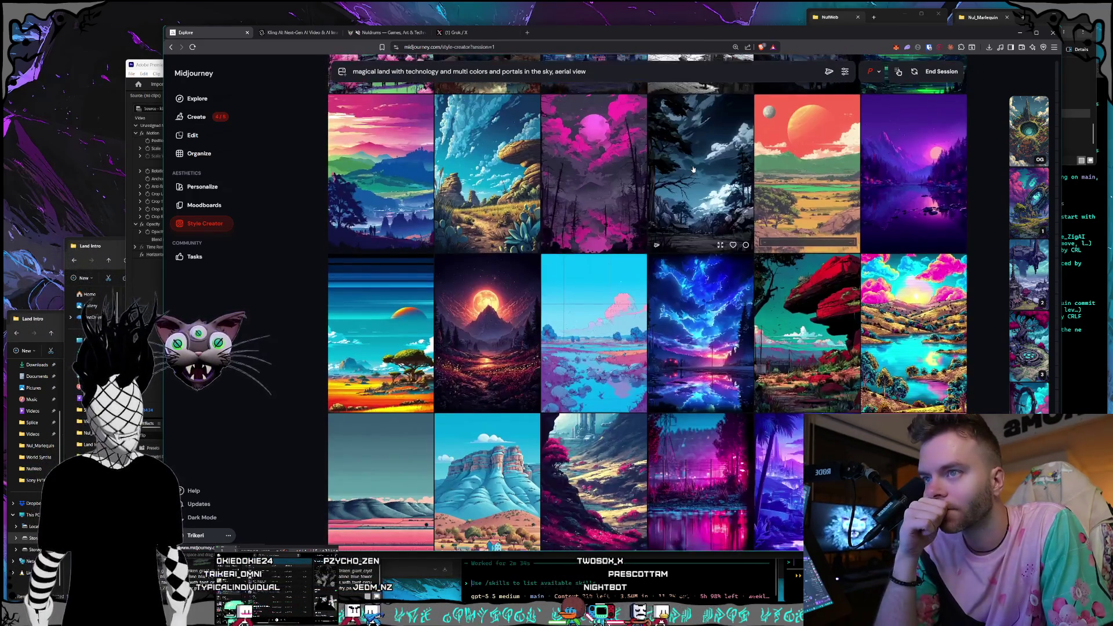
{"action": "scroll", "coordinate": [693, 168], "scroll_direction": "down", "scroll_amount": 2}
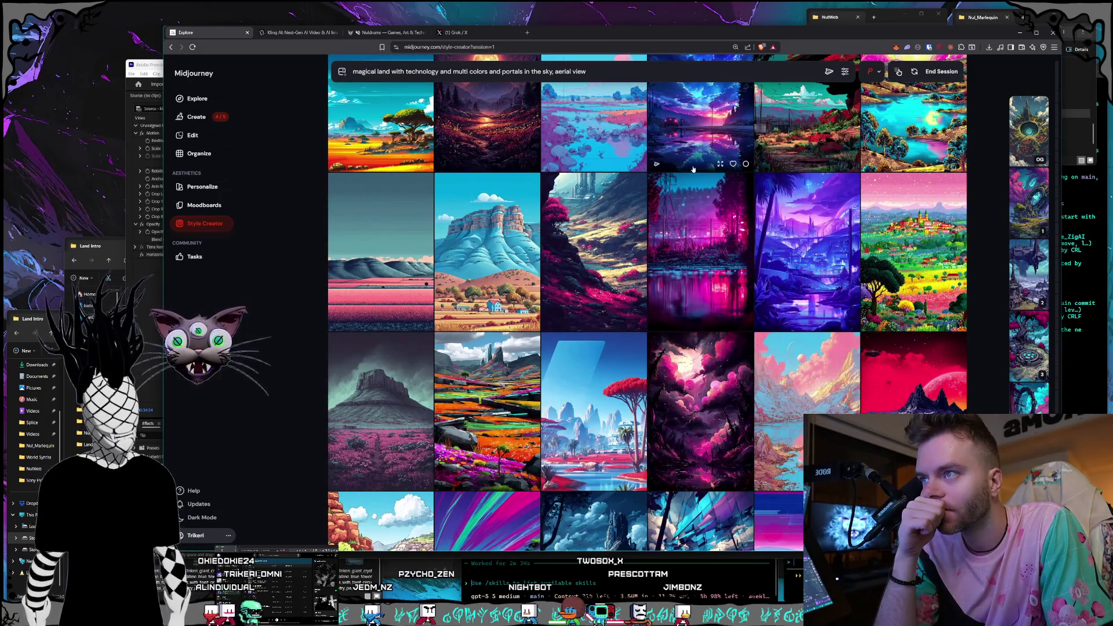
{"action": "scroll", "coordinate": [693, 169], "scroll_direction": "down", "scroll_amount": 2}
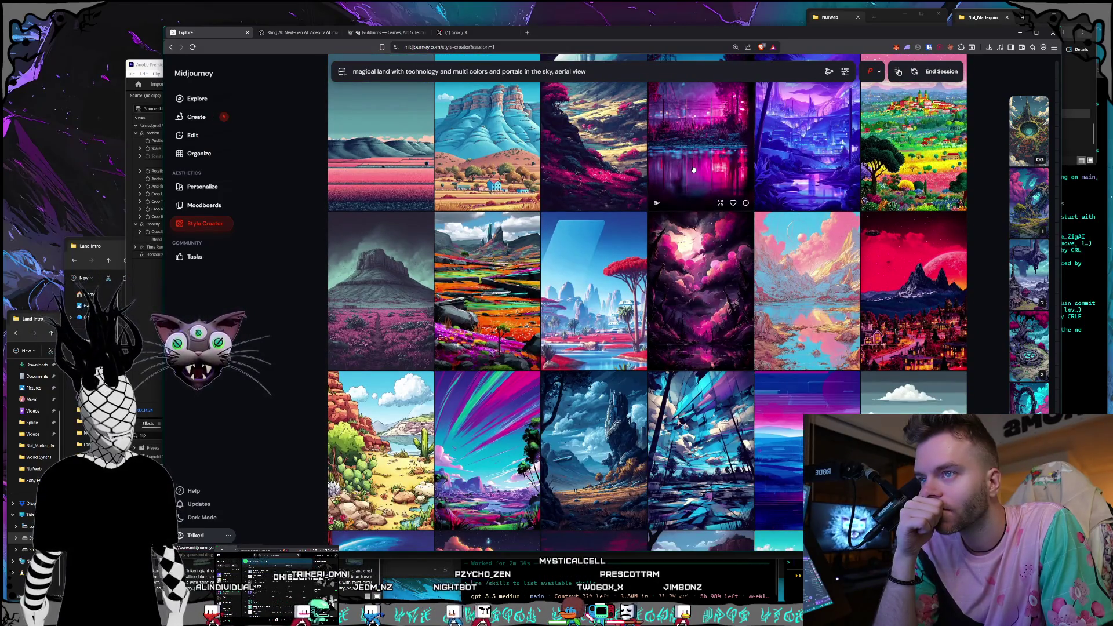
{"action": "scroll", "coordinate": [693, 169], "scroll_direction": "down", "scroll_amount": 3}
{"action": "scroll", "coordinate": [693, 169], "scroll_direction": "down", "scroll_amount": 2}
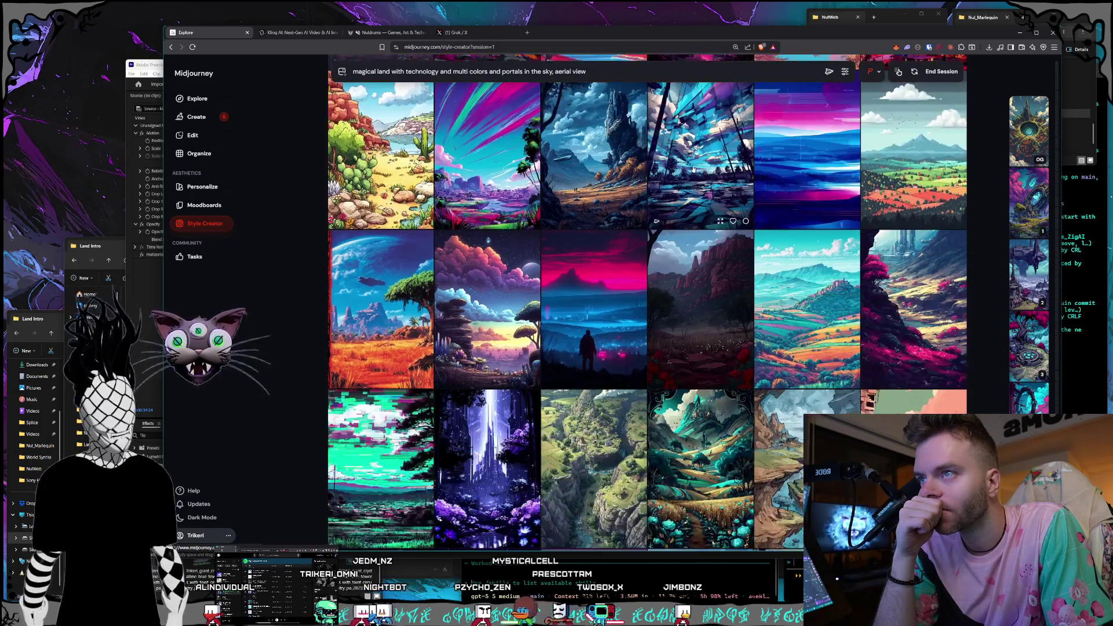
{"action": "scroll", "coordinate": [693, 168], "scroll_direction": "down", "scroll_amount": 2}
{"action": "scroll", "coordinate": [693, 169], "scroll_direction": "down", "scroll_amount": 2}
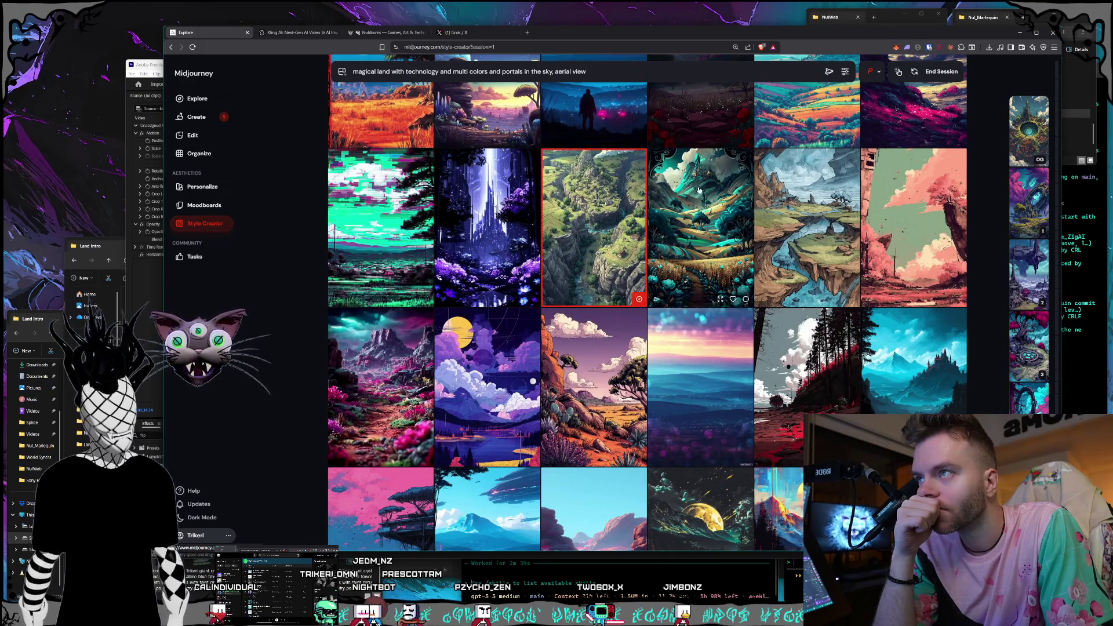
{"action": "scroll", "coordinate": [695, 174], "scroll_direction": "down", "scroll_amount": 5}
{"action": "scroll", "coordinate": [697, 191], "scroll_direction": "down", "scroll_amount": 8}
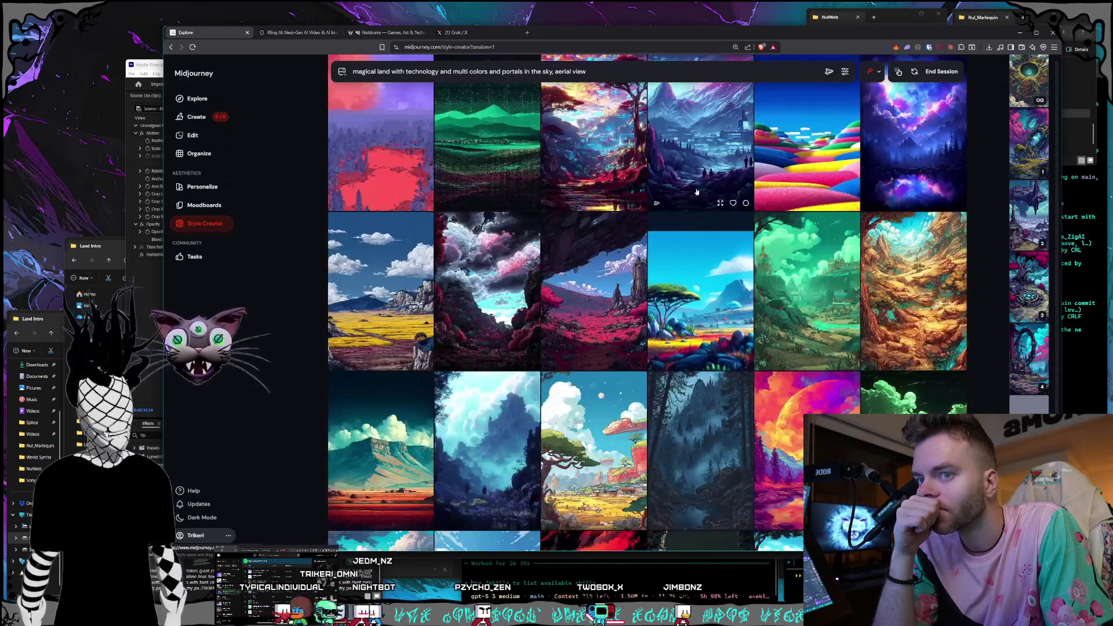
{"action": "scroll", "coordinate": [695, 191], "scroll_direction": "down", "scroll_amount": 2}
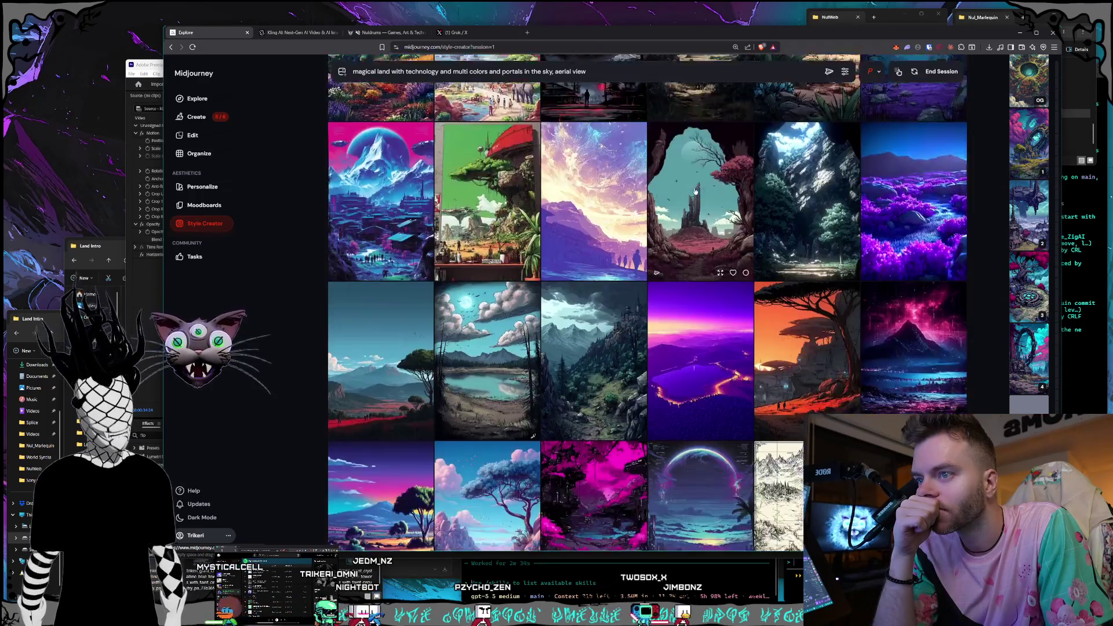
{"action": "scroll", "coordinate": [696, 191], "scroll_direction": "down", "scroll_amount": 1}
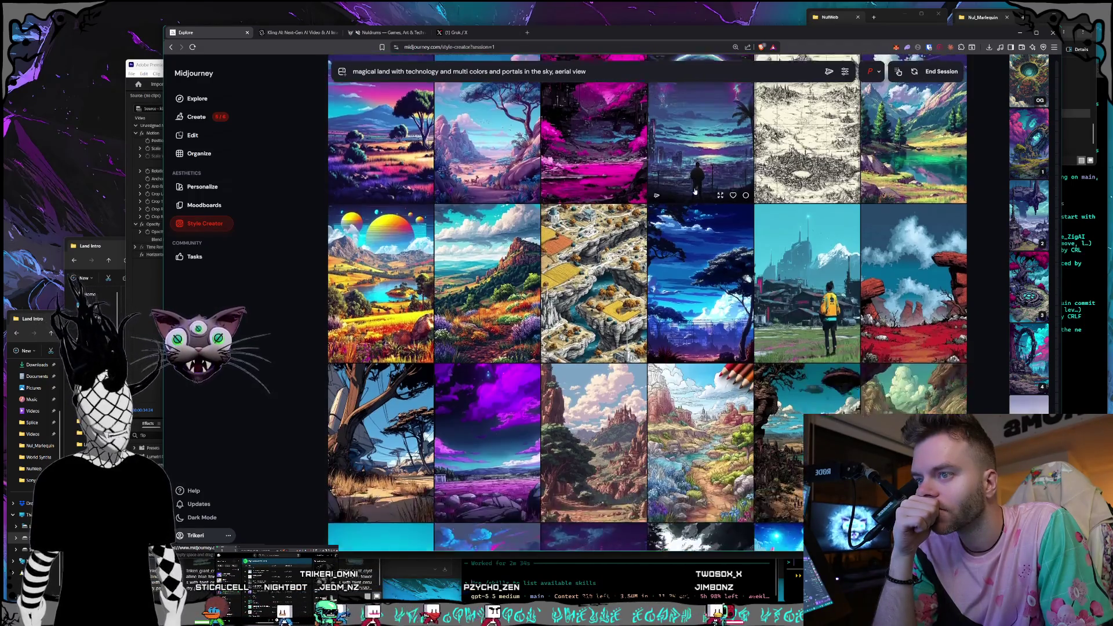
{"action": "scroll", "coordinate": [695, 191], "scroll_direction": "down", "scroll_amount": 1}
{"action": "scroll", "coordinate": [693, 192], "scroll_direction": "down", "scroll_amount": 4}
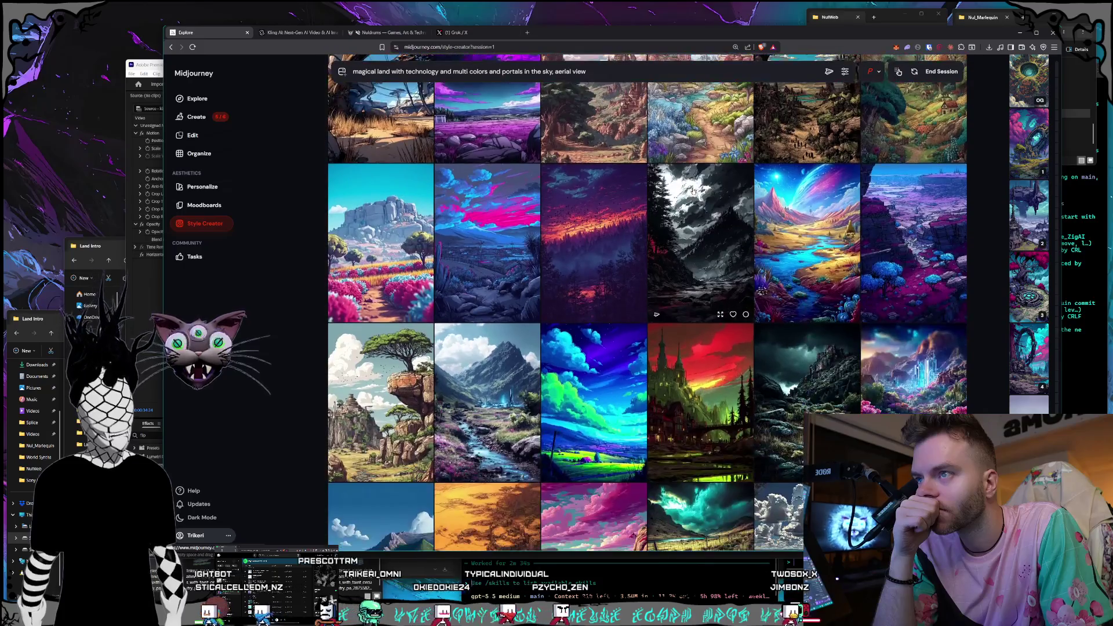
{"action": "scroll", "coordinate": [692, 192], "scroll_direction": "up", "scroll_amount": 2}
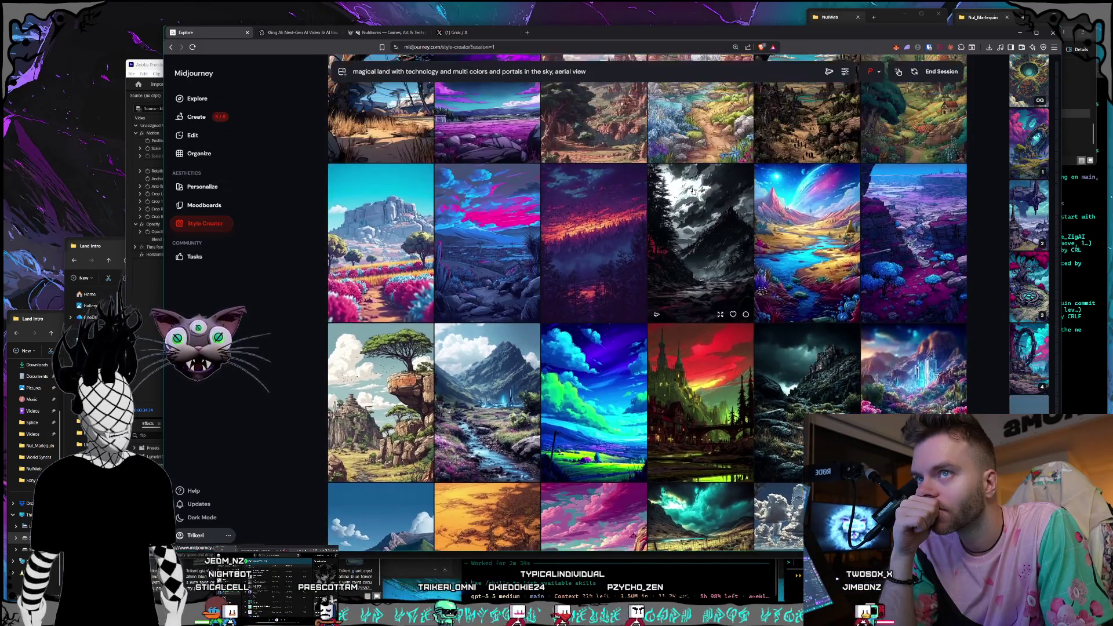
{"action": "scroll", "coordinate": [693, 192], "scroll_direction": "down", "scroll_amount": 2}
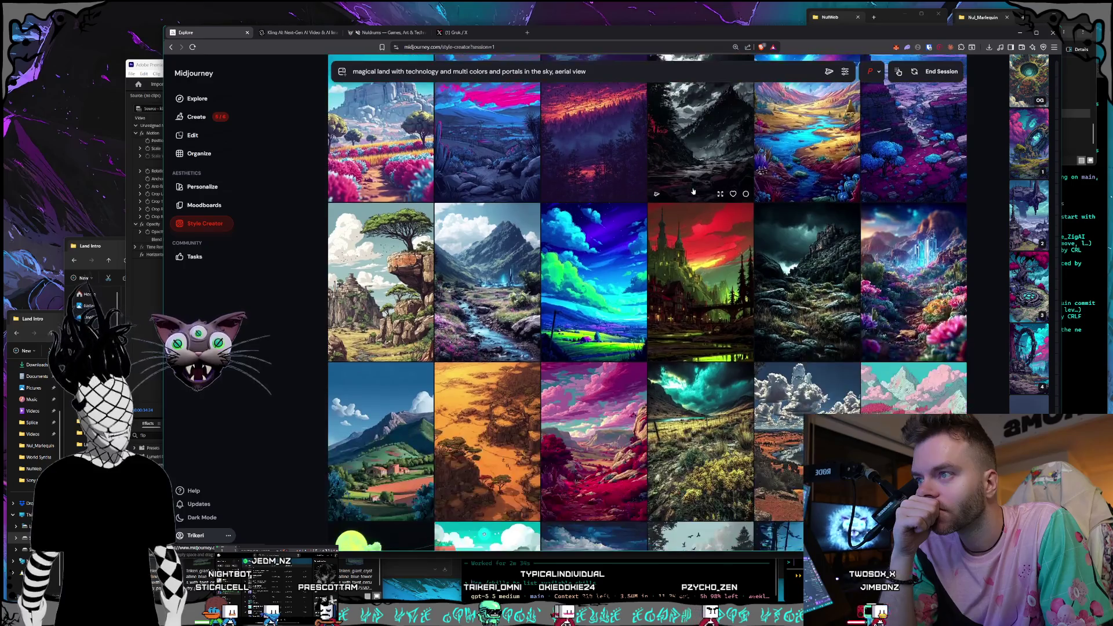
{"action": "scroll", "coordinate": [692, 192], "scroll_direction": "down", "scroll_amount": 2}
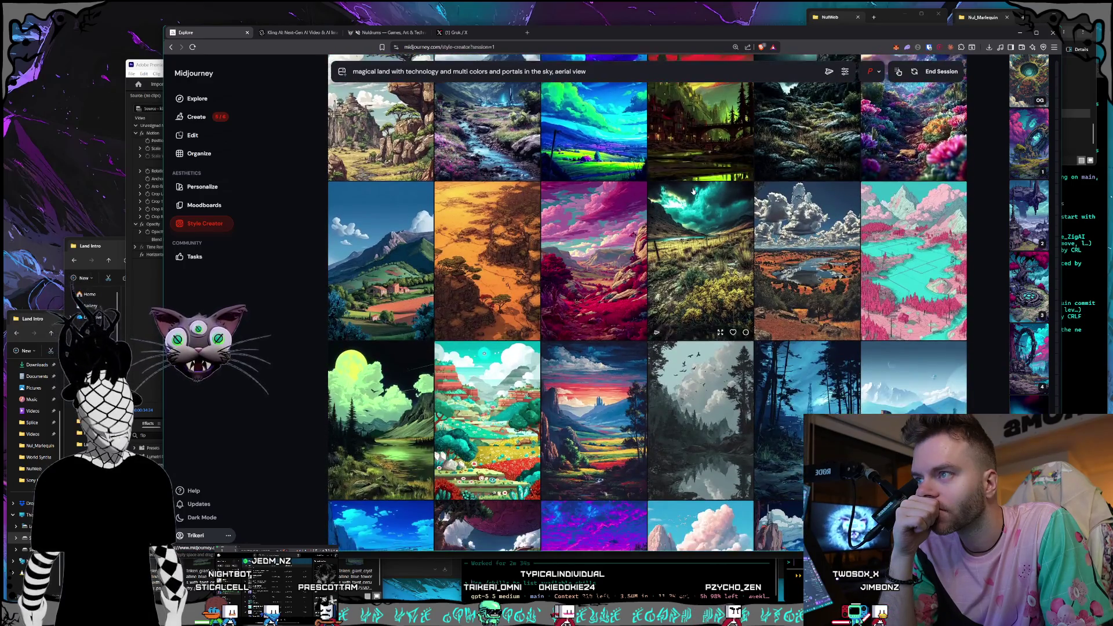
{"action": "scroll", "coordinate": [693, 191], "scroll_direction": "up", "scroll_amount": 1}
{"action": "scroll", "coordinate": [914, 181], "scroll_direction": "up", "scroll_amount": 2}
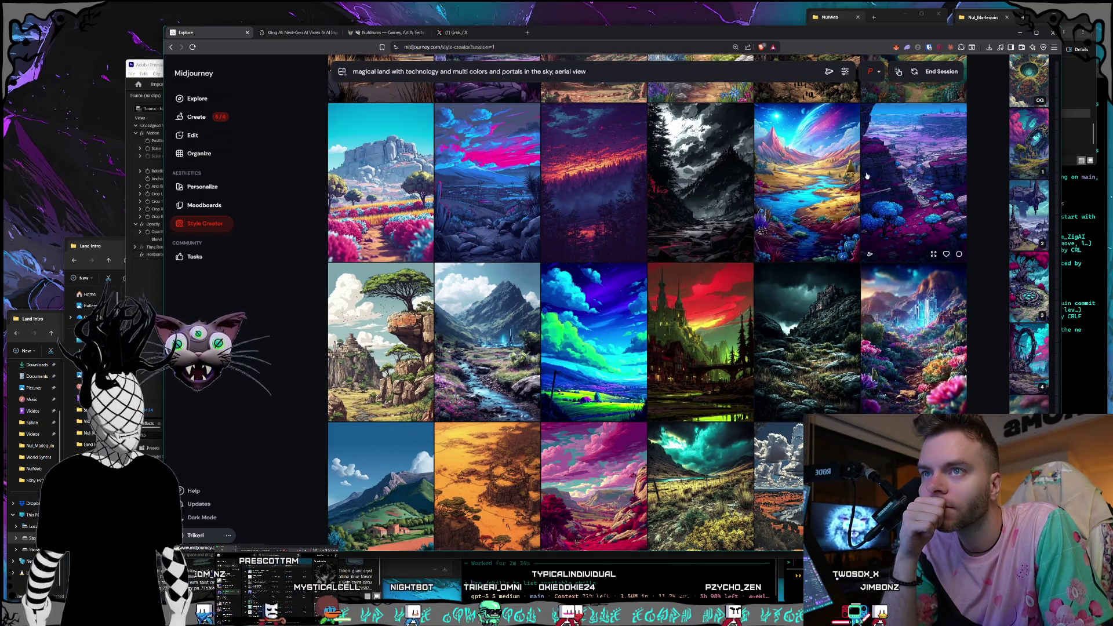
{"action": "scroll", "coordinate": [895, 183], "scroll_direction": "down", "scroll_amount": 15}
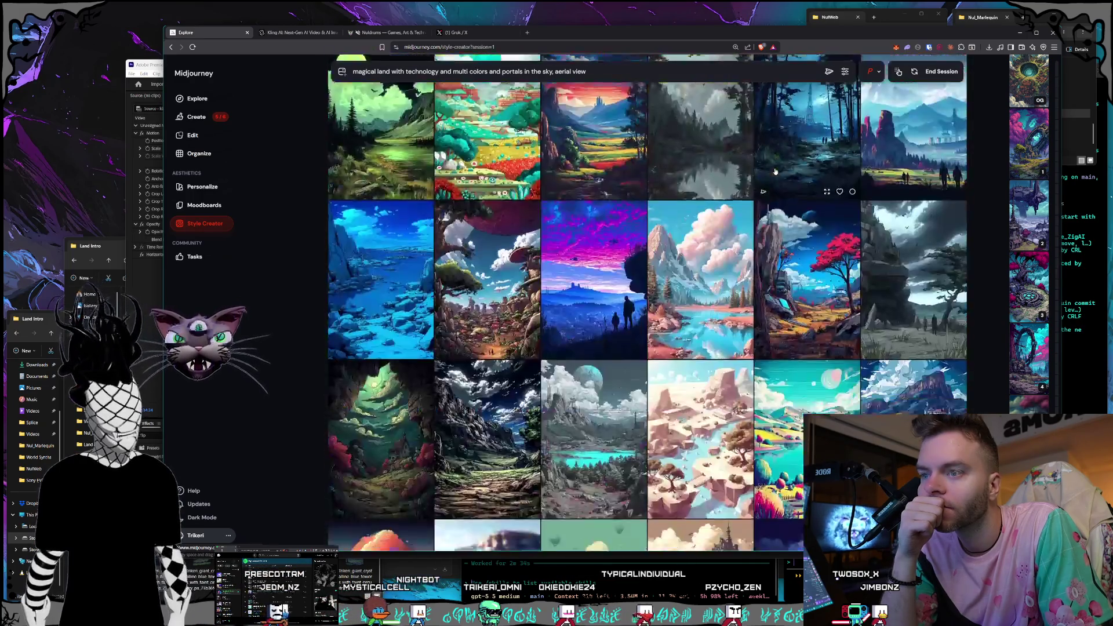
{"action": "scroll", "coordinate": [774, 172], "scroll_direction": "down", "scroll_amount": 10}
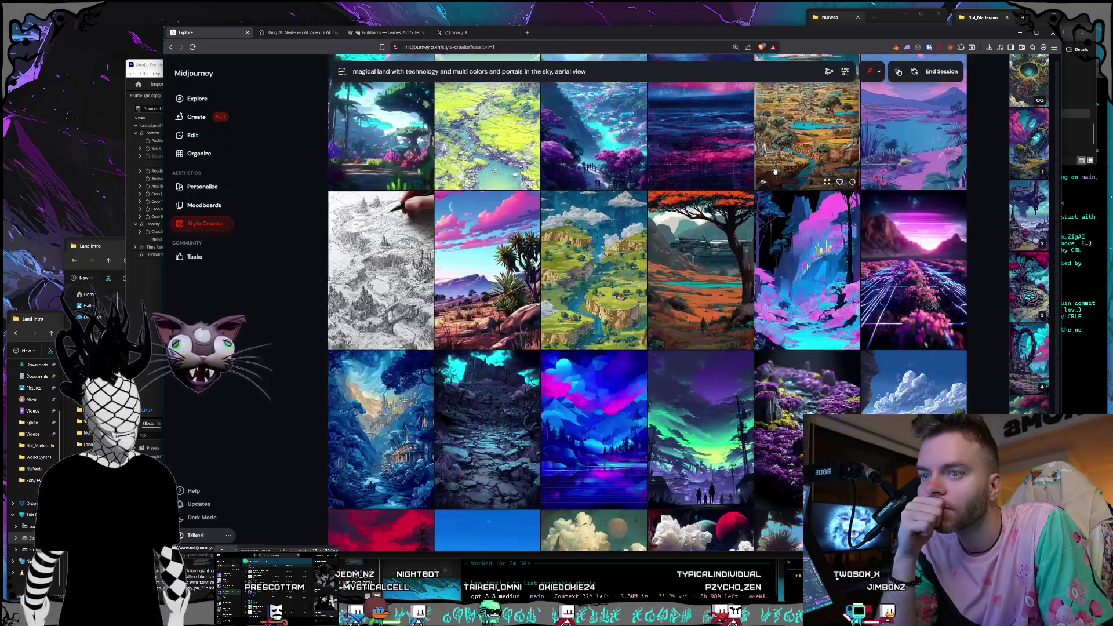
{"action": "scroll", "coordinate": [775, 172], "scroll_direction": "down", "scroll_amount": 3}
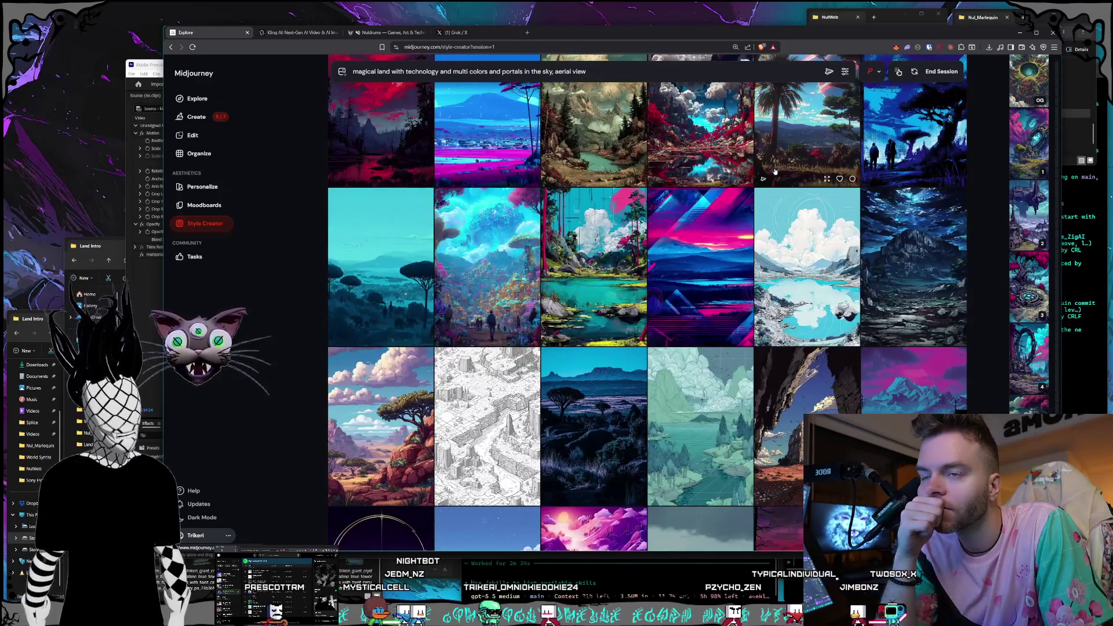
{"action": "scroll", "coordinate": [774, 172], "scroll_direction": "down", "scroll_amount": 12}
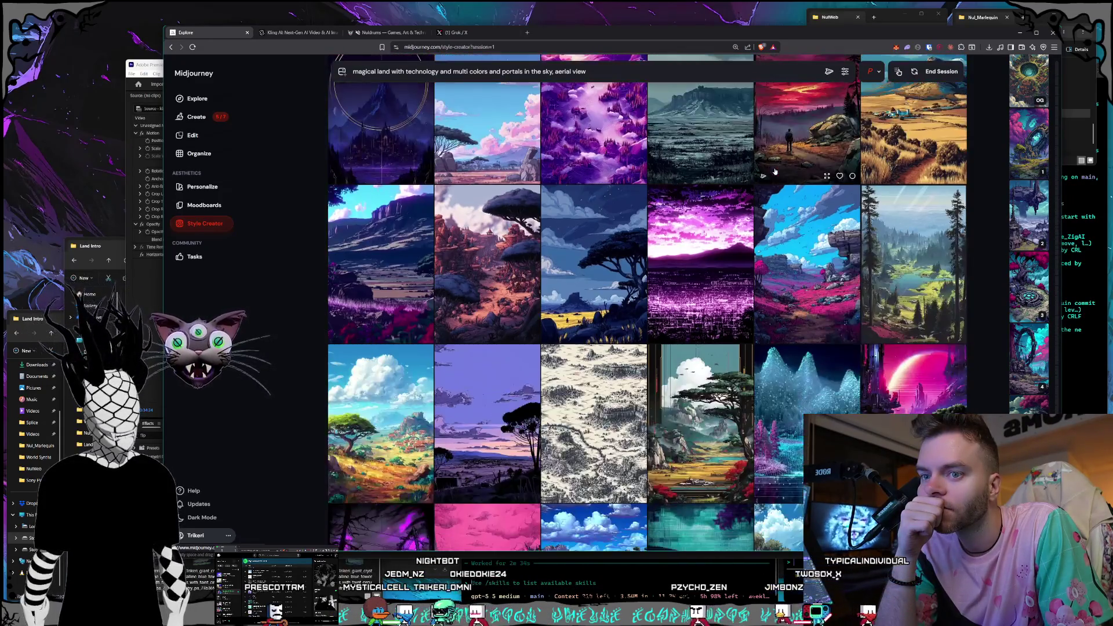
{"action": "scroll", "coordinate": [774, 171], "scroll_direction": "down", "scroll_amount": 10}
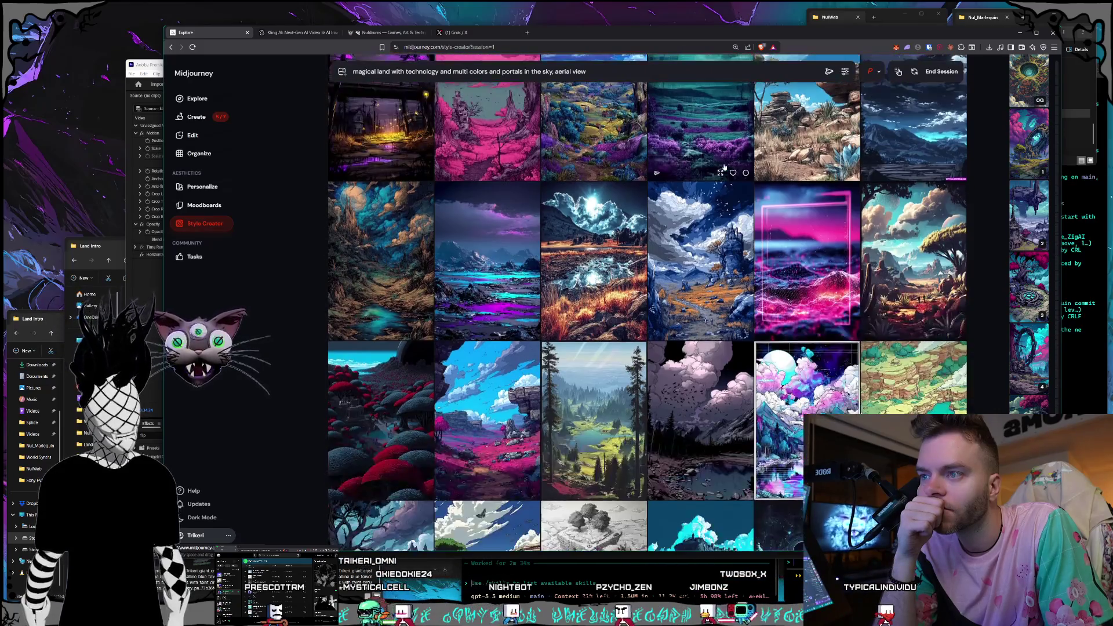
{"action": "scroll", "coordinate": [723, 167], "scroll_direction": "down", "scroll_amount": 7}
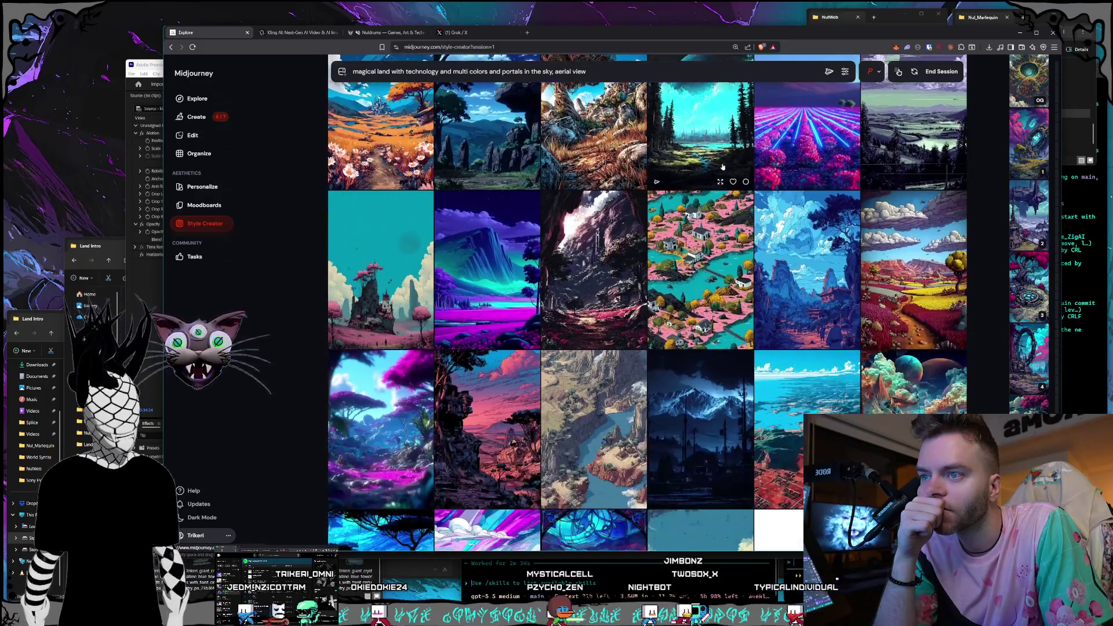
Scroll through more style samples and select one landscape image for the new style
{"action": "scroll", "coordinate": [723, 166], "scroll_direction": "down", "scroll_amount": 4}
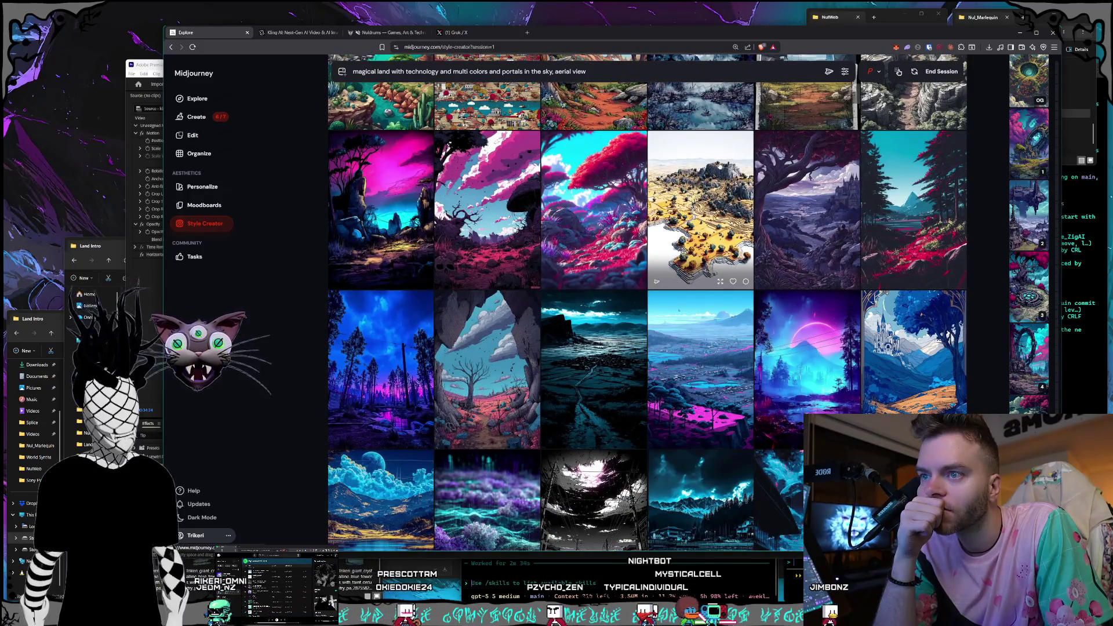
{"action": "scroll", "coordinate": [680, 156], "scroll_direction": "down", "scroll_amount": 5}
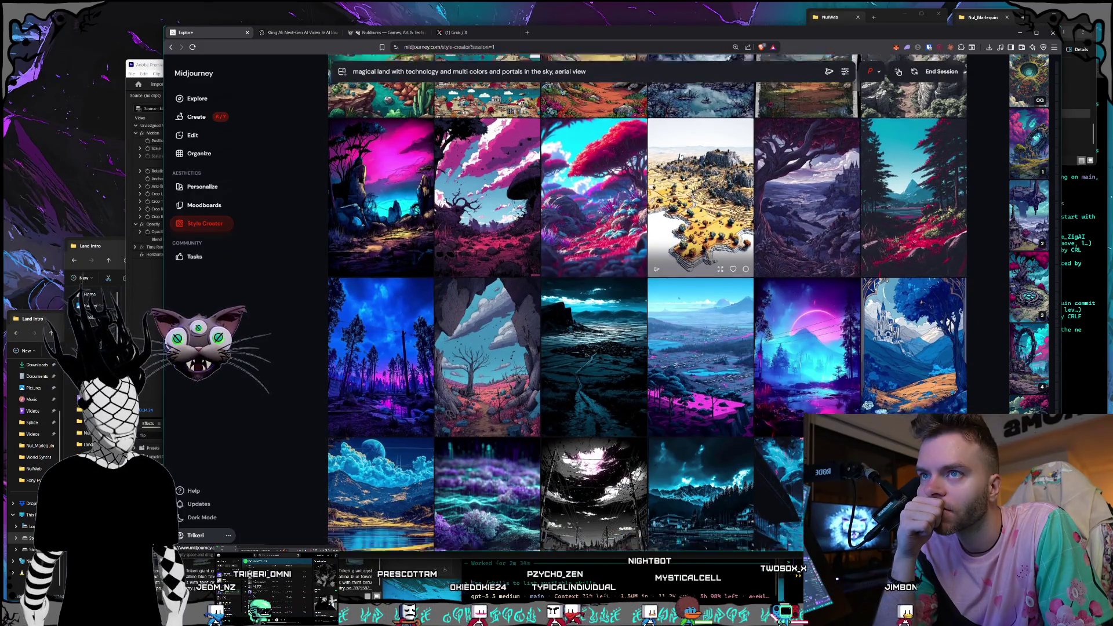
{"action": "scroll", "coordinate": [681, 156], "scroll_direction": "down", "scroll_amount": 5}
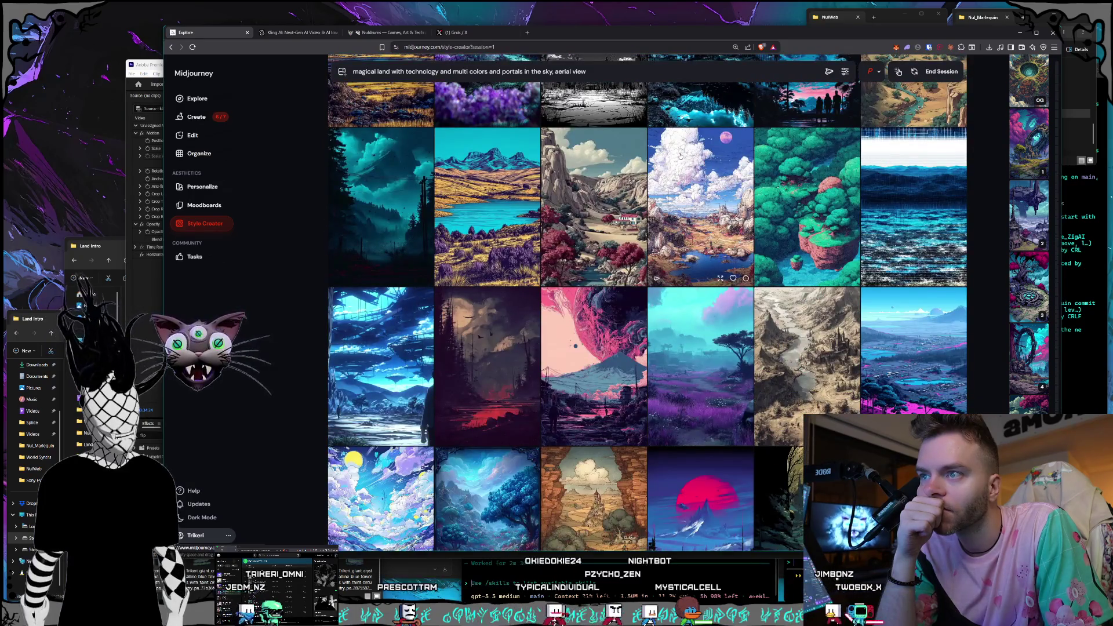
{"action": "scroll", "coordinate": [680, 156], "scroll_direction": "down", "scroll_amount": 1}
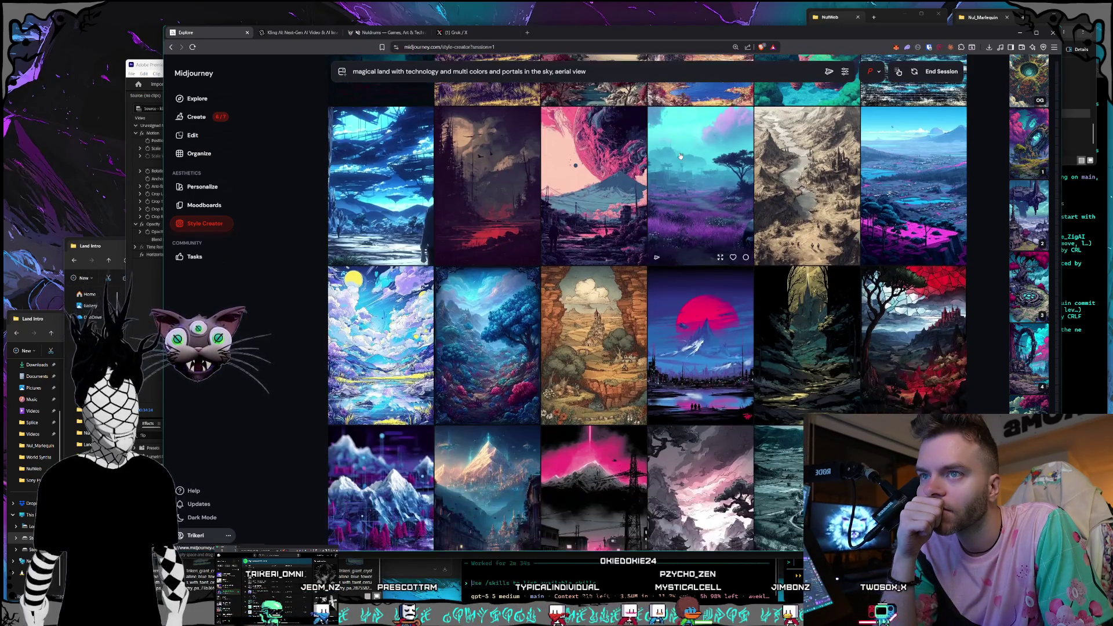
{"action": "scroll", "coordinate": [681, 156], "scroll_direction": "down", "scroll_amount": 1}
{"action": "scroll", "coordinate": [680, 156], "scroll_direction": "down", "scroll_amount": 3}
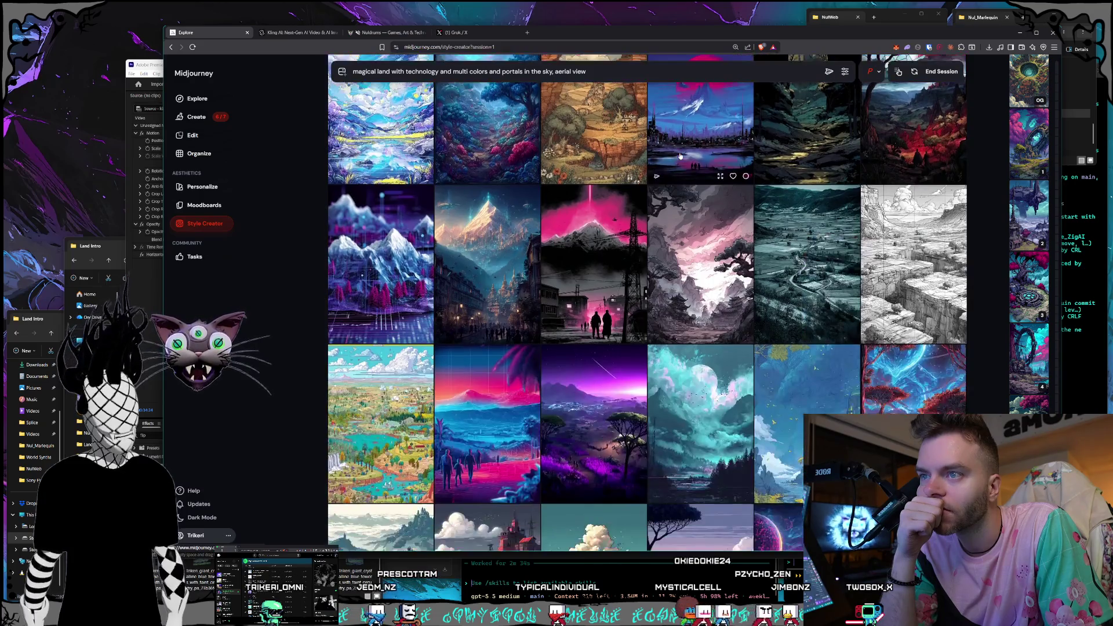
{"action": "scroll", "coordinate": [680, 156], "scroll_direction": "down", "scroll_amount": 3}
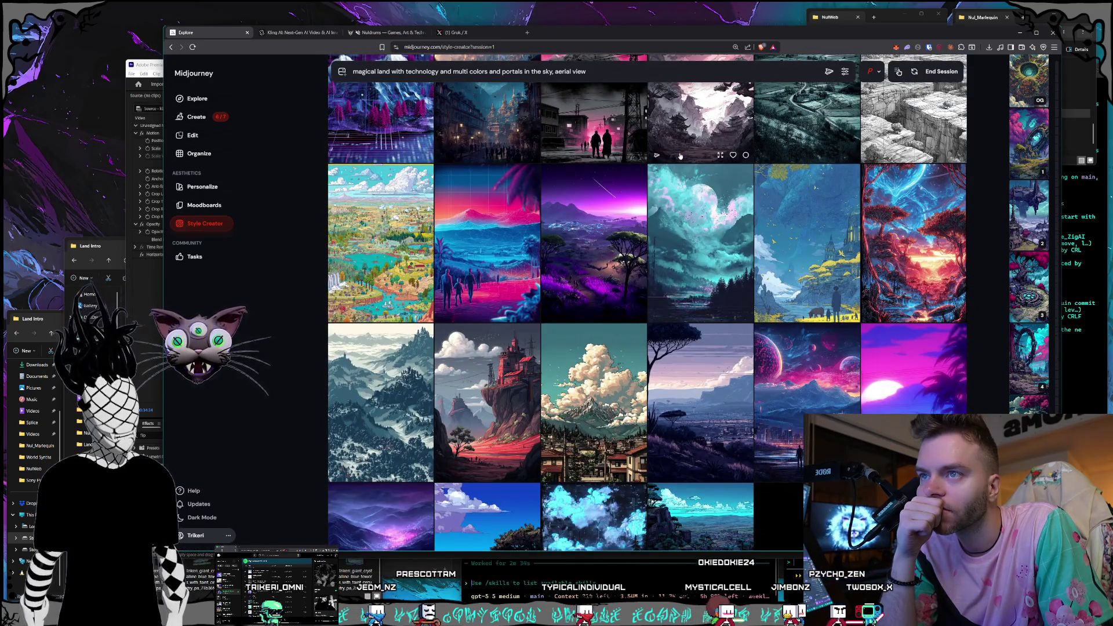
{"action": "scroll", "coordinate": [681, 156], "scroll_direction": "down", "scroll_amount": 4}
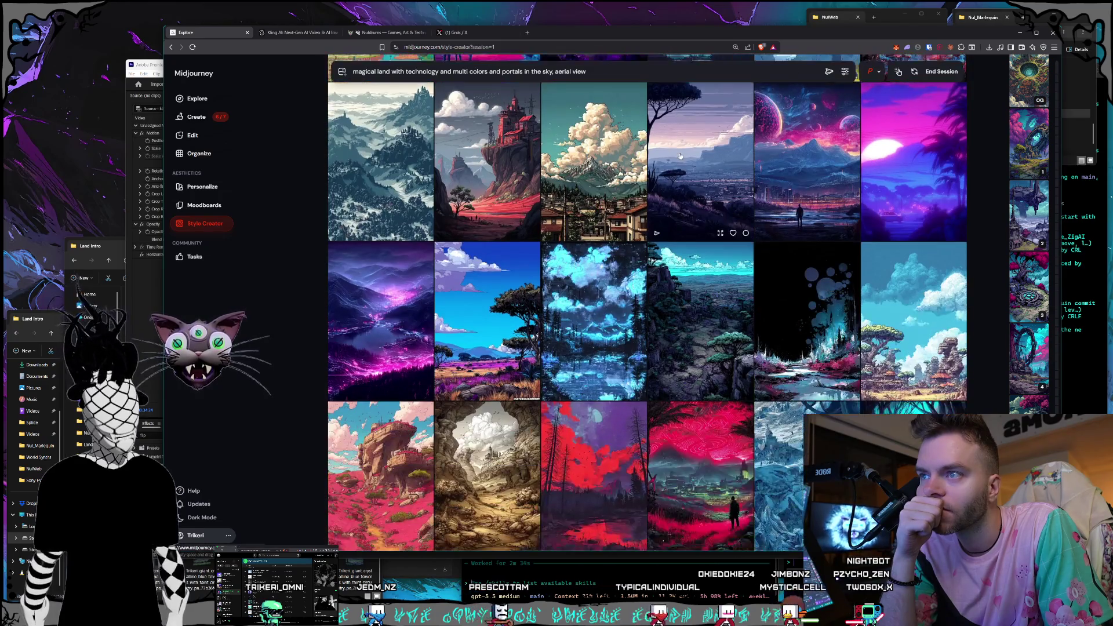
{"action": "scroll", "coordinate": [681, 156], "scroll_direction": "down", "scroll_amount": 2}
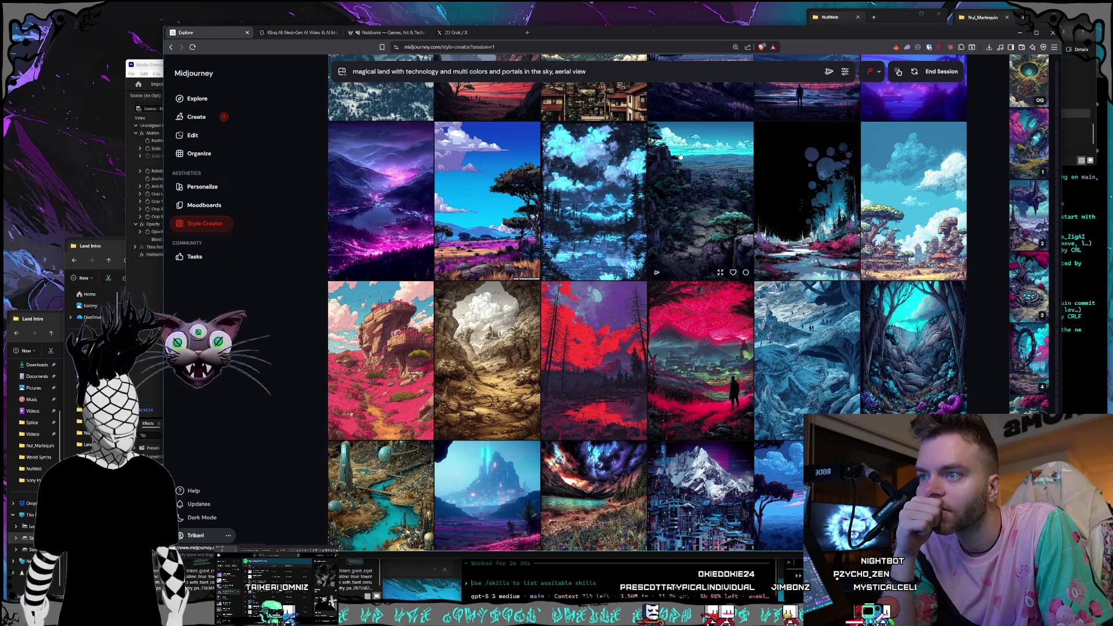
{"action": "scroll", "coordinate": [680, 156], "scroll_direction": "down", "scroll_amount": 2}
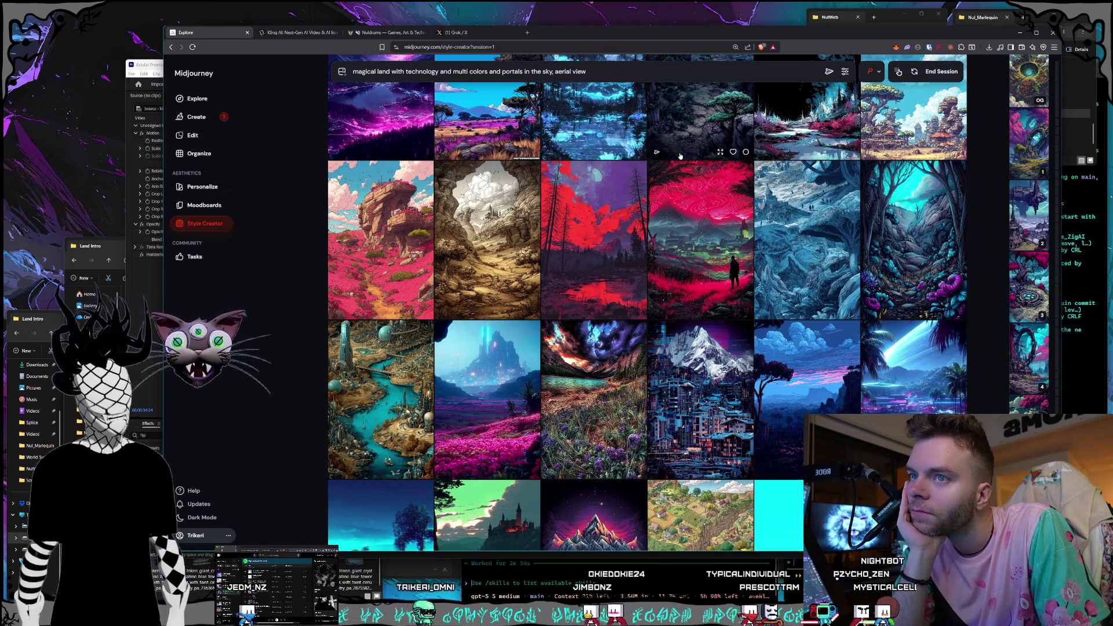
{"action": "scroll", "coordinate": [681, 156], "scroll_direction": "down", "scroll_amount": 5}
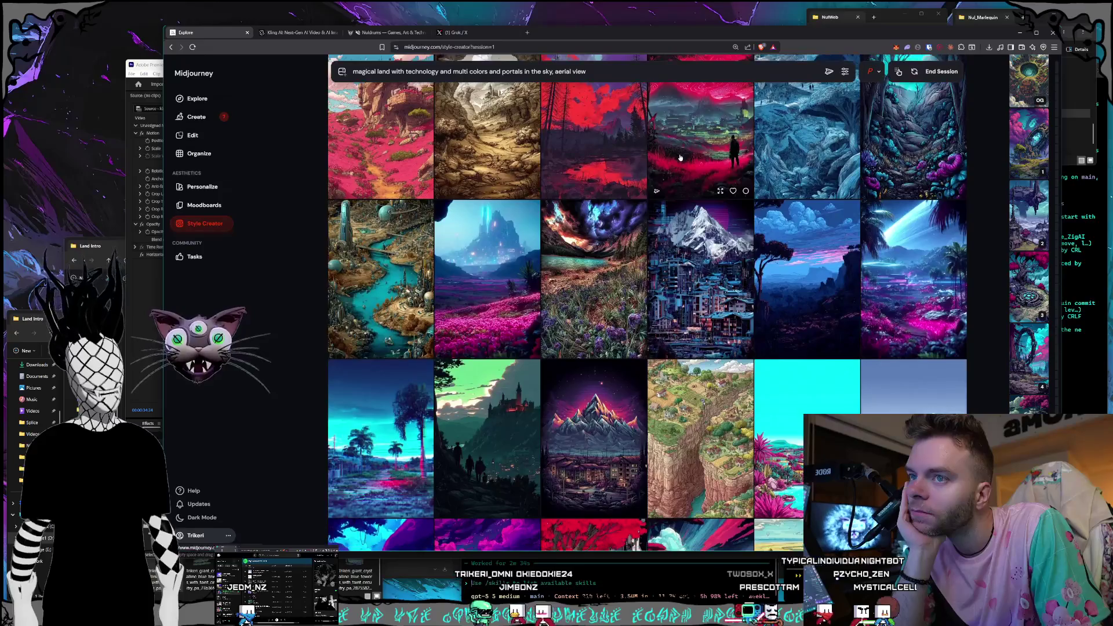
{"action": "scroll", "coordinate": [680, 157], "scroll_direction": "down", "scroll_amount": 2}
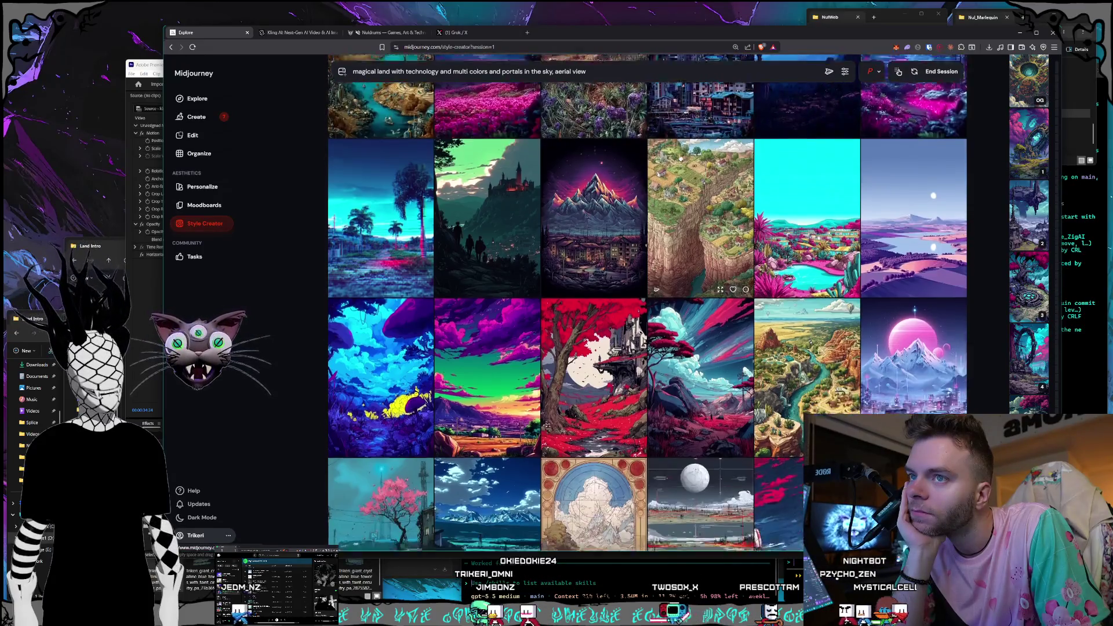
{"action": "scroll", "coordinate": [680, 156], "scroll_direction": "down", "scroll_amount": 2}
{"action": "left_click", "coordinate": [680, 156]}
{"action": "scroll", "coordinate": [680, 157], "scroll_direction": "down", "scroll_amount": 10}
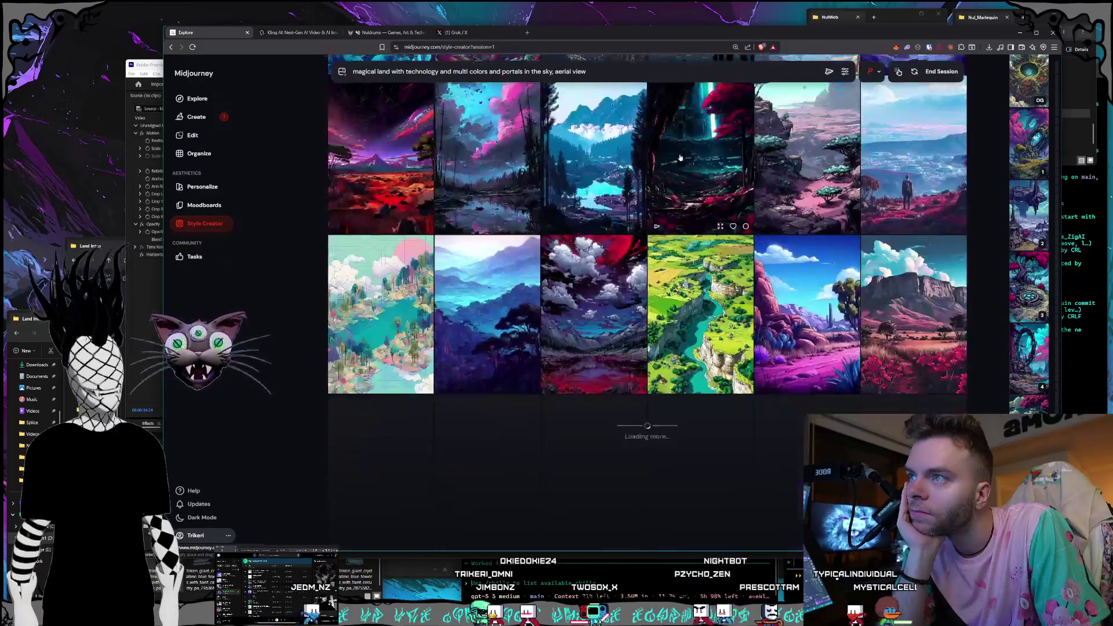
{"action": "scroll", "coordinate": [680, 157], "scroll_direction": "down", "scroll_amount": 7}
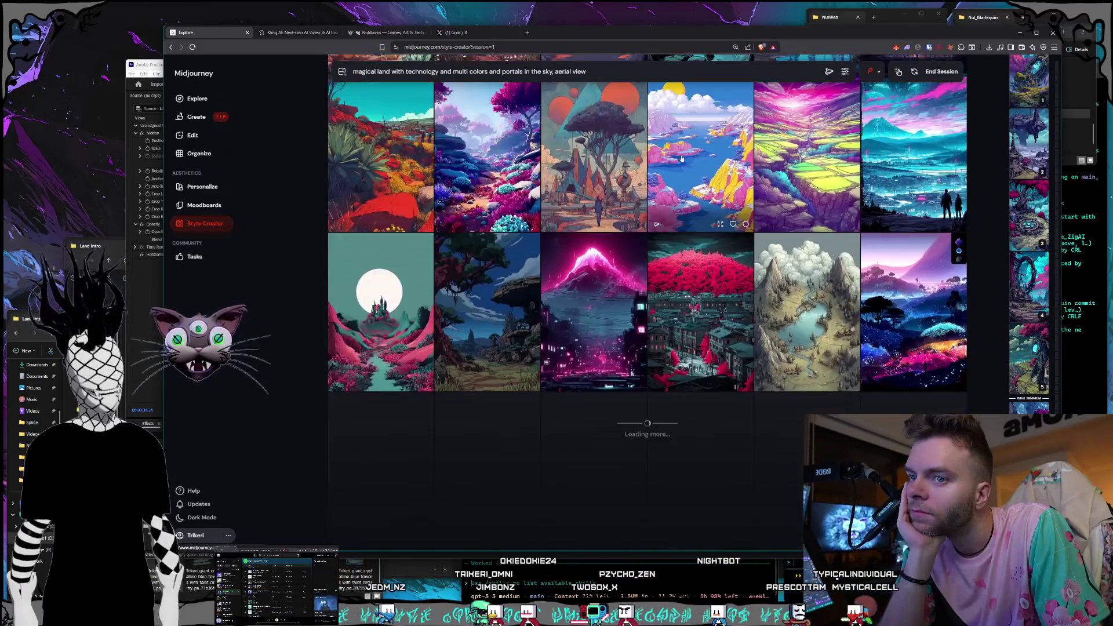
Finish the style session, scroll to older portal generations, and open the floating stone ring image
{"action": "left_click", "coordinate": [942, 72]}
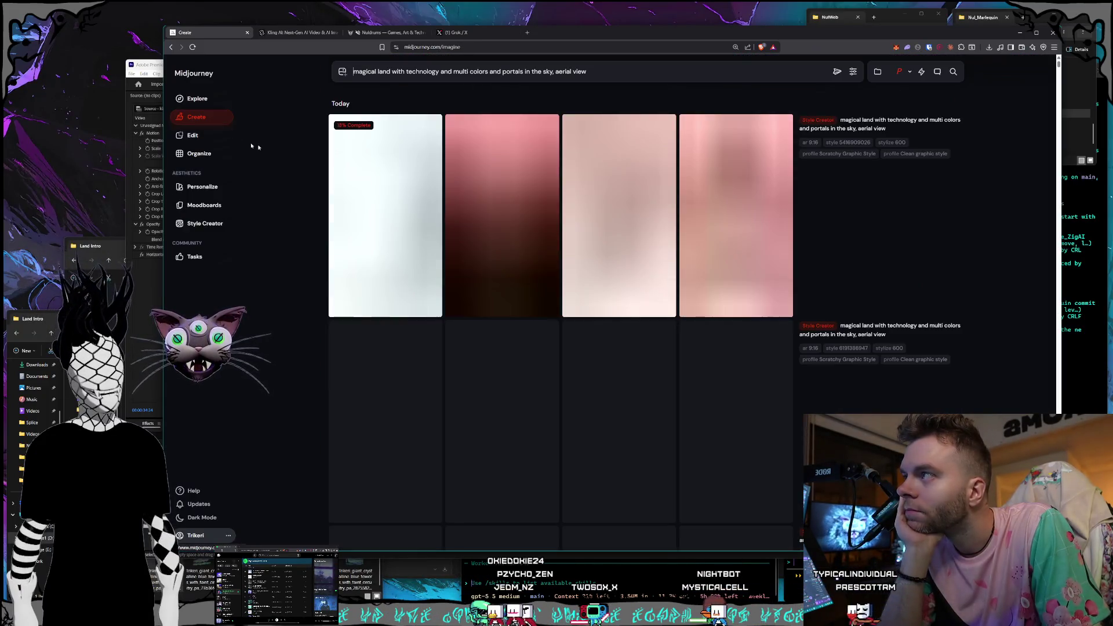
{"action": "scroll", "coordinate": [663, 247], "scroll_direction": "down", "scroll_amount": 6}
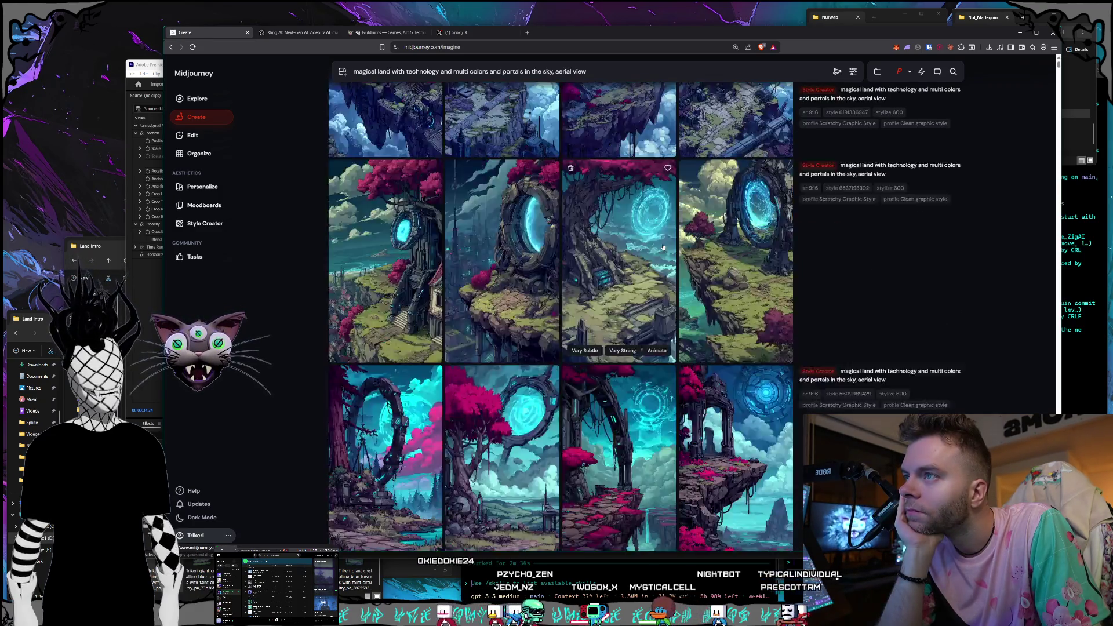
{"action": "scroll", "coordinate": [663, 247], "scroll_direction": "down", "scroll_amount": 2}
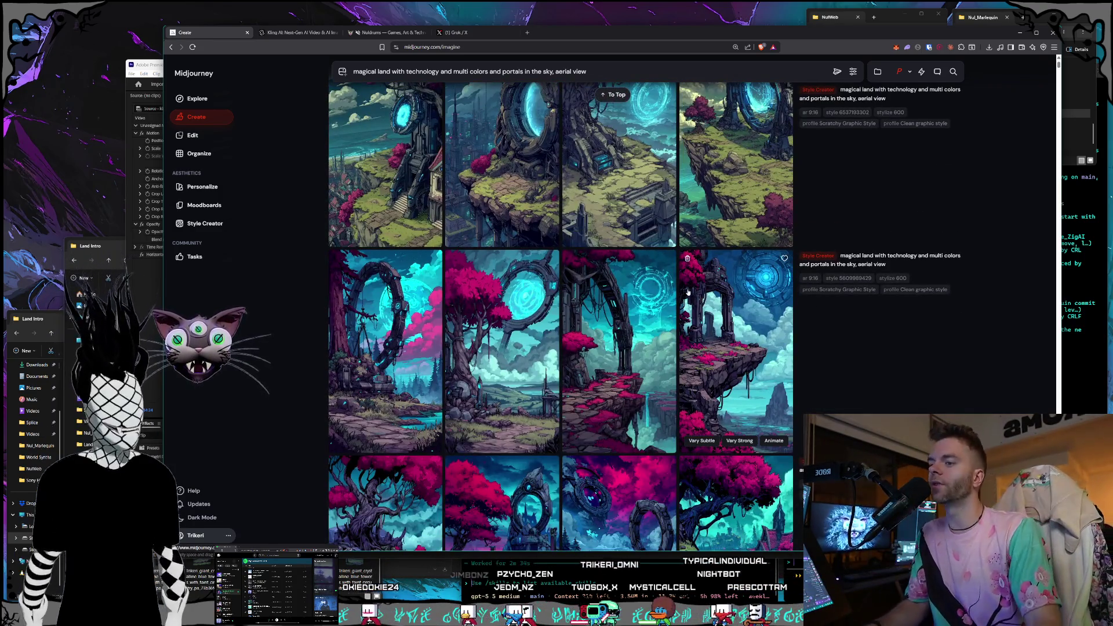
{"action": "scroll", "coordinate": [688, 292], "scroll_direction": "down", "scroll_amount": 8}
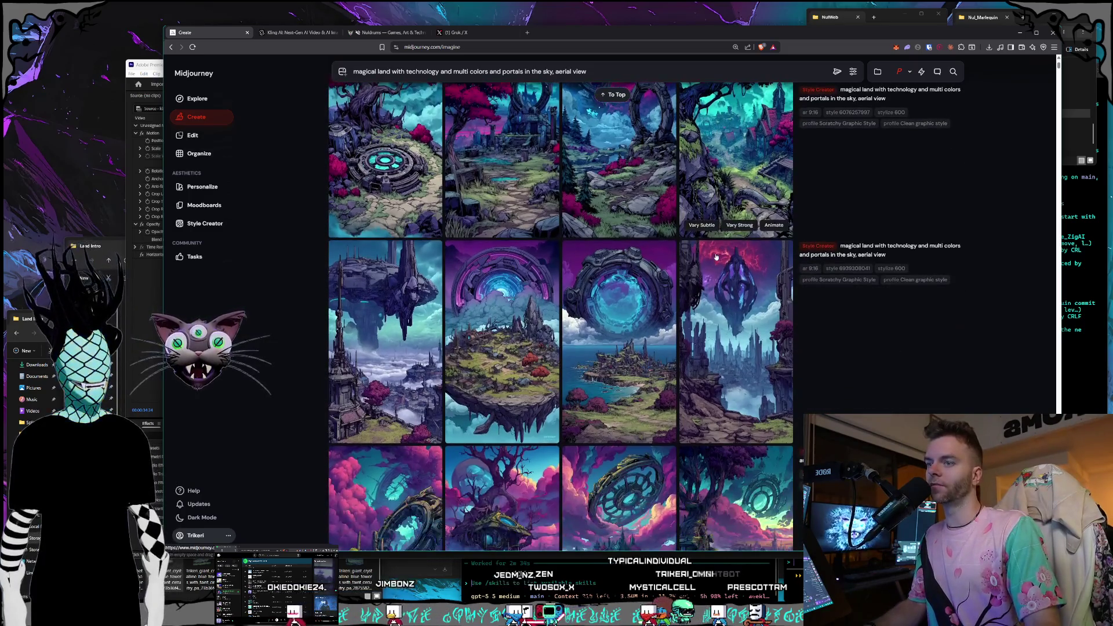
{"action": "scroll", "coordinate": [716, 256], "scroll_direction": "down", "scroll_amount": 5}
{"action": "scroll", "coordinate": [714, 259], "scroll_direction": "down", "scroll_amount": 15}
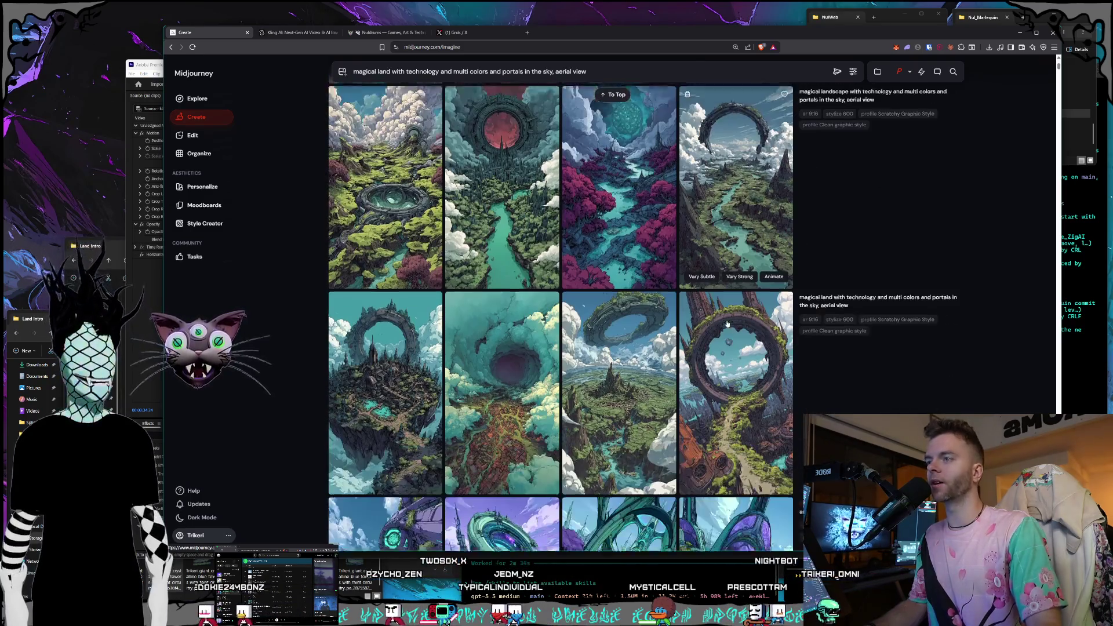
{"action": "left_click", "coordinate": [727, 324]}
Step to the floating-ring island variation and scroll around the viewer
{"action": "key", "text": "Left"}
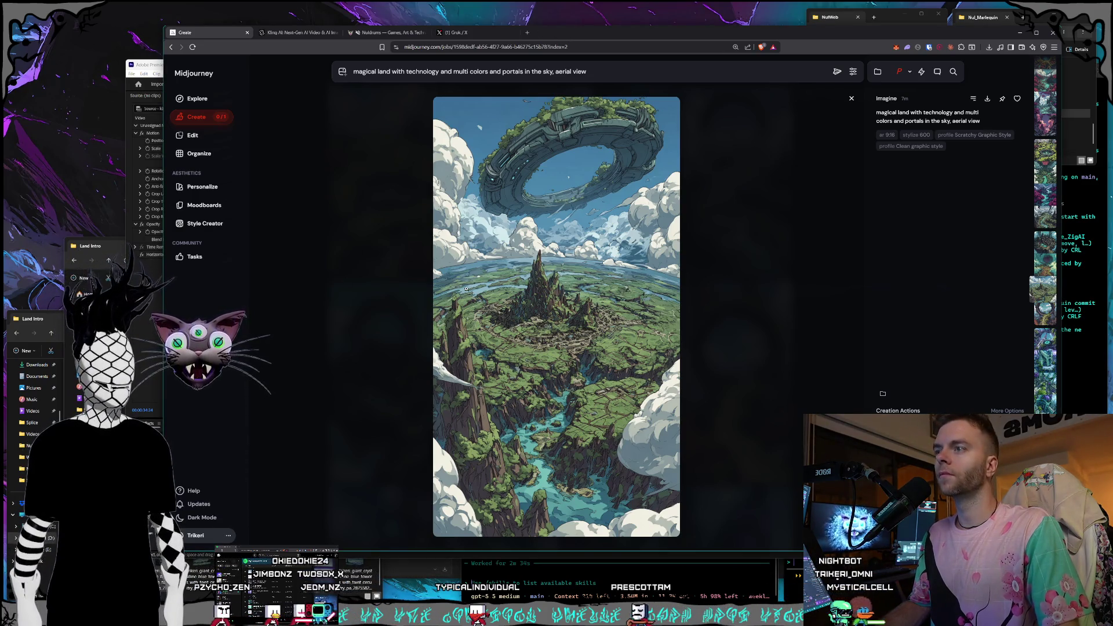
{"action": "scroll", "coordinate": [465, 288], "scroll_direction": "down", "scroll_amount": 3}
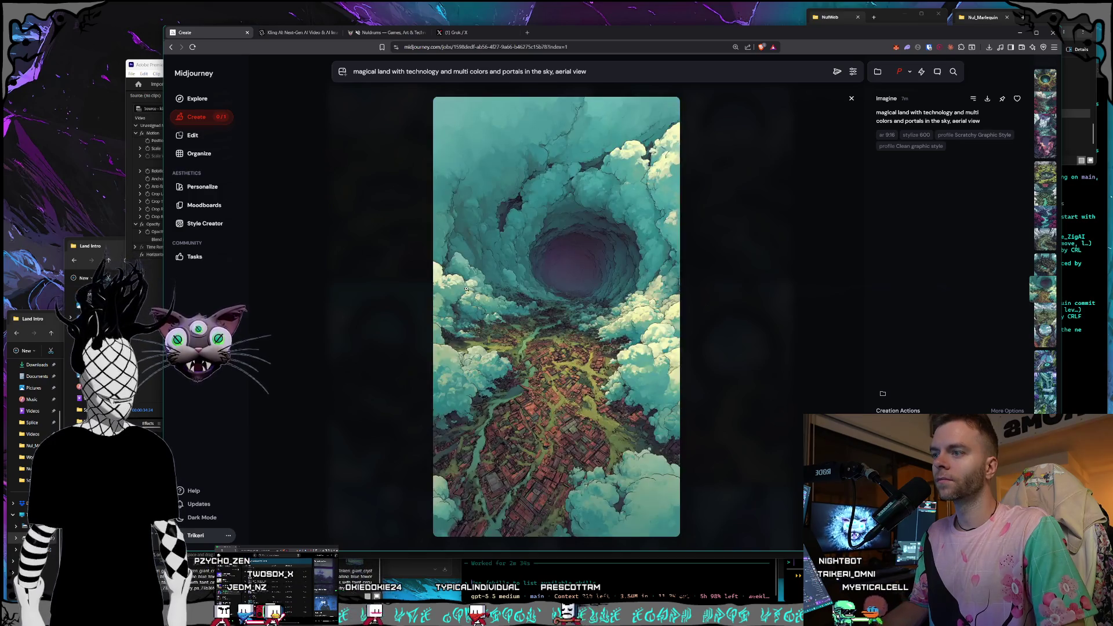
{"action": "scroll", "coordinate": [466, 288], "scroll_direction": "down", "scroll_amount": 2}
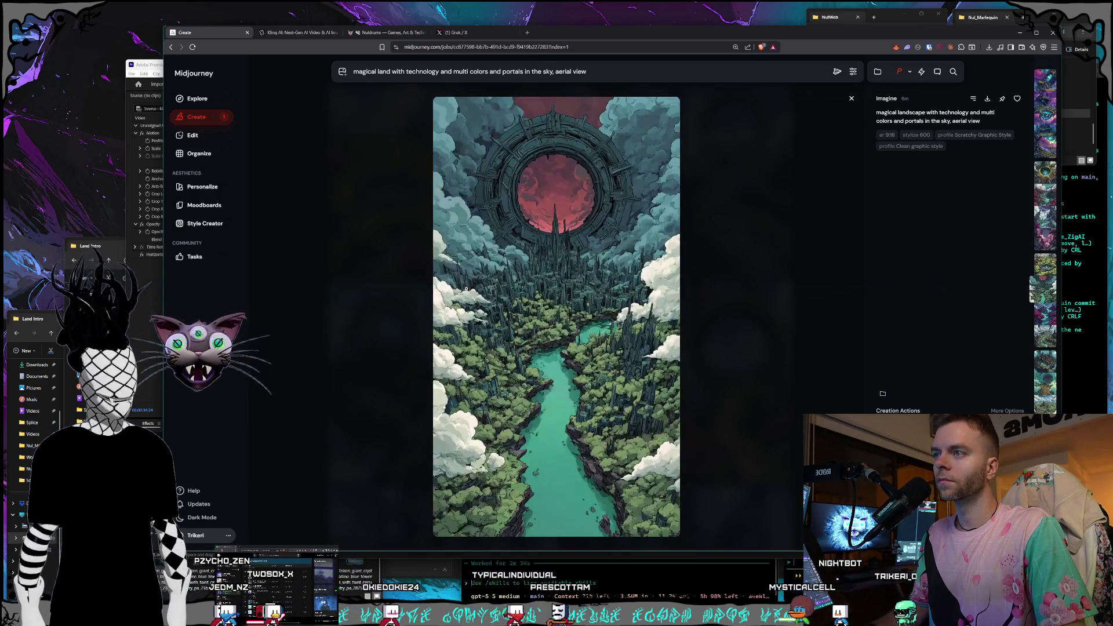
{"action": "scroll", "coordinate": [465, 288], "scroll_direction": "up", "scroll_amount": 1}
{"action": "scroll", "coordinate": [465, 288], "scroll_direction": "up", "scroll_amount": 1}
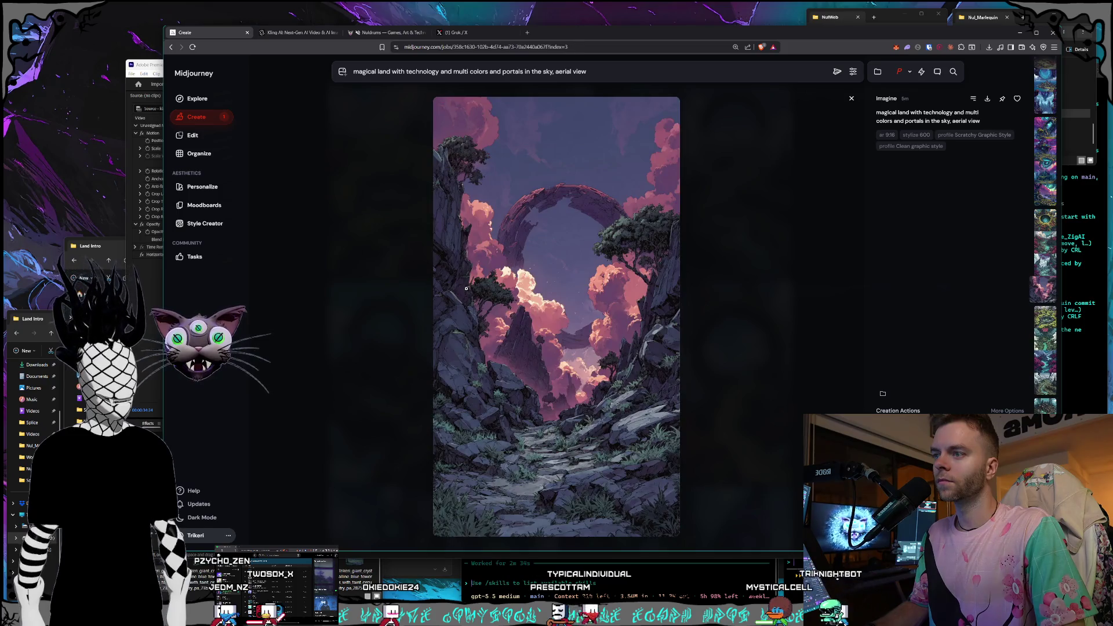
{"action": "scroll", "coordinate": [465, 288], "scroll_direction": "up", "scroll_amount": 2}
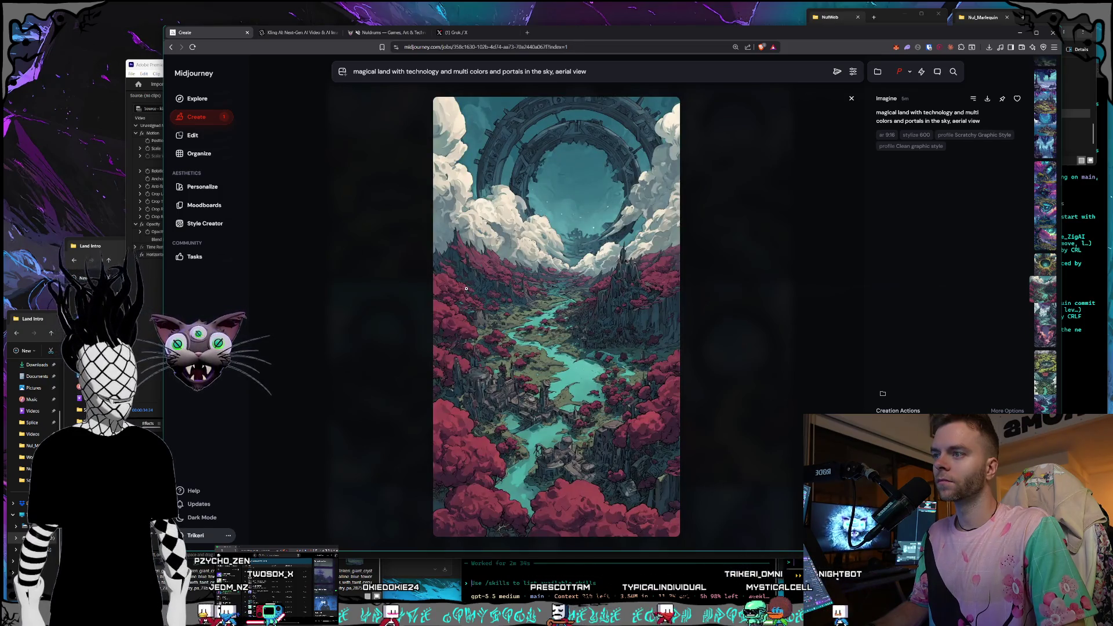
{"action": "scroll", "coordinate": [465, 288], "scroll_direction": "up", "scroll_amount": 1}
{"action": "scroll", "coordinate": [465, 288], "scroll_direction": "up", "scroll_amount": 1}
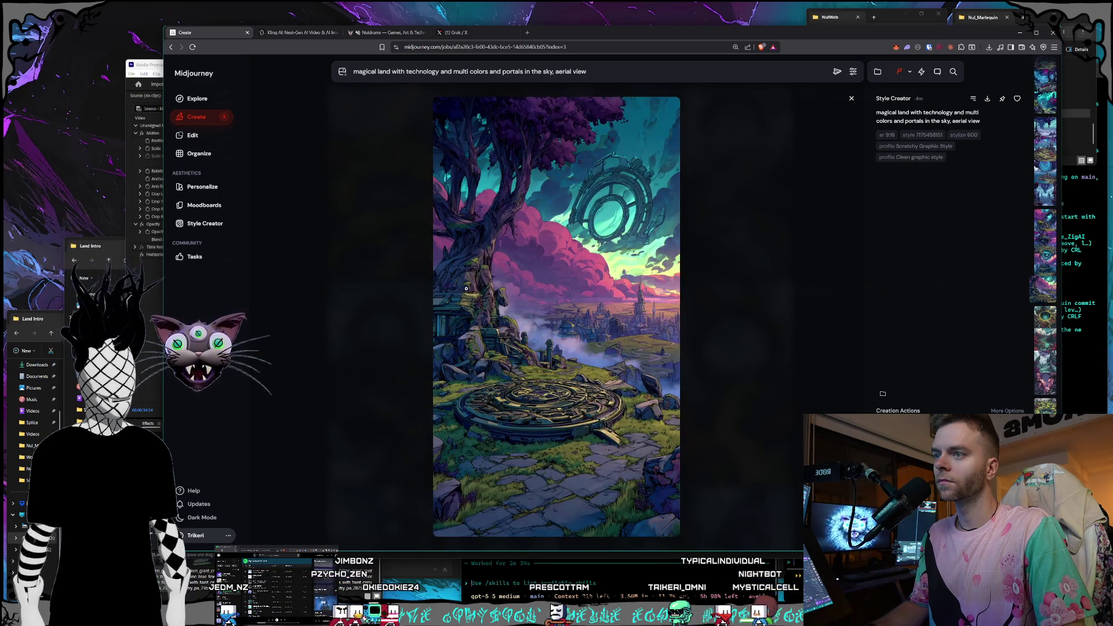
{"action": "scroll", "coordinate": [466, 288], "scroll_direction": "up", "scroll_amount": 1}
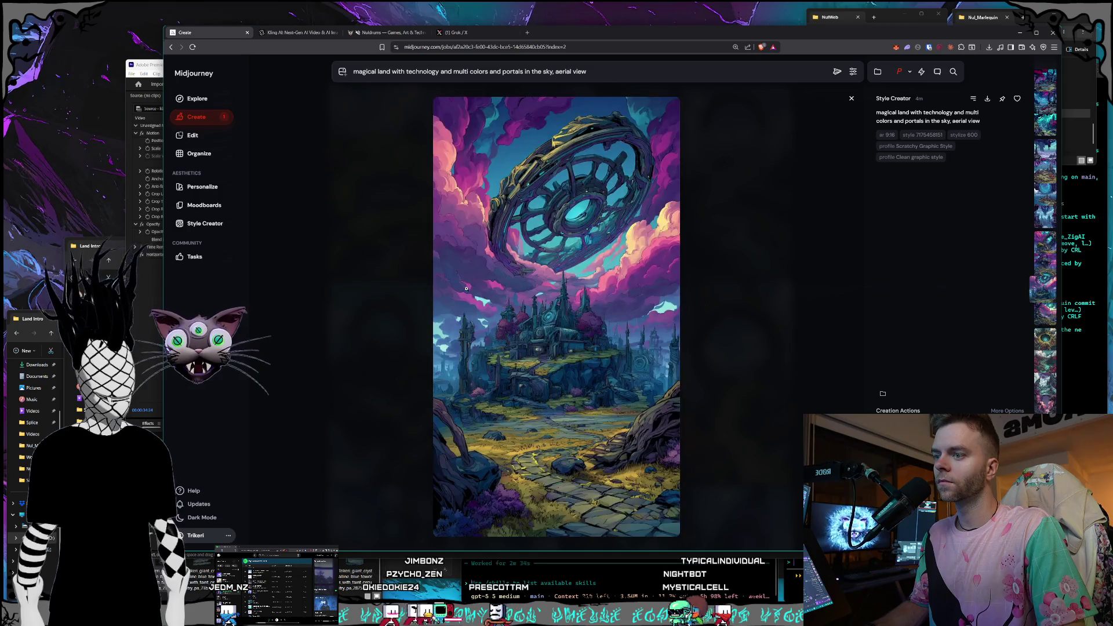
{"action": "scroll", "coordinate": [466, 288], "scroll_direction": "up", "scroll_amount": 1}
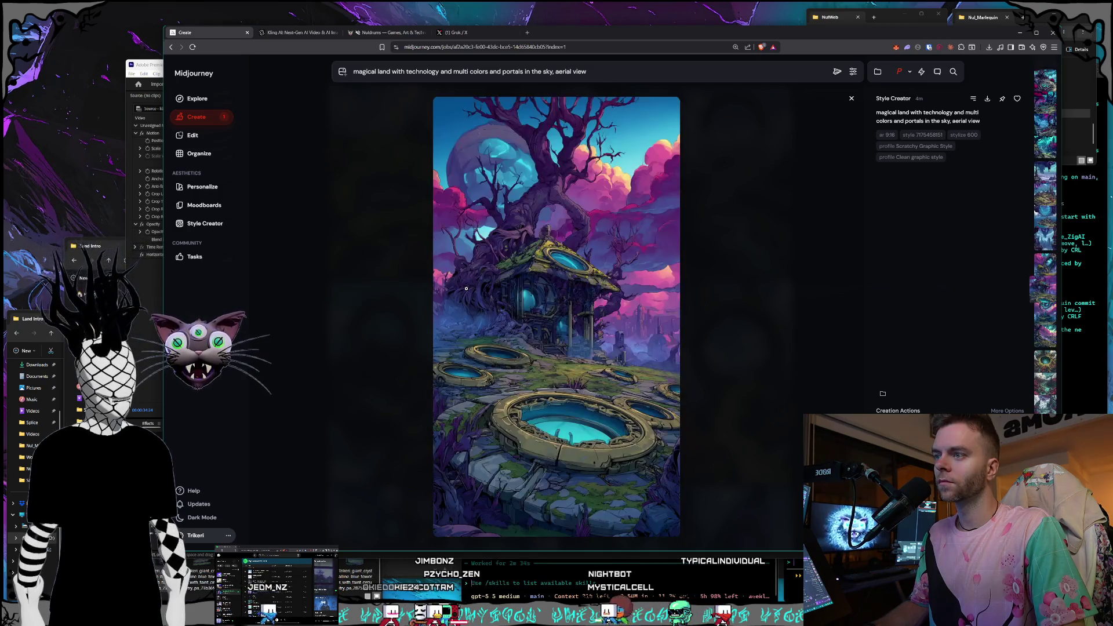
{"action": "scroll", "coordinate": [465, 288], "scroll_direction": "up", "scroll_amount": 1}
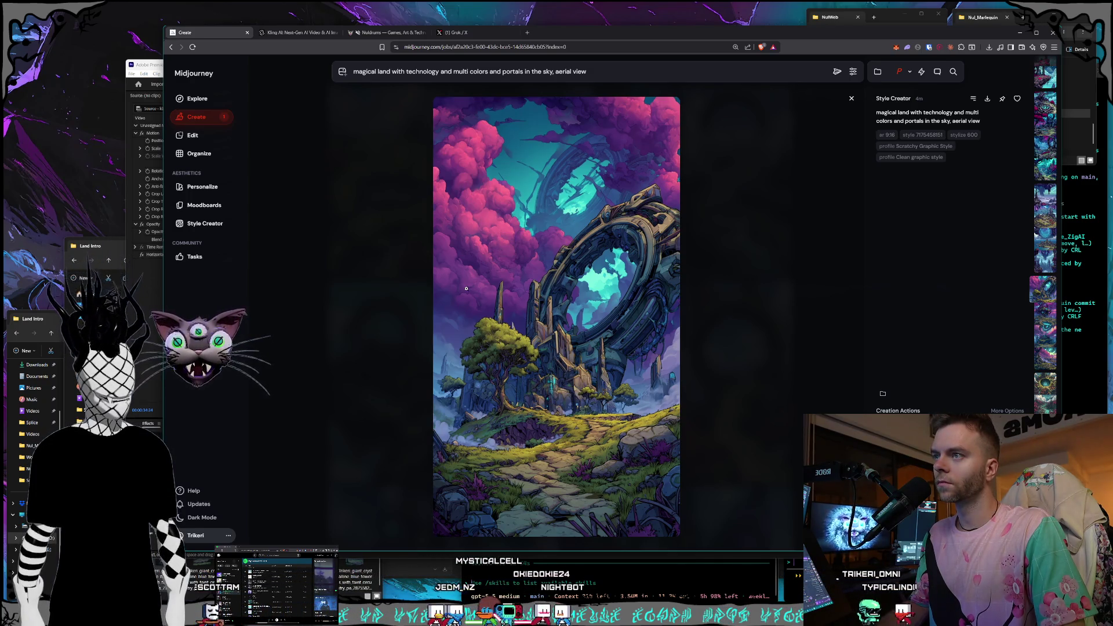
Page through the floating-crystal city, sky city and forest village generations
{"action": "key", "text": "Down"}
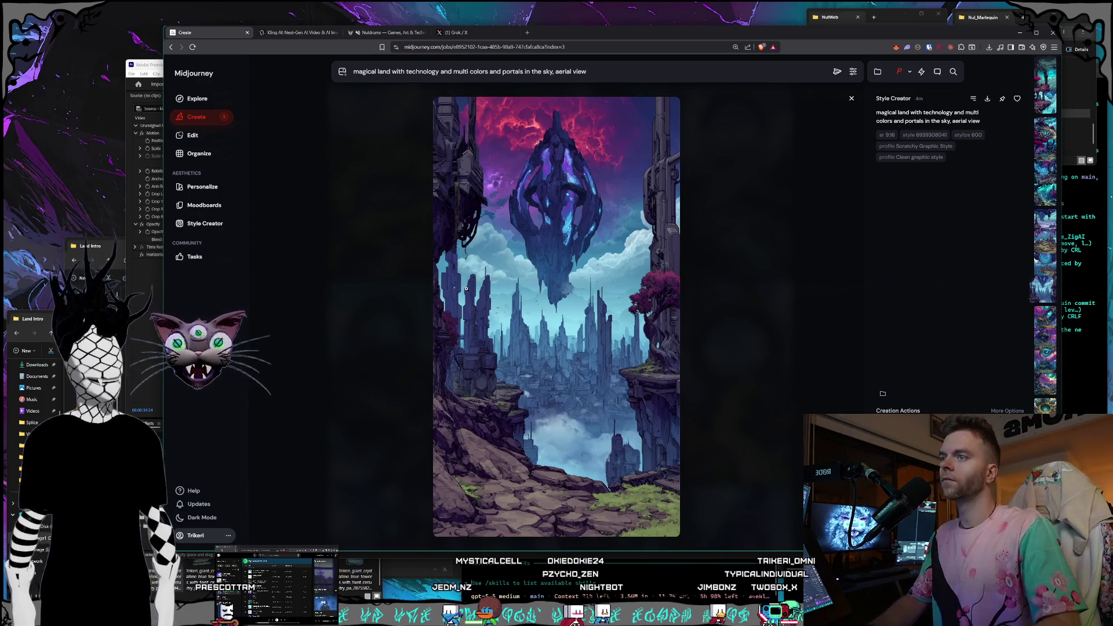
{"action": "key", "text": "Up"}
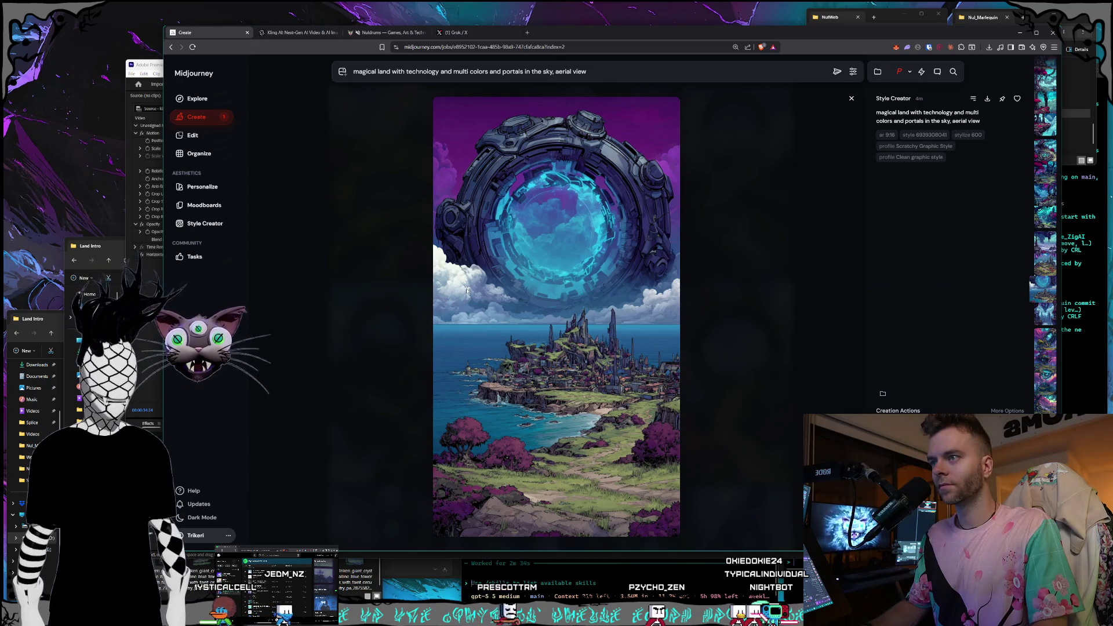
{"action": "key", "text": "Left"}
{"action": "key", "text": "Right"}
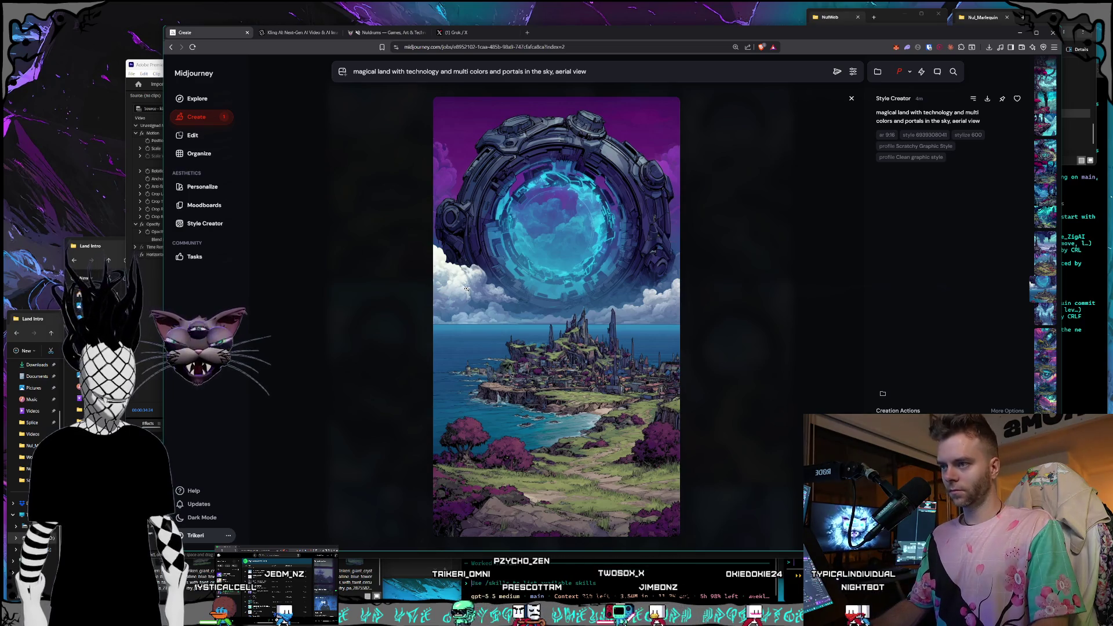
{"action": "key", "text": "Left"}
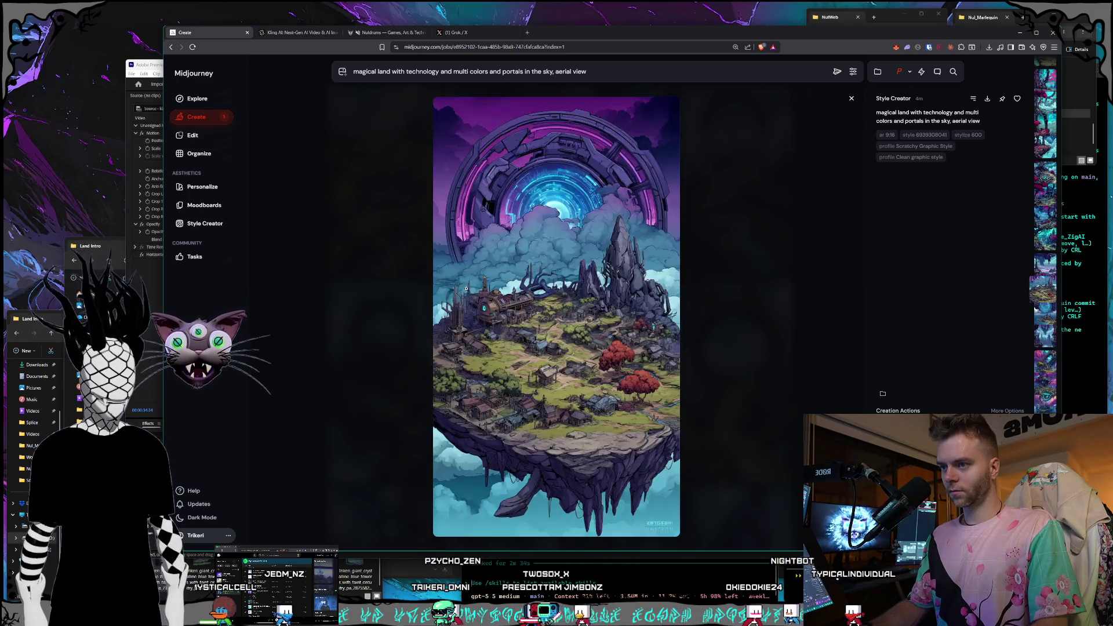
{"action": "key", "text": "Left"}
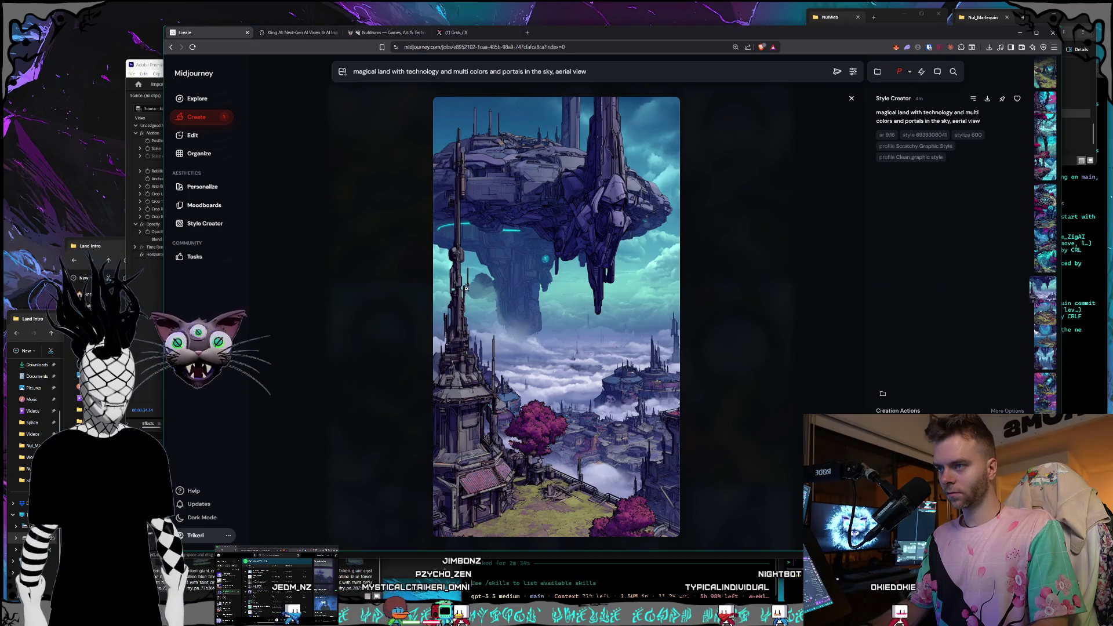
{"action": "key", "text": "Left"}
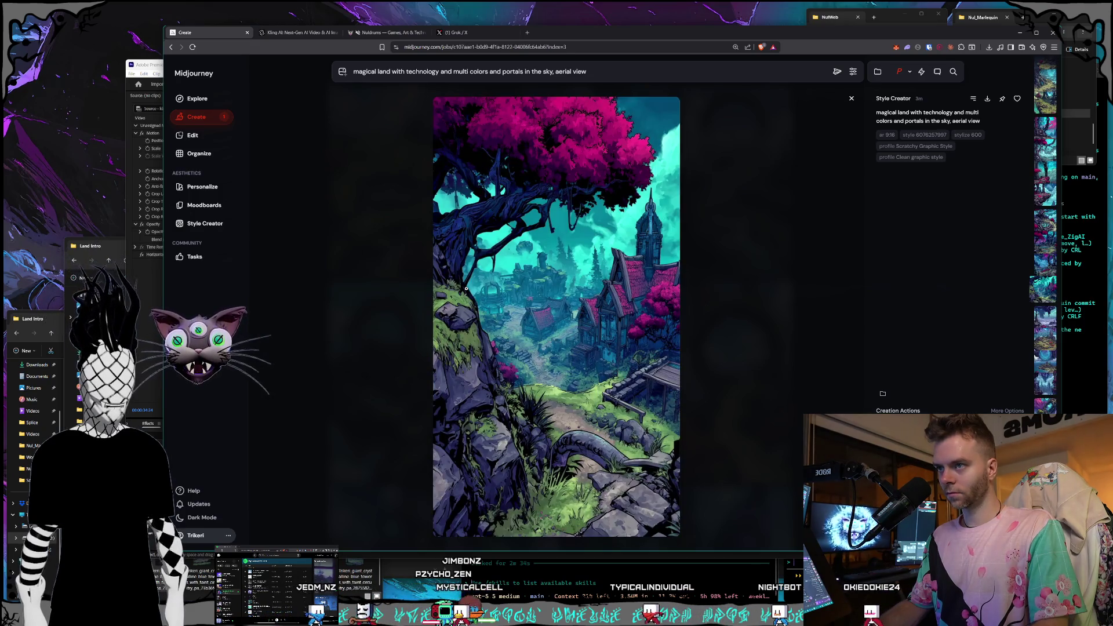
Page through the cliff ruin, teal arch, forest arch and floating-island portal images
{"action": "key", "text": "Left"}
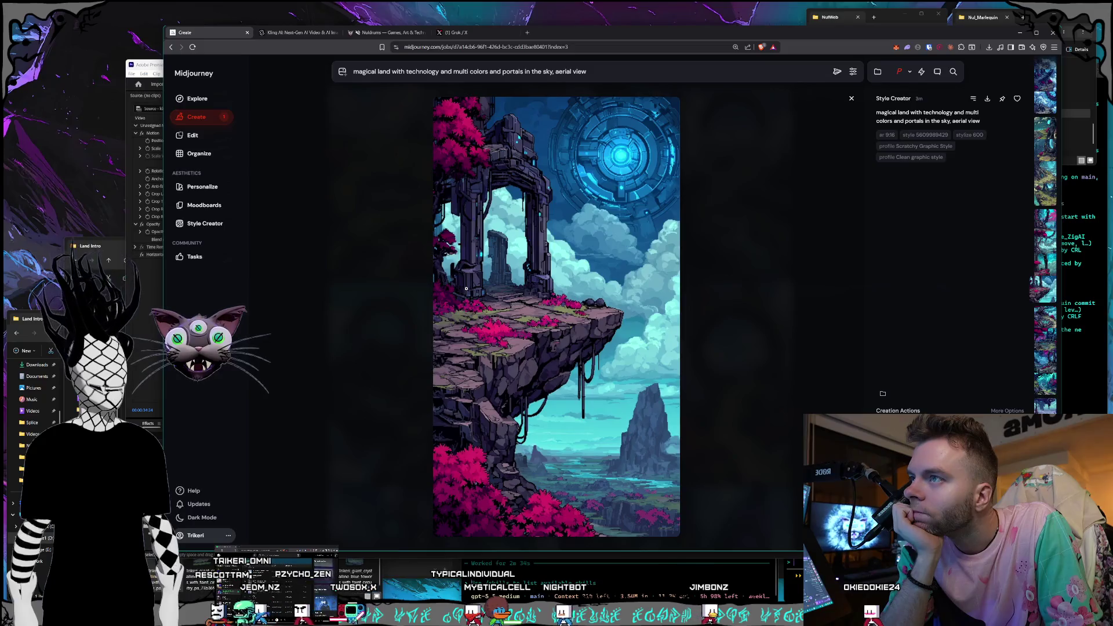
{"action": "key", "text": "Left"}
{"action": "key", "text": "Left"}
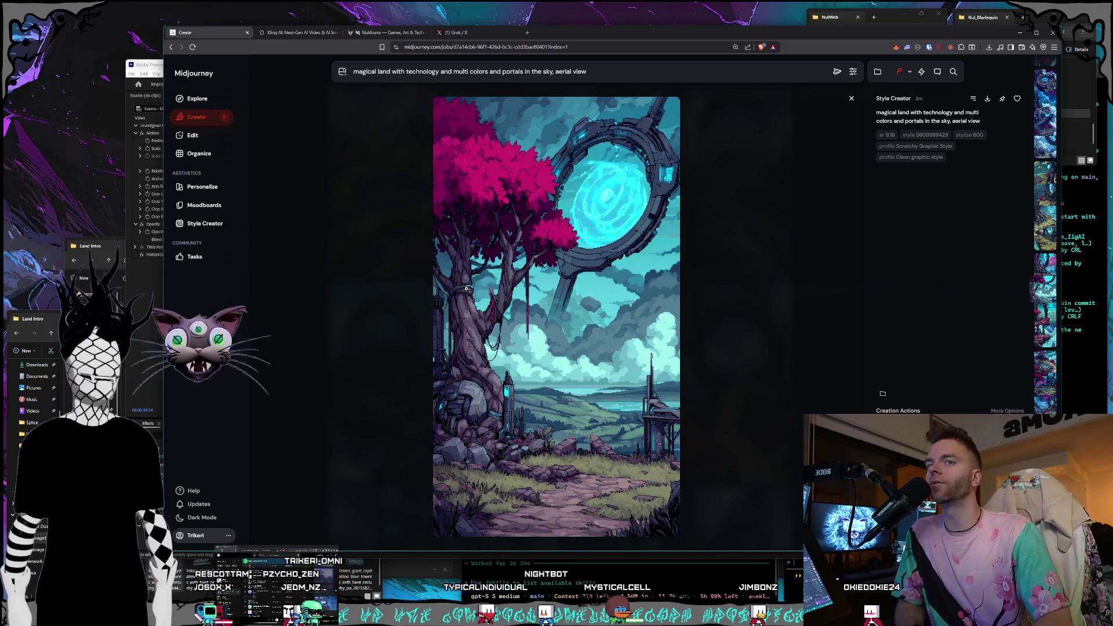
{"action": "key", "text": "Left"}
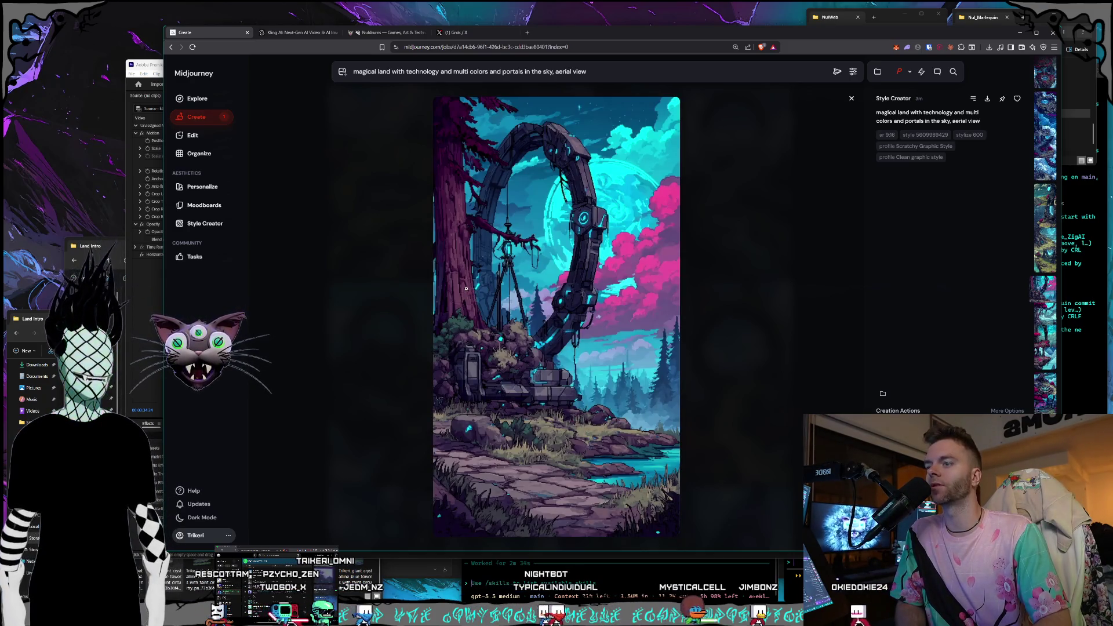
{"action": "key", "text": "Left"}
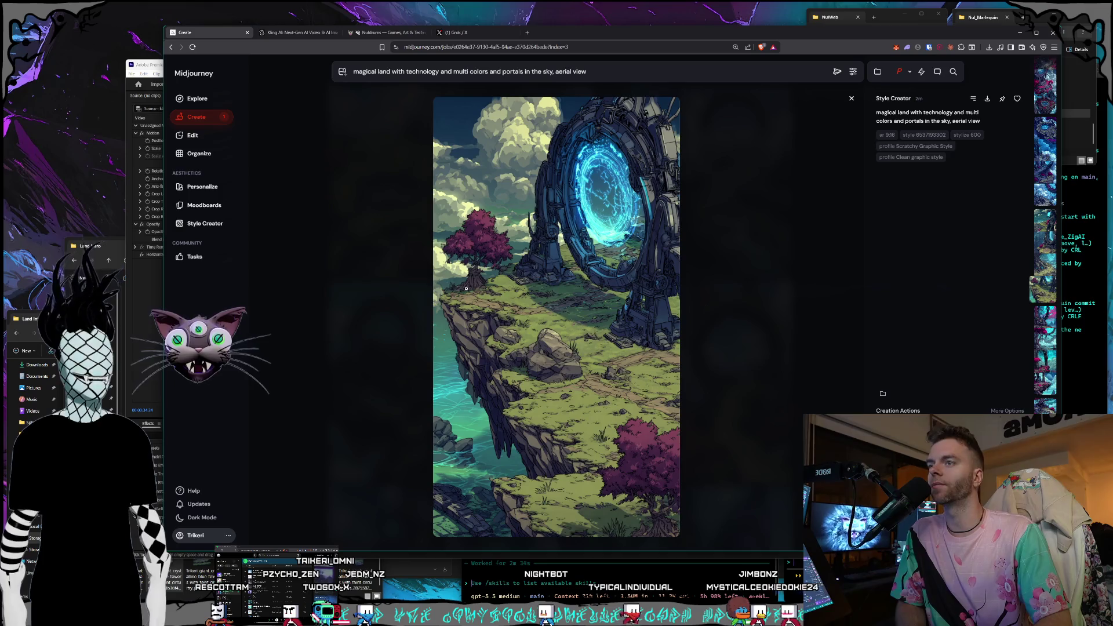
{"action": "key", "text": "Left"}
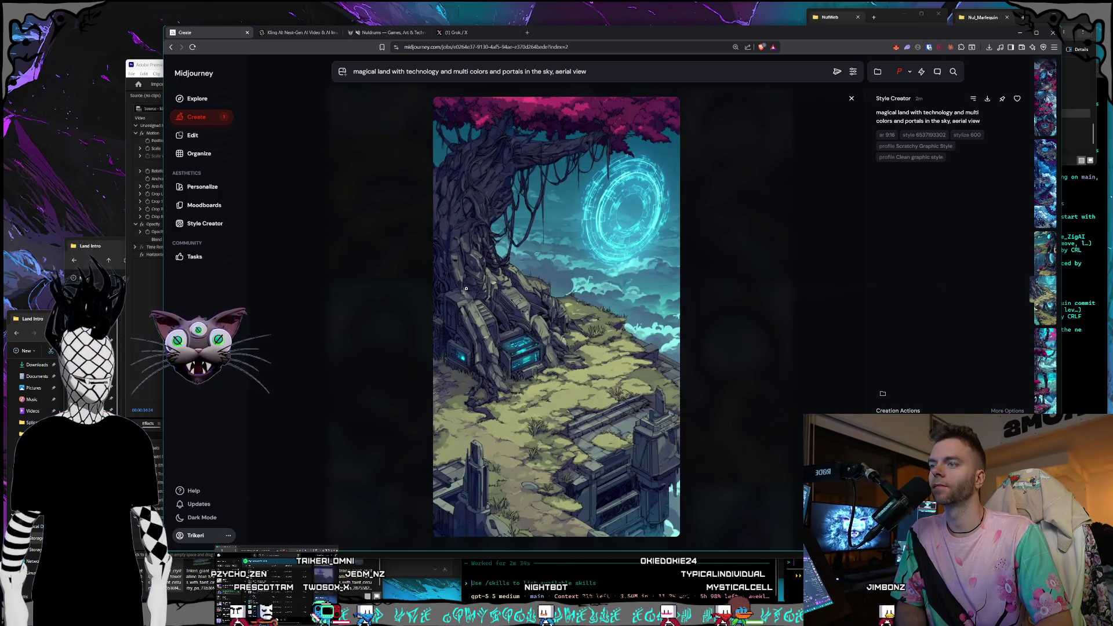
{"action": "key", "text": "Left"}
{"action": "key", "text": "Left"}
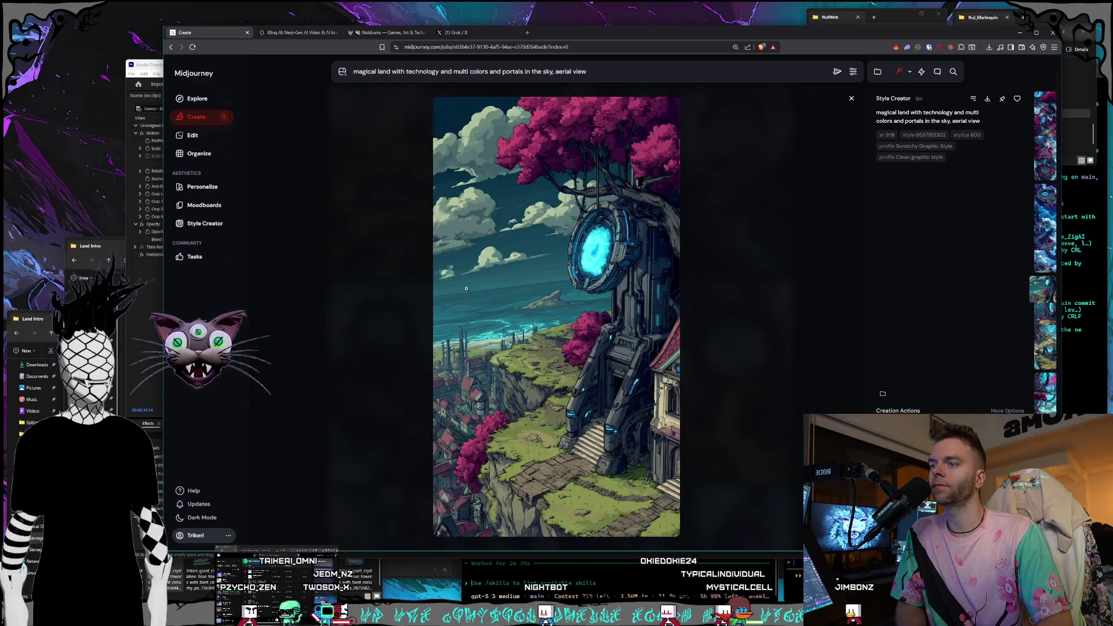
{"action": "key", "text": "Left"}
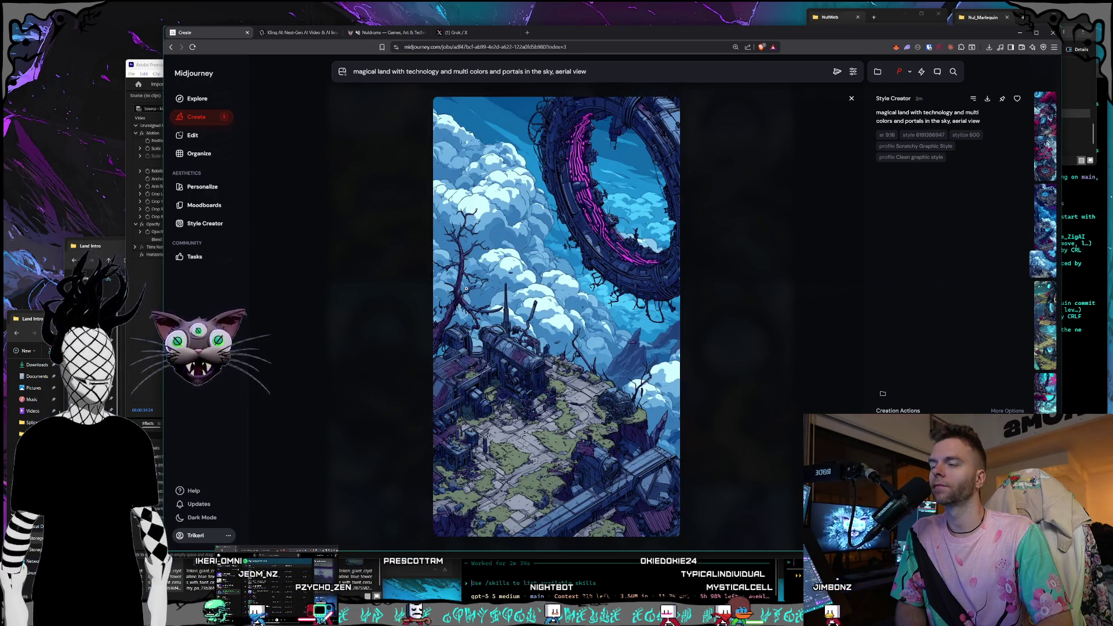
{"action": "key", "text": "Left"}
{"action": "key", "text": "Left"}
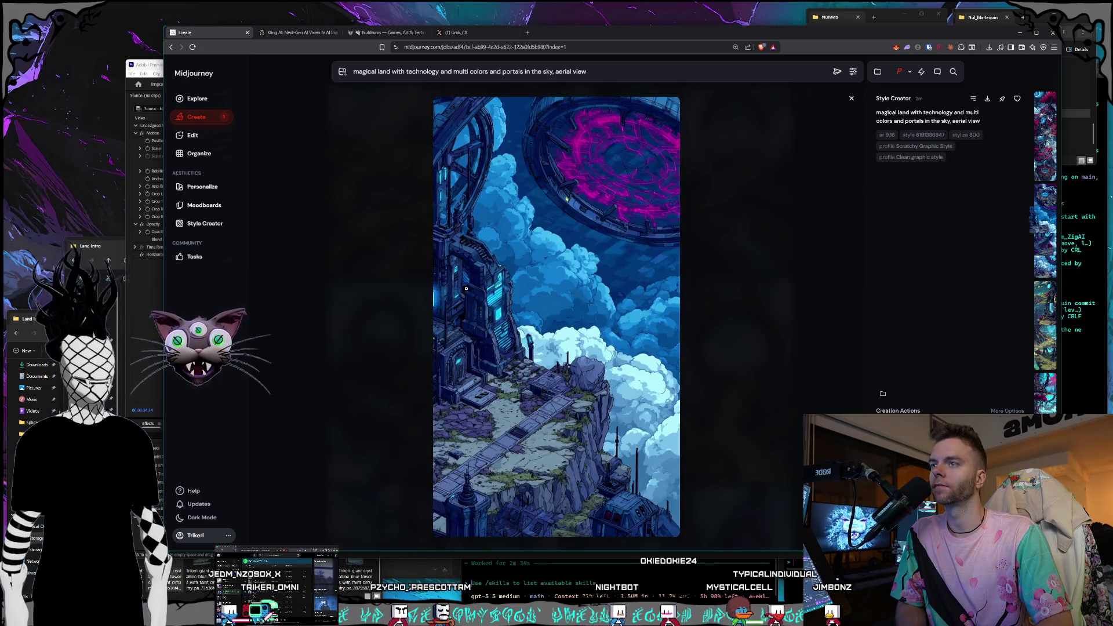
{"action": "key", "text": "Left"}
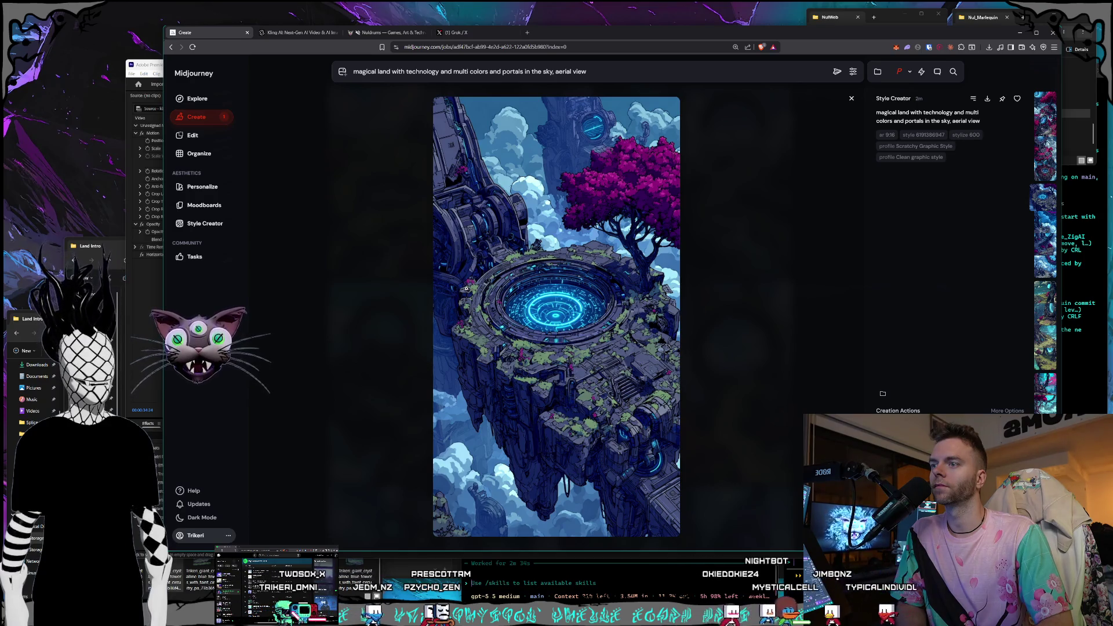
Settle on the glowing portal among pink trees and bring up its context menu
{"action": "key", "text": "Left"}
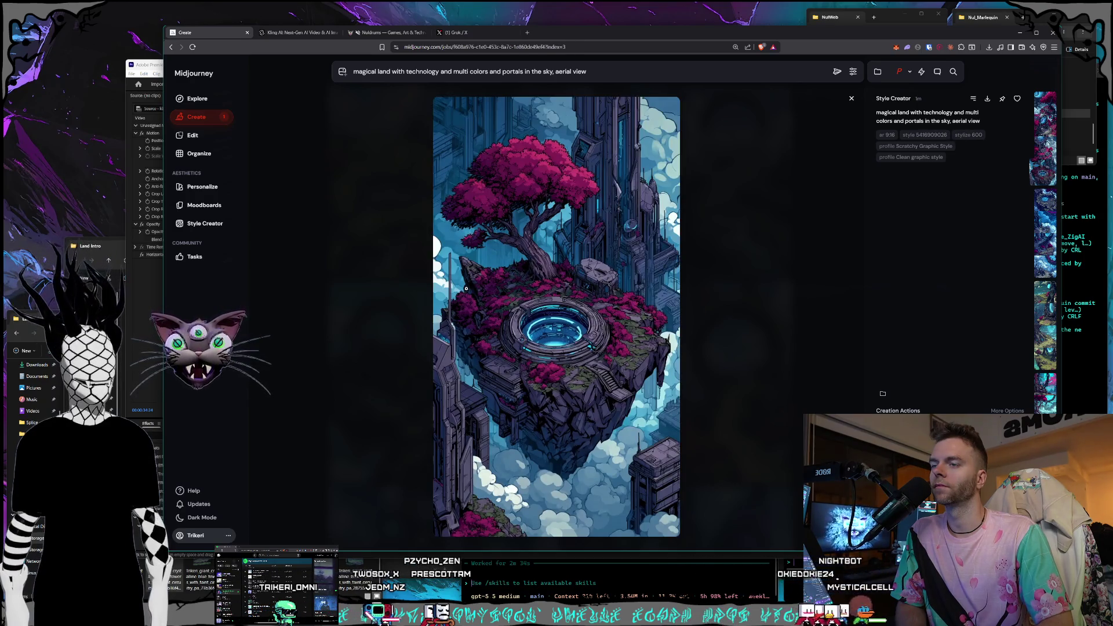
{"action": "key", "text": "Left"}
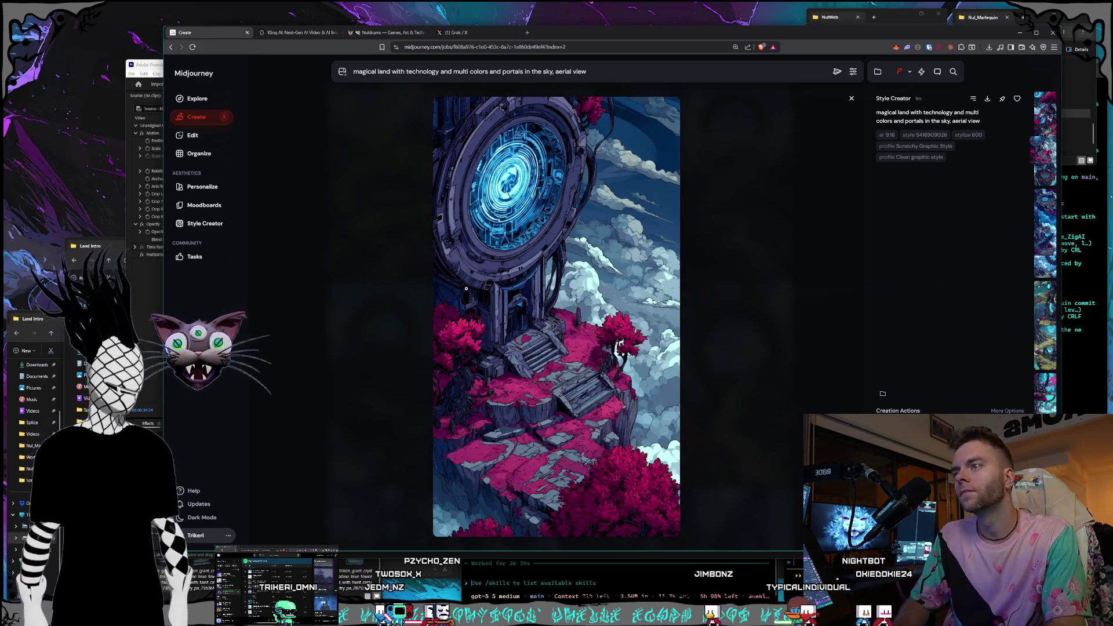
{"action": "key", "text": "Left"}
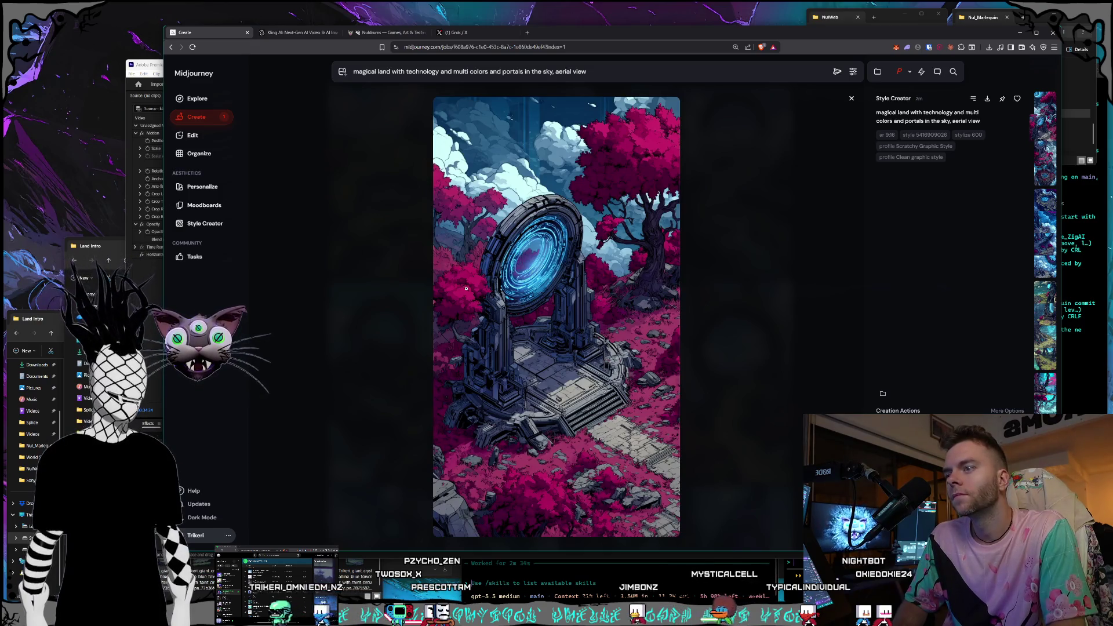
{"action": "key", "text": "Left"}
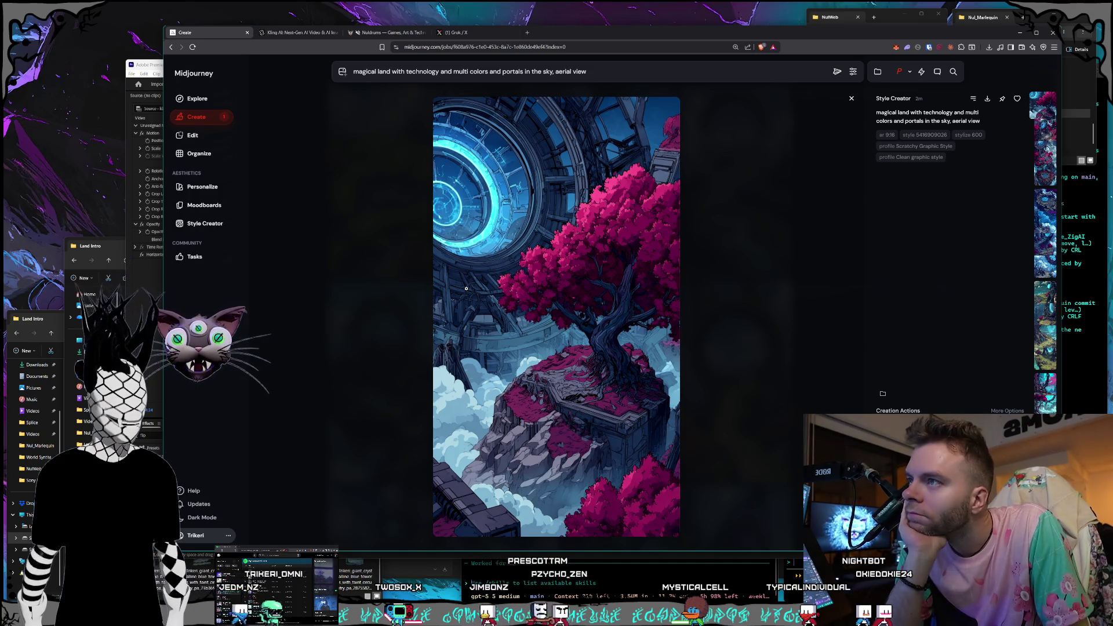
{"action": "key", "text": "Right"}
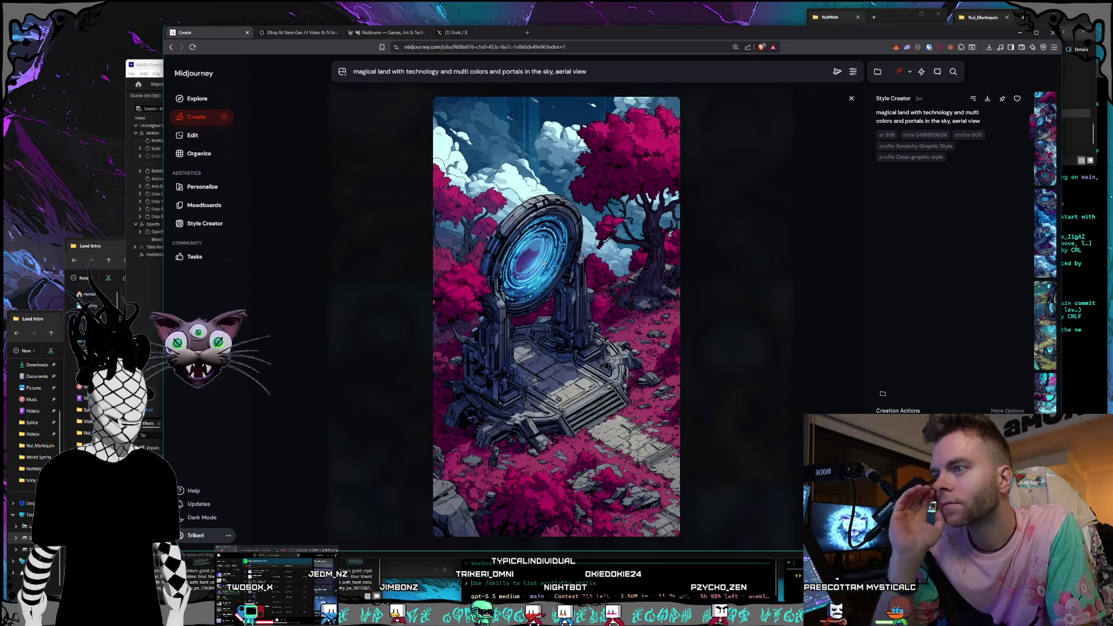
{"action": "right_click", "coordinate": [555, 348]}
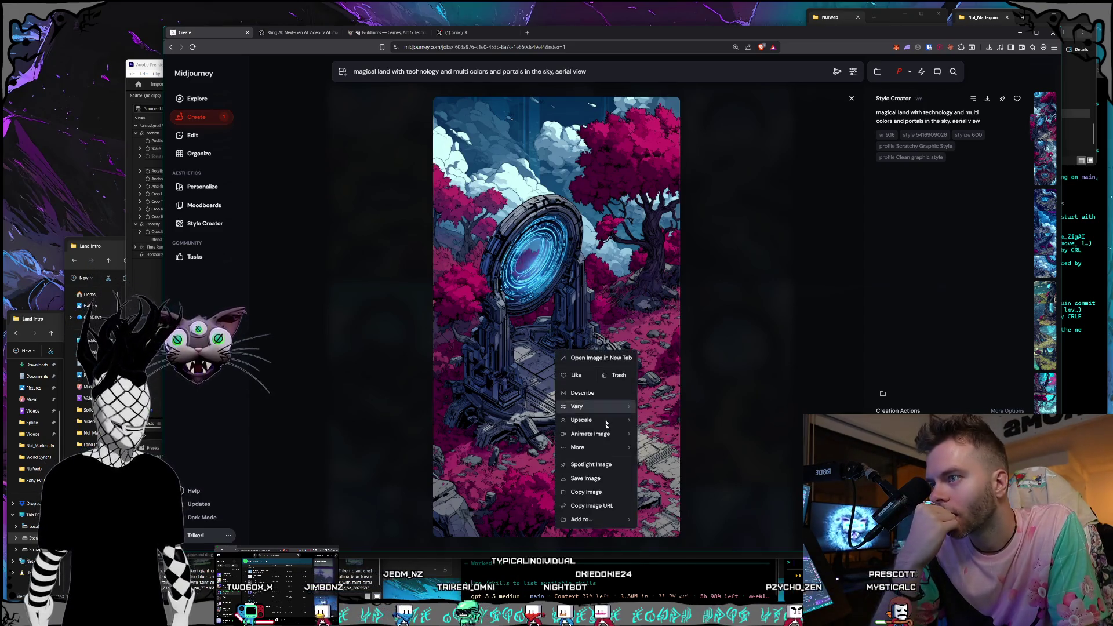
Save the pink-forest portal image as a PNG into Creatures > Land Outro
{"action": "left_click", "coordinate": [598, 473]}
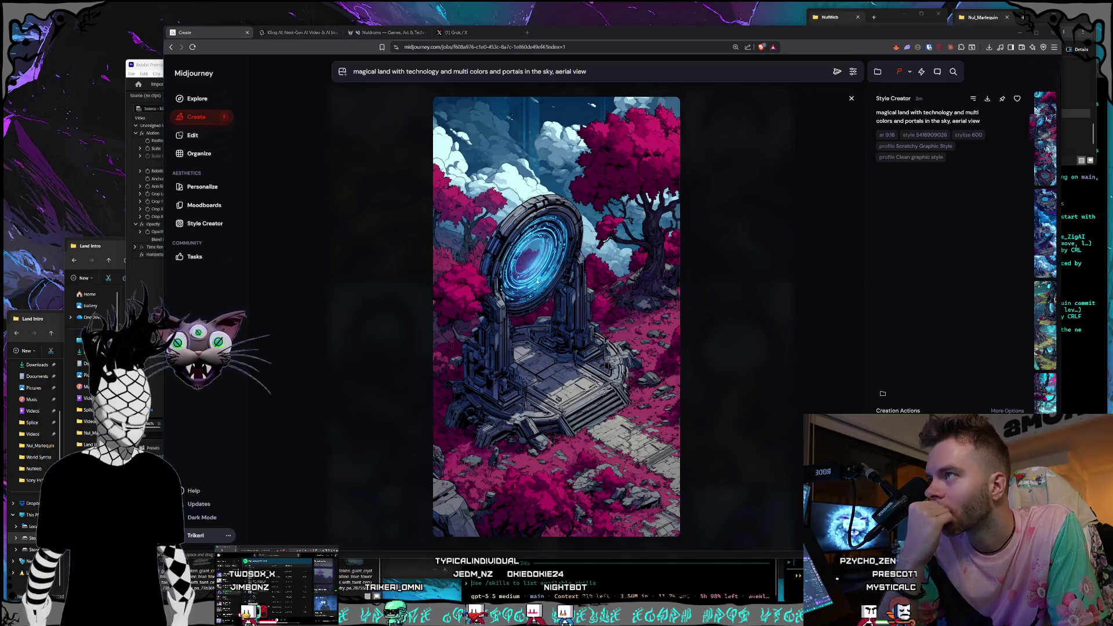
{"action": "left_click", "coordinate": [362, 45]}
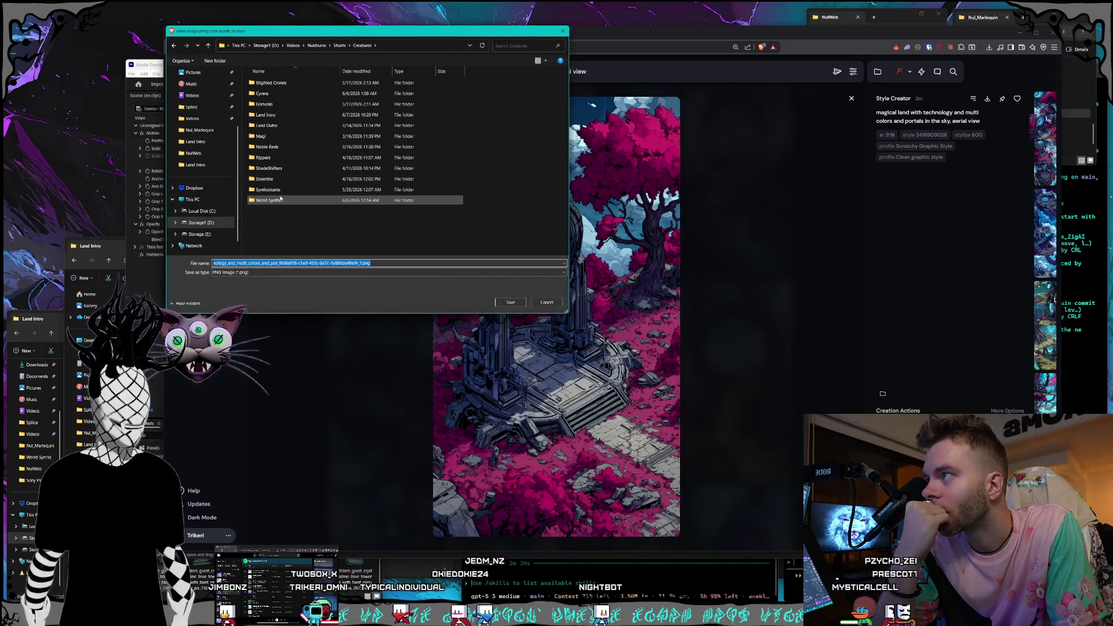
{"action": "double_click", "coordinate": [288, 129]}
{"action": "left_click", "coordinate": [510, 302]}
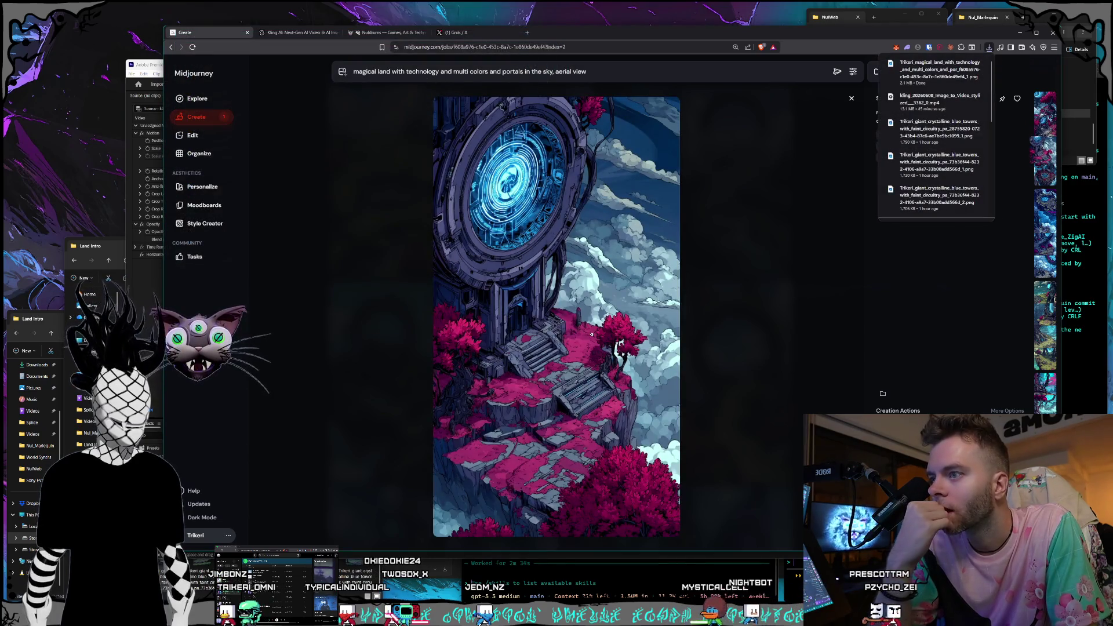
Save the cliffside portal image as a PNG into Land Outro too
{"action": "right_click", "coordinate": [613, 326]}
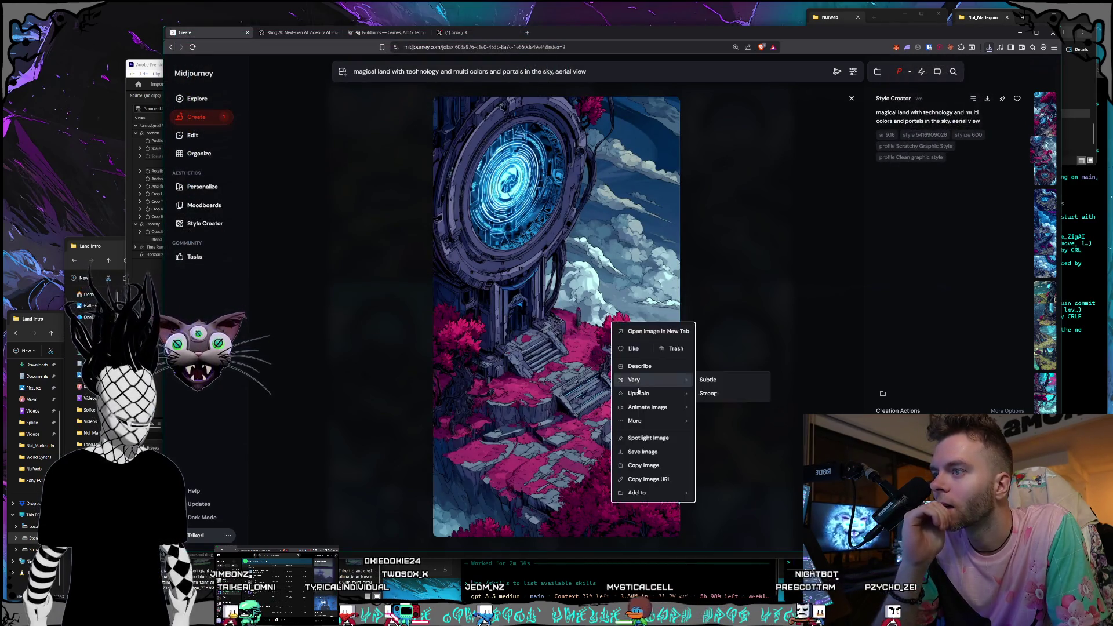
{"action": "left_click", "coordinate": [643, 452]}
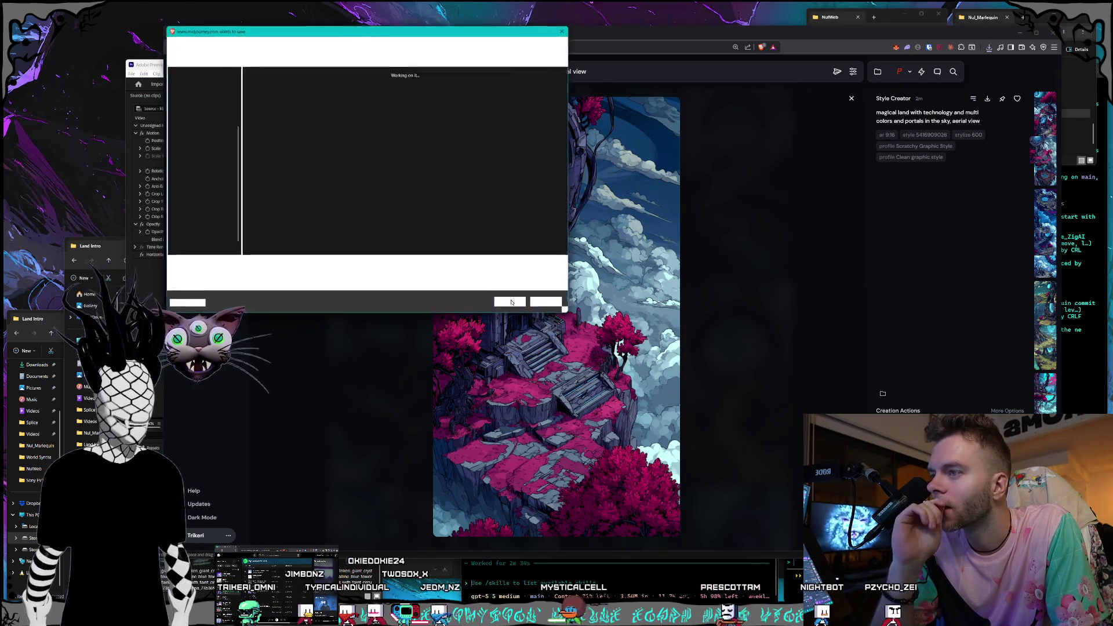
{"action": "left_click", "coordinate": [509, 301]}
{"action": "scroll", "coordinate": [716, 377], "scroll_direction": "down", "scroll_amount": 3}
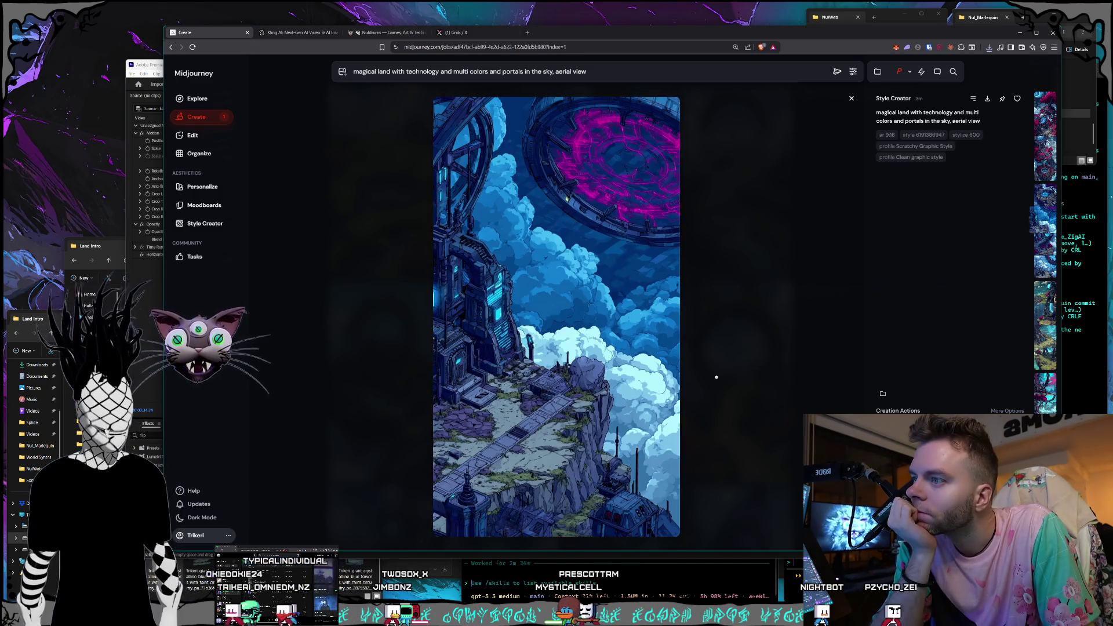
Scroll to the pink-tree village image and save it as a PNG in Creatures > Land Intro
{"action": "scroll", "coordinate": [716, 377], "scroll_direction": "down", "scroll_amount": 3}
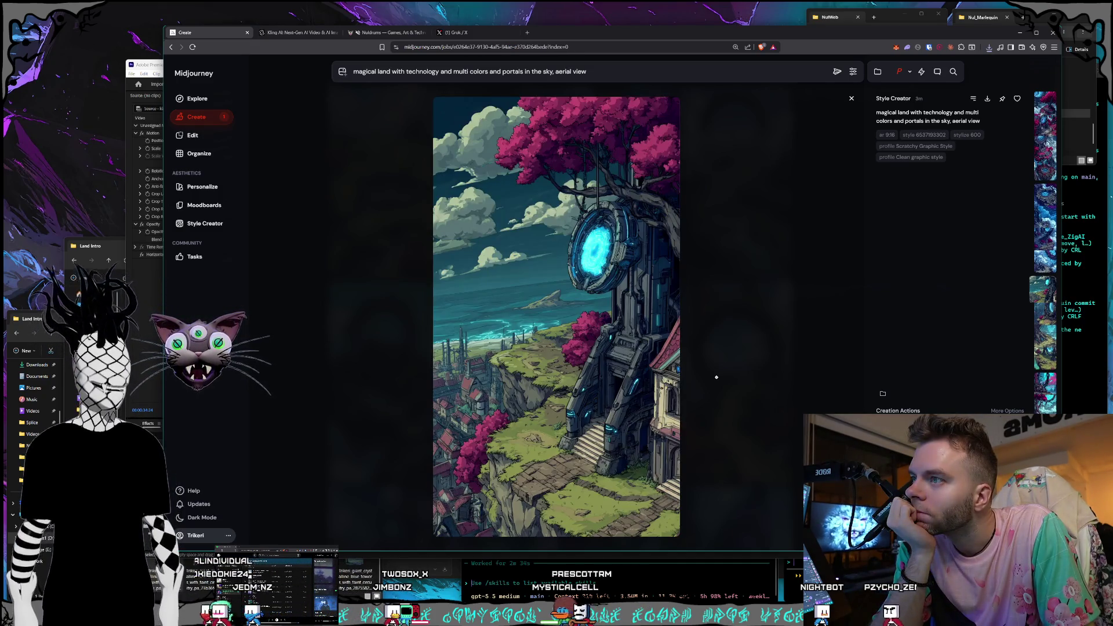
{"action": "scroll", "coordinate": [716, 377], "scroll_direction": "down", "scroll_amount": 4}
{"action": "scroll", "coordinate": [716, 377], "scroll_direction": "down", "scroll_amount": 4}
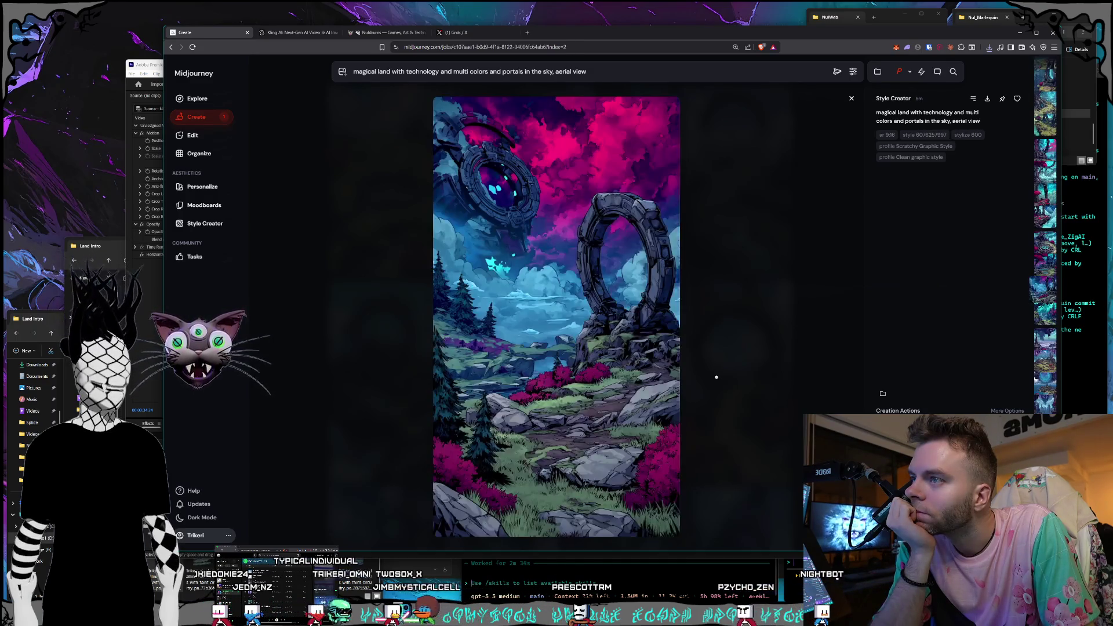
{"action": "scroll", "coordinate": [716, 377], "scroll_direction": "down", "scroll_amount": 1}
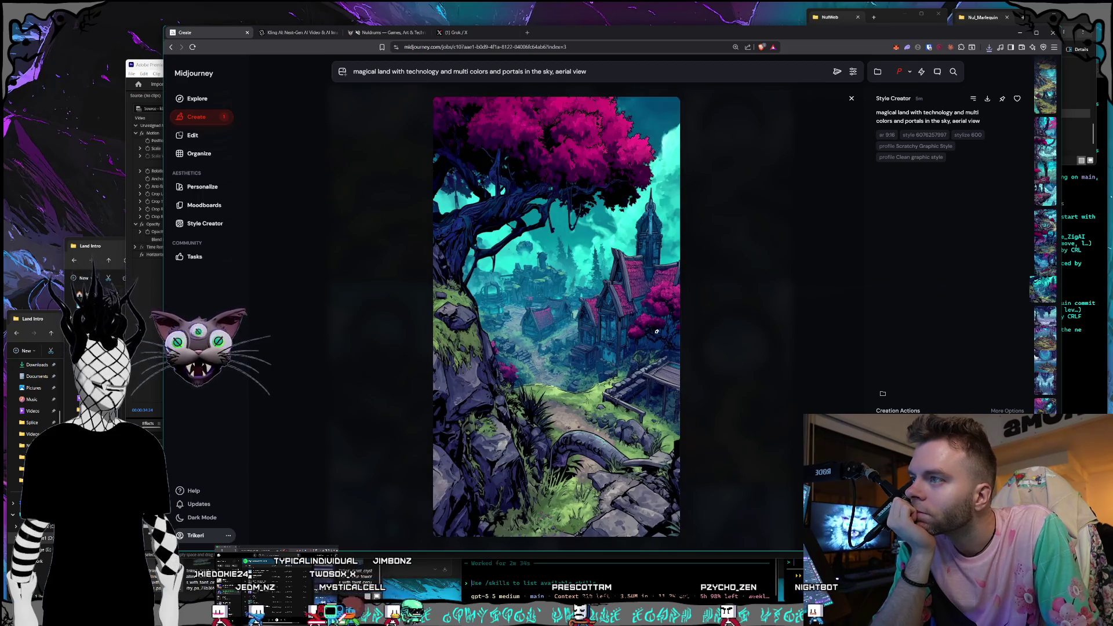
{"action": "right_click", "coordinate": [561, 326]}
{"action": "left_click", "coordinate": [597, 454]}
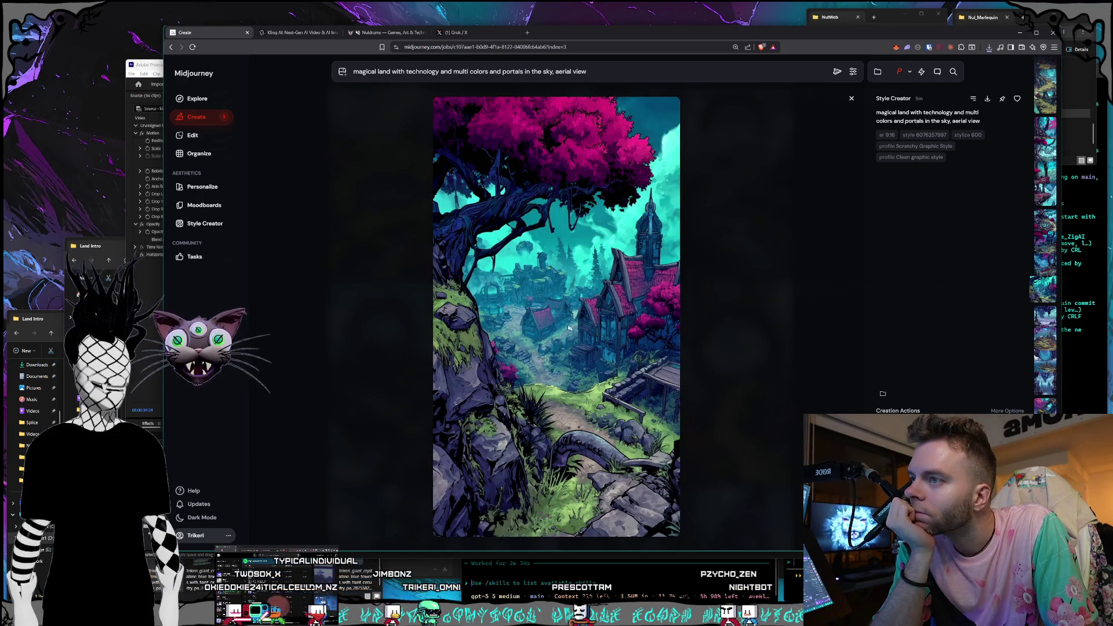
{"action": "left_click", "coordinate": [359, 45]}
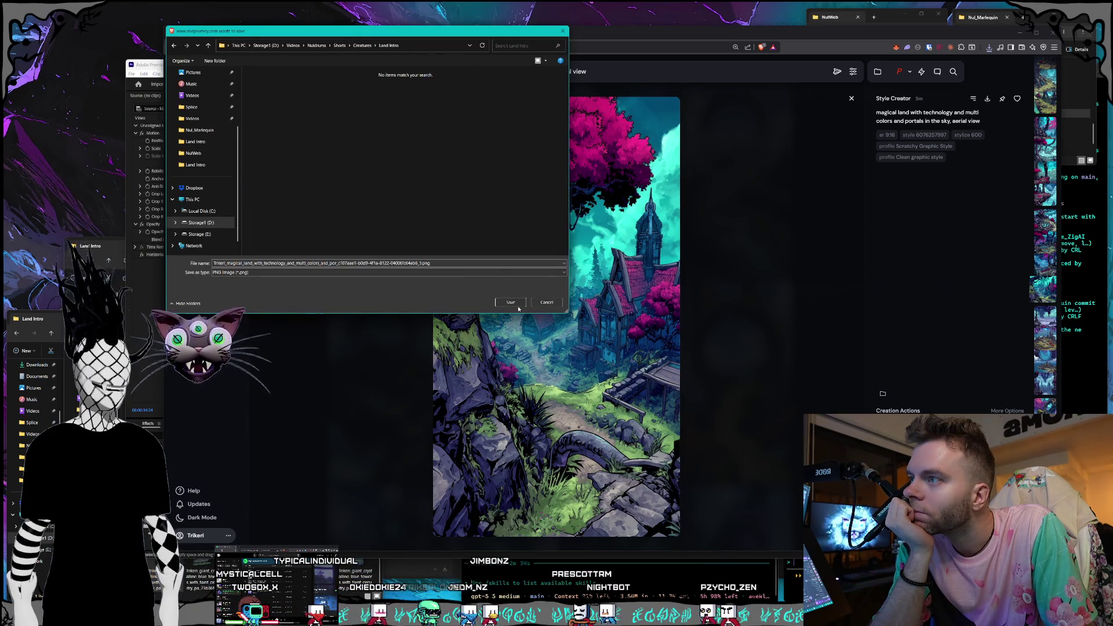
{"action": "key", "text": "Return"}
{"action": "key", "text": "Right"}
{"action": "key", "text": "Right"}
{"action": "key", "text": "Right"}
{"action": "key", "text": "Right"}
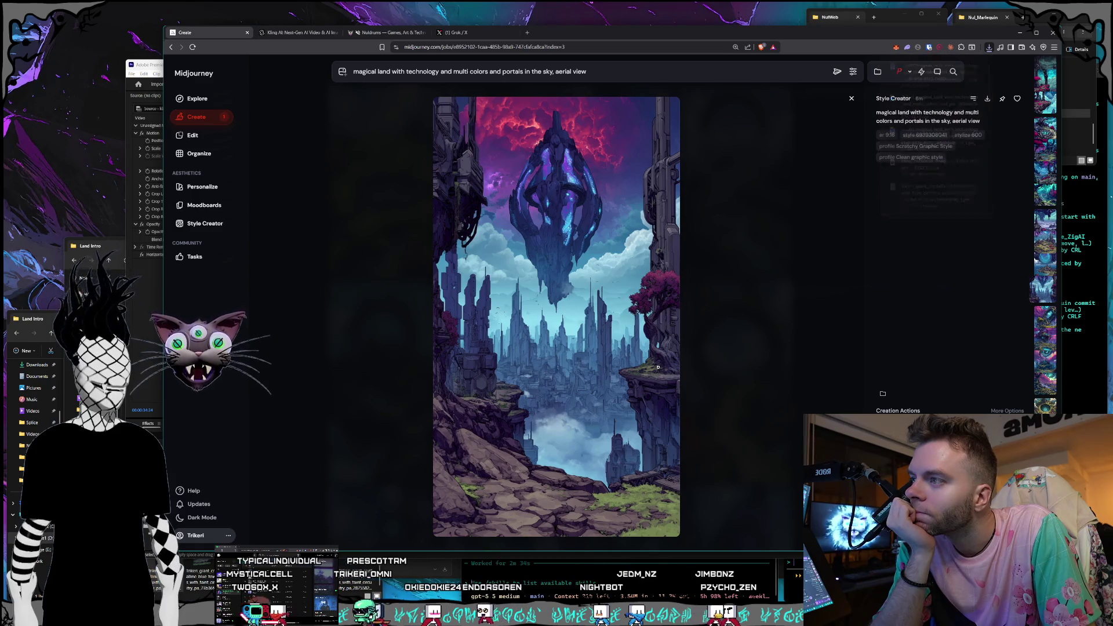
Step through the generations to the stone-circle platform beneath the floating sky ring
{"action": "key", "text": "Right"}
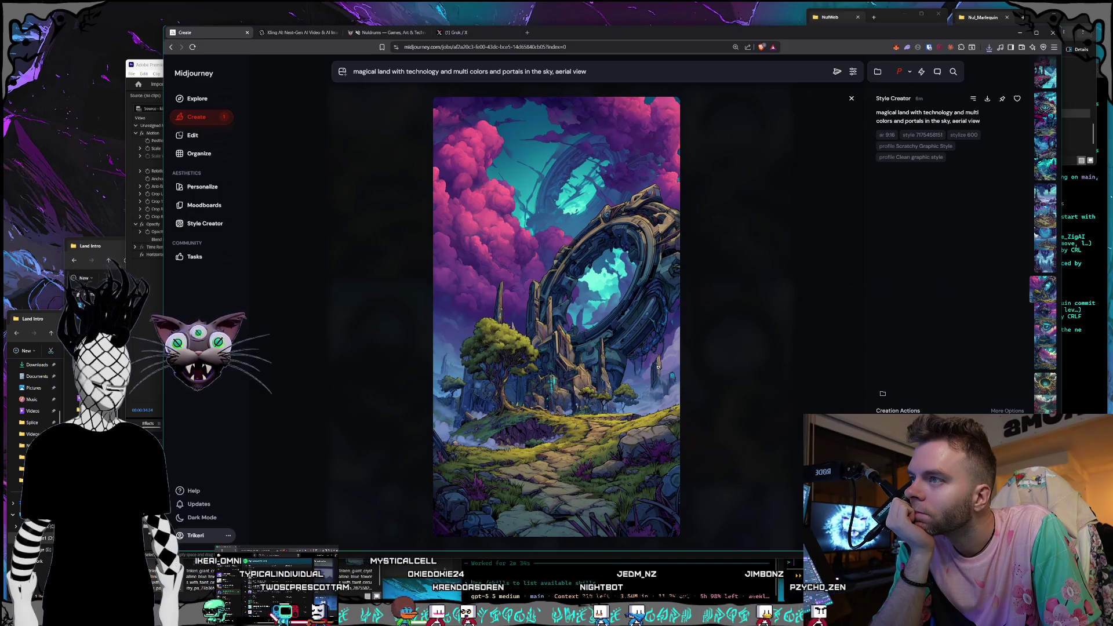
{"action": "key", "text": "Right"}
{"action": "key", "text": "Right"}
{"action": "key", "text": "Right"}
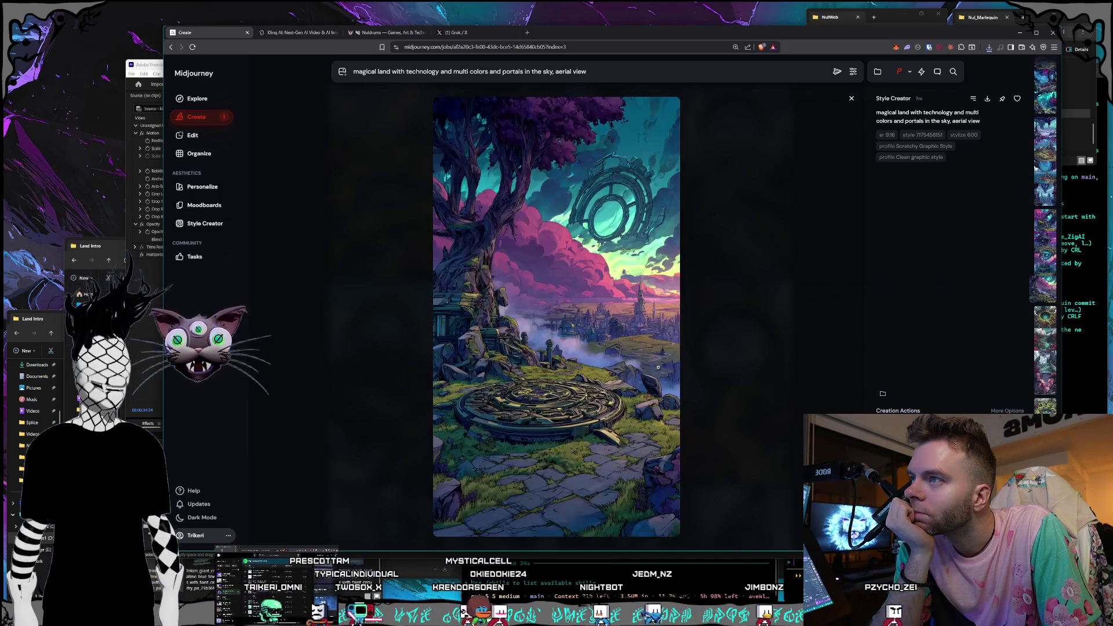
{"action": "key", "text": "Right"}
{"action": "key", "text": "Right"}
{"action": "key", "text": "Right"}
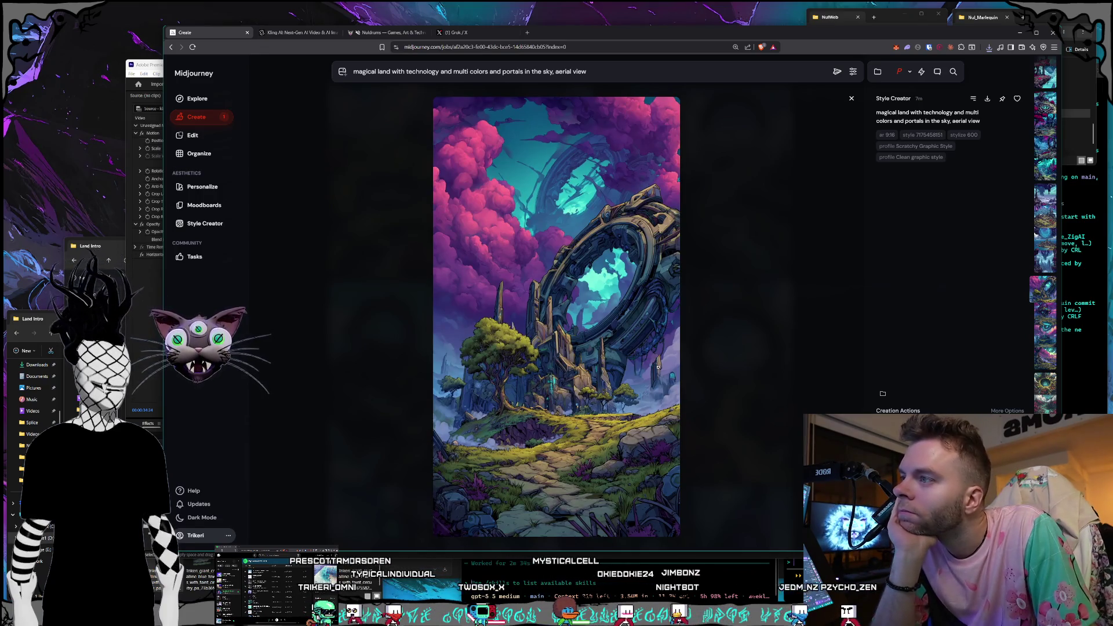
{"action": "key", "text": "Right"}
{"action": "key", "text": "Right"}
{"action": "key", "text": "Left"}
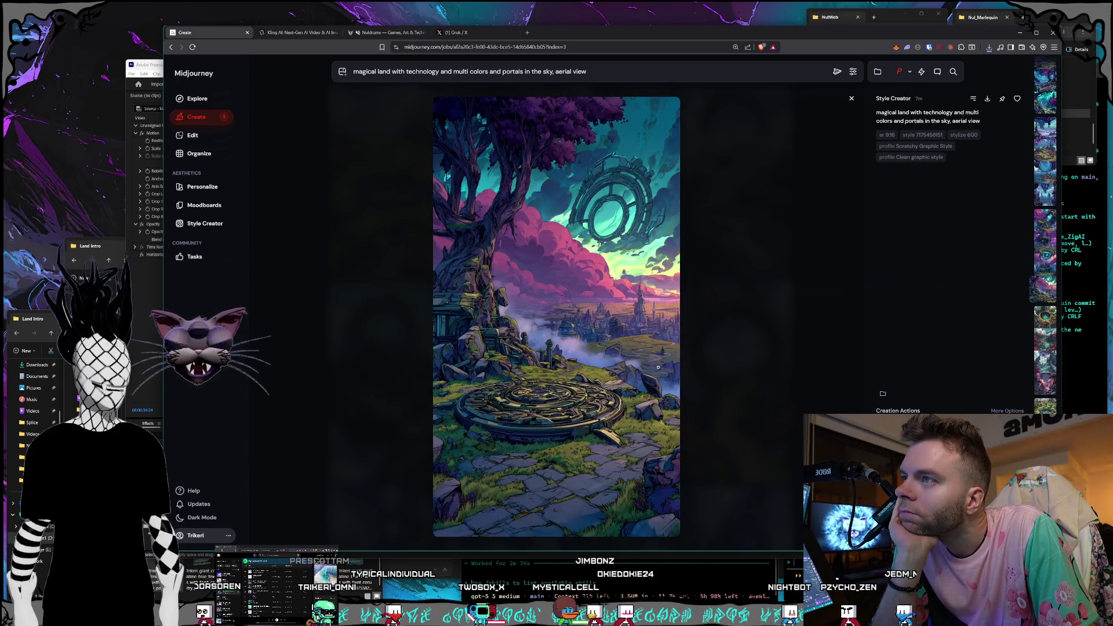
Save the stone-platform portal image as a PNG in the Land Intro folder
{"action": "right_click", "coordinate": [625, 342]}
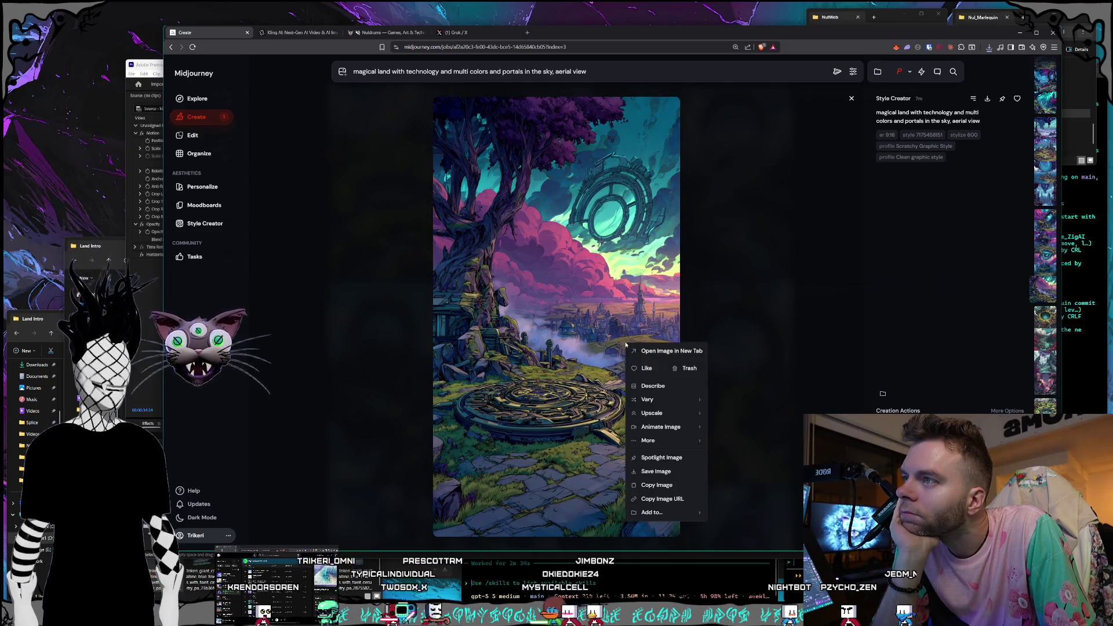
{"action": "left_click", "coordinate": [637, 448]}
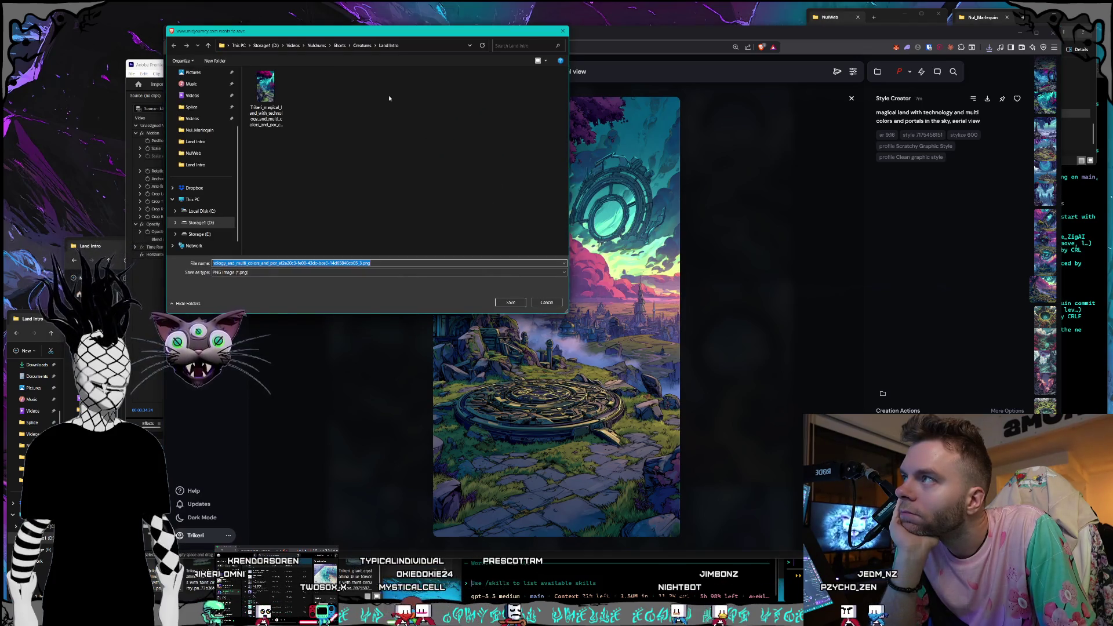
{"action": "left_click", "coordinate": [510, 302]}
{"action": "scroll", "coordinate": [604, 350], "scroll_direction": "down", "scroll_amount": 2}
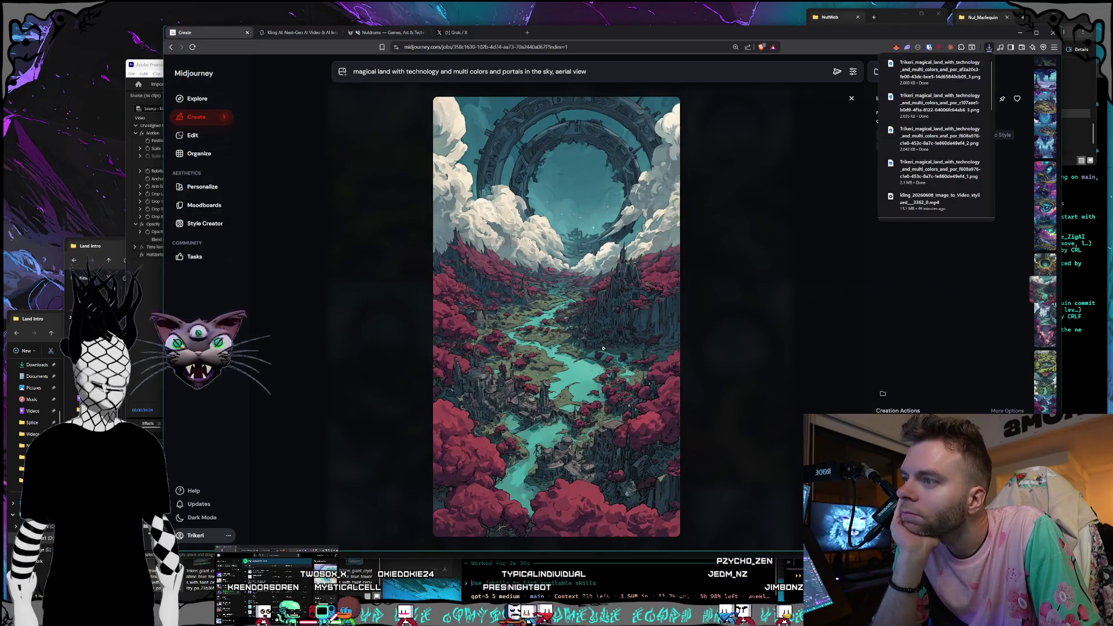
Scroll through further generations to the floating stone ring above the green river island
{"action": "scroll", "coordinate": [603, 348], "scroll_direction": "down", "scroll_amount": 4}
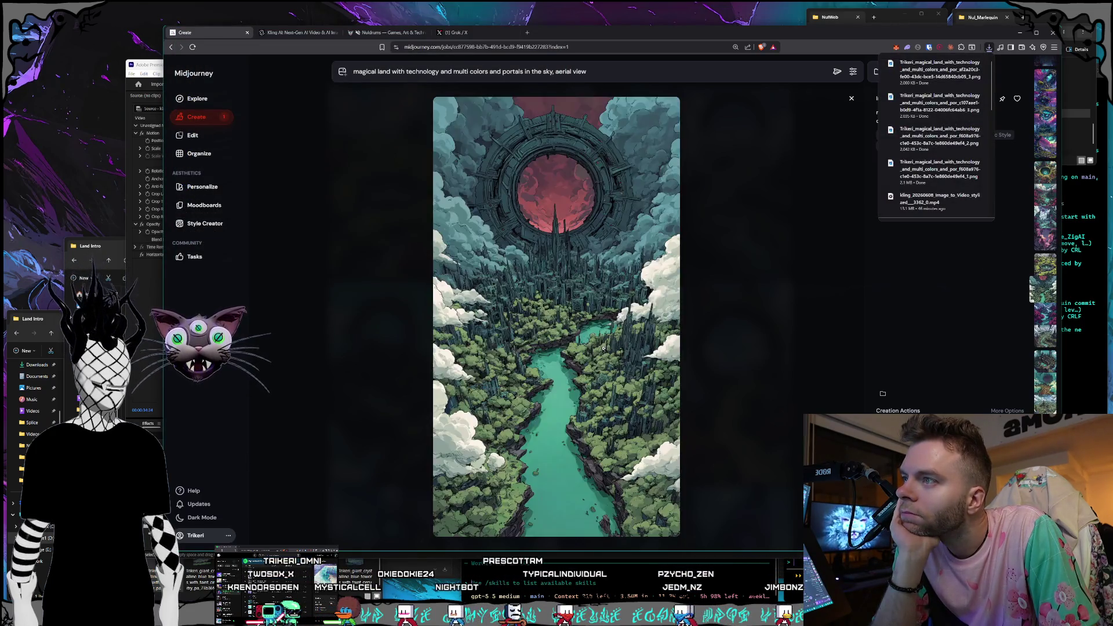
{"action": "scroll", "coordinate": [603, 348], "scroll_direction": "down", "scroll_amount": 3}
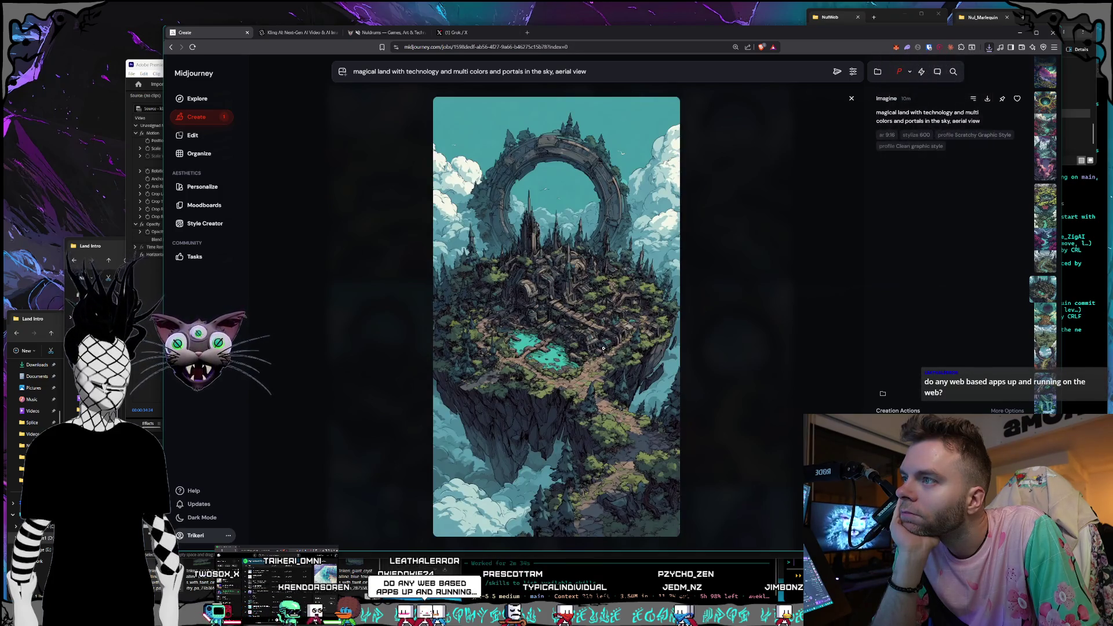
{"action": "scroll", "coordinate": [603, 348], "scroll_direction": "down", "scroll_amount": 2}
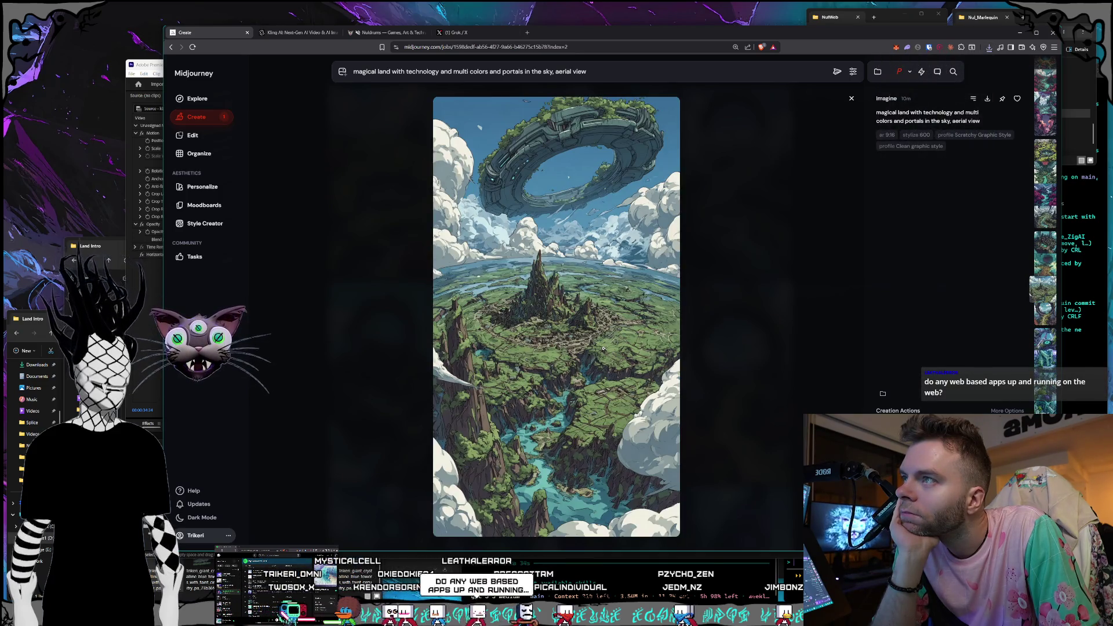
{"action": "scroll", "coordinate": [603, 348], "scroll_direction": "up", "scroll_amount": 3}
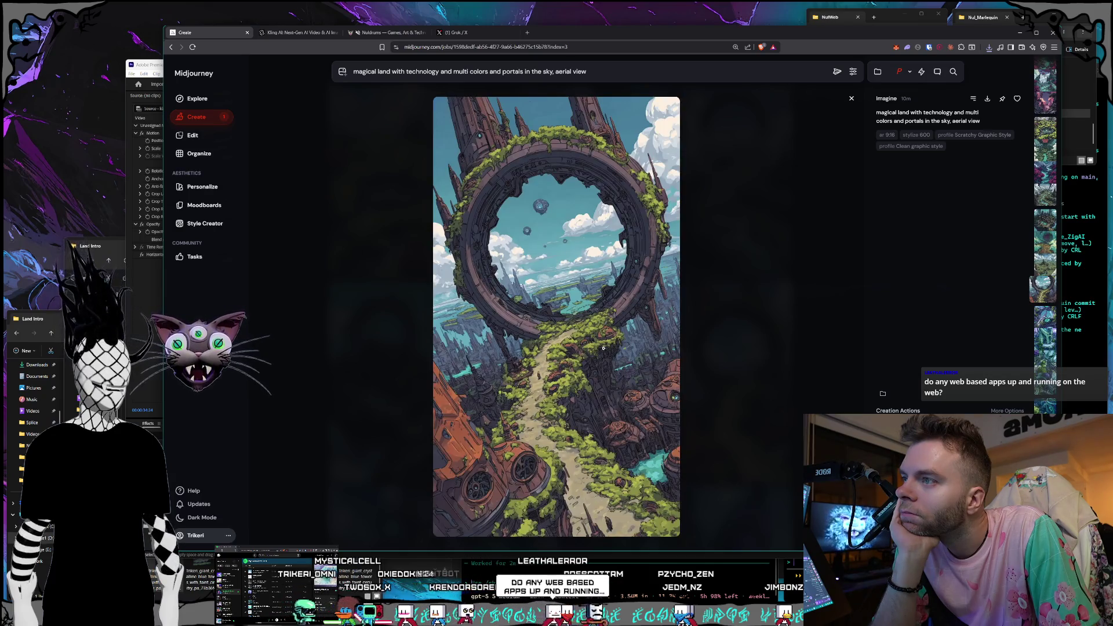
{"action": "scroll", "coordinate": [603, 348], "scroll_direction": "down", "scroll_amount": 1}
{"action": "scroll", "coordinate": [602, 348], "scroll_direction": "up", "scroll_amount": 1}
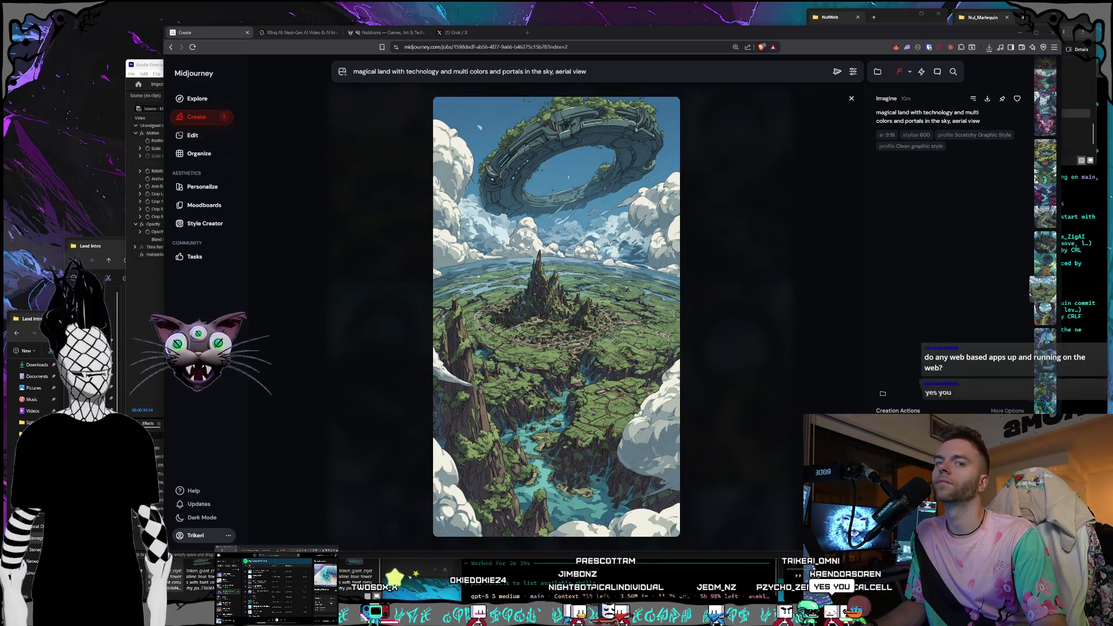
In the Omni-Artist Consortium's Chromavault colour wheel, switch the harmony to split complementary
{"action": "left_click", "coordinate": [384, 33]}
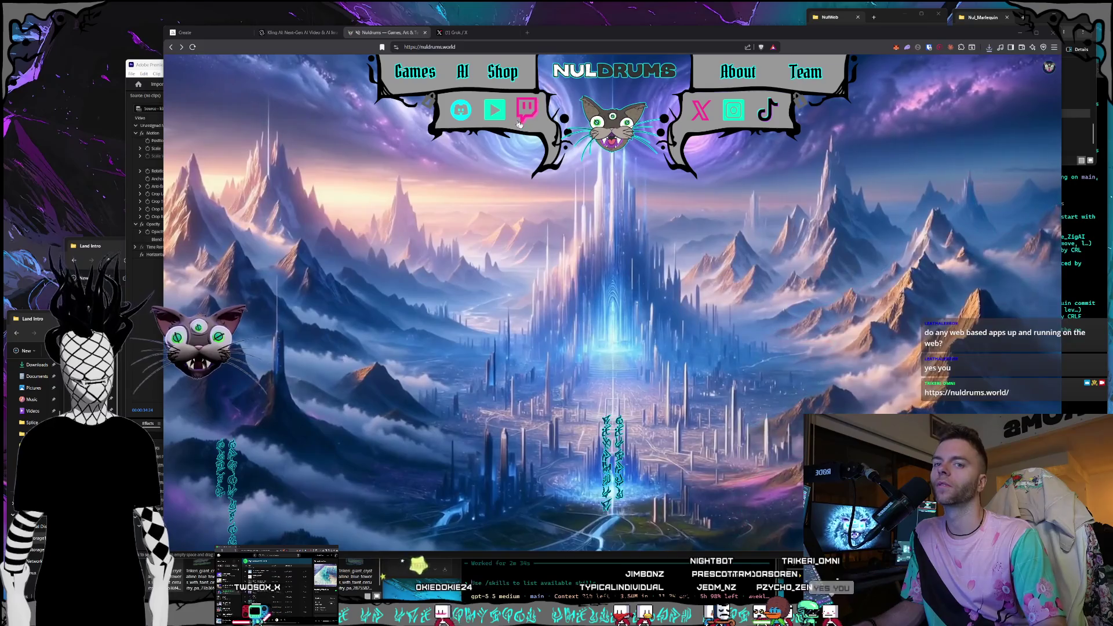
{"action": "mouse_move", "coordinate": [258, 4]}
{"action": "left_mouse_down"}
{"action": "mouse_move", "coordinate": [64, 173]}
{"action": "mouse_move", "coordinate": [93, 67]}
{"action": "mouse_move", "coordinate": [116, 122]}
{"action": "mouse_move", "coordinate": [135, 55]}
{"action": "mouse_move", "coordinate": [222, 4]}
{"action": "left_mouse_up"}
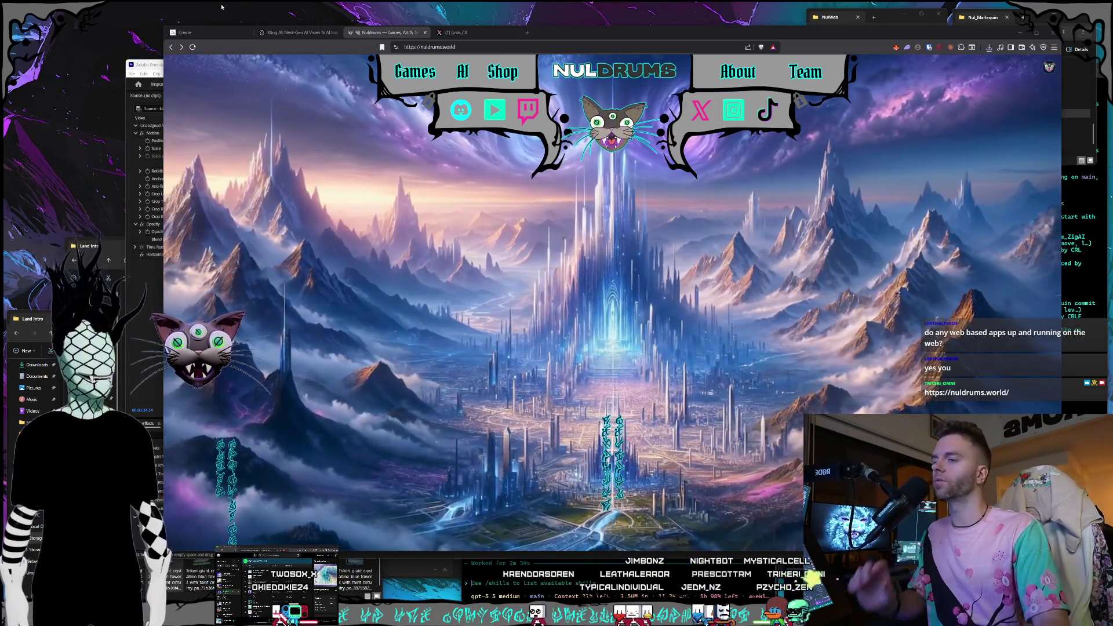
{"action": "left_click", "coordinate": [627, 356]}
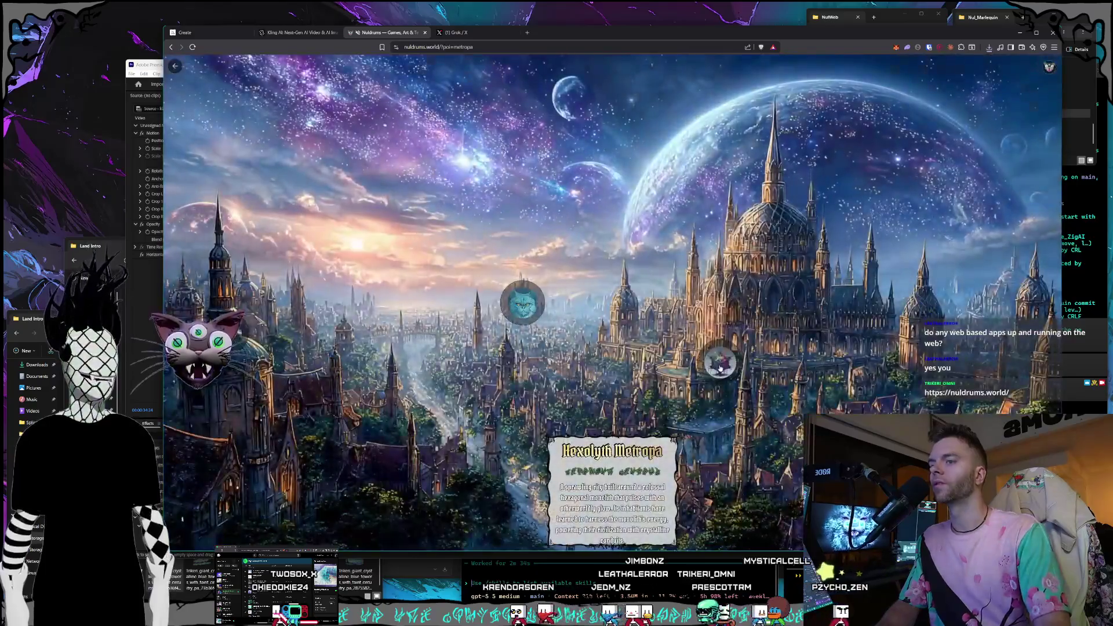
{"action": "left_click", "coordinate": [718, 359]}
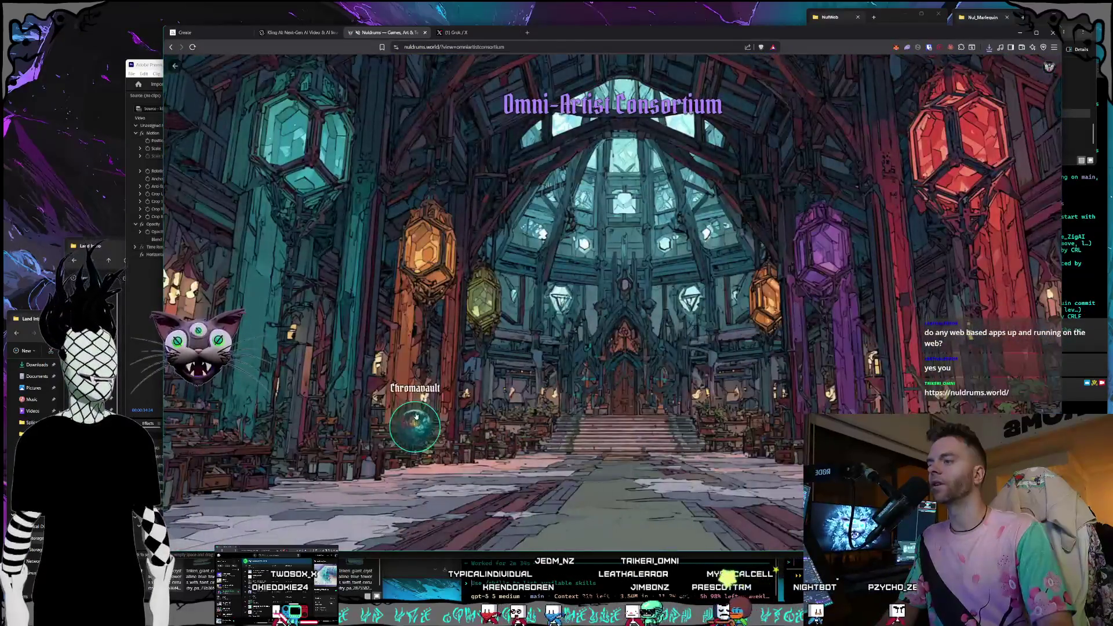
{"action": "left_click", "coordinate": [415, 418]}
{"action": "left_click", "coordinate": [612, 515]}
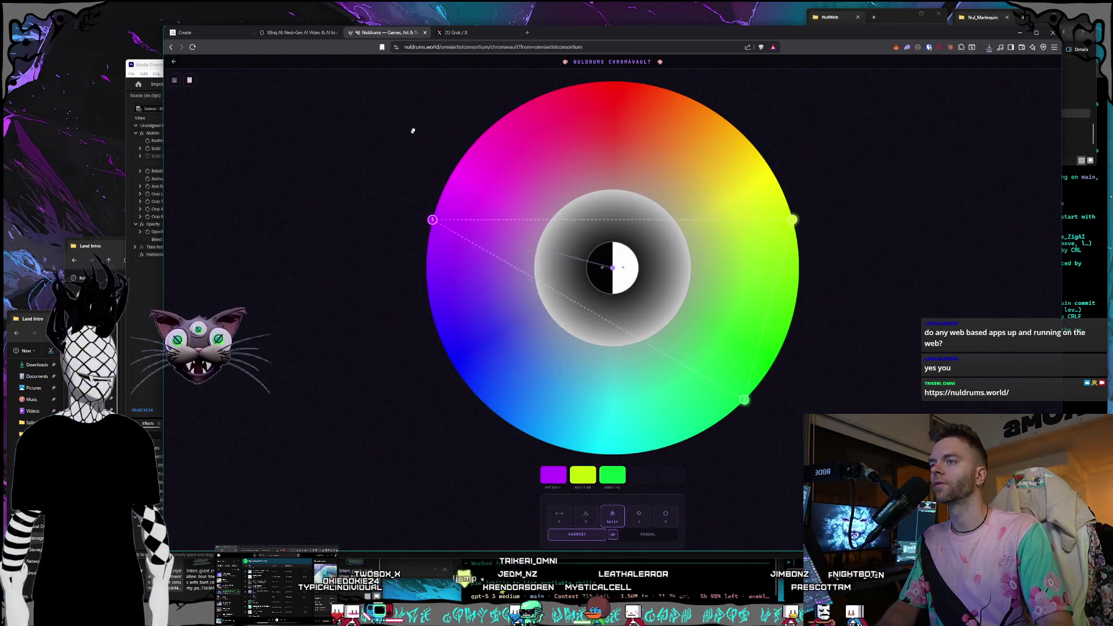
Go through Hexolyth Metropa and the Smort Science lab to the 4D Manifold Explorer
{"action": "left_click", "coordinate": [173, 61]}
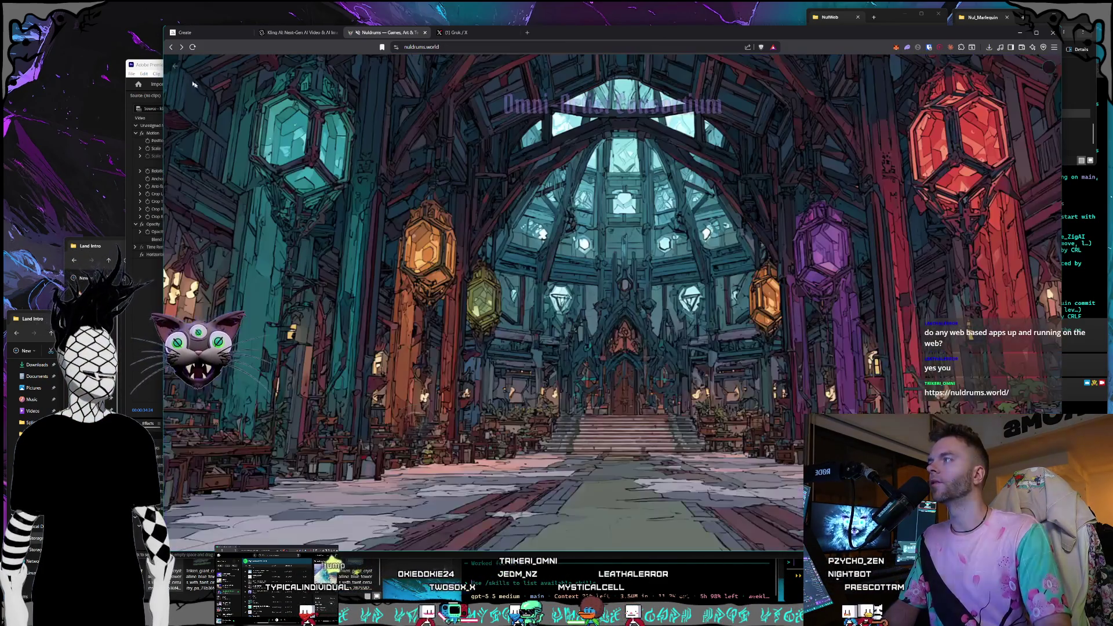
{"action": "left_click", "coordinate": [175, 67]}
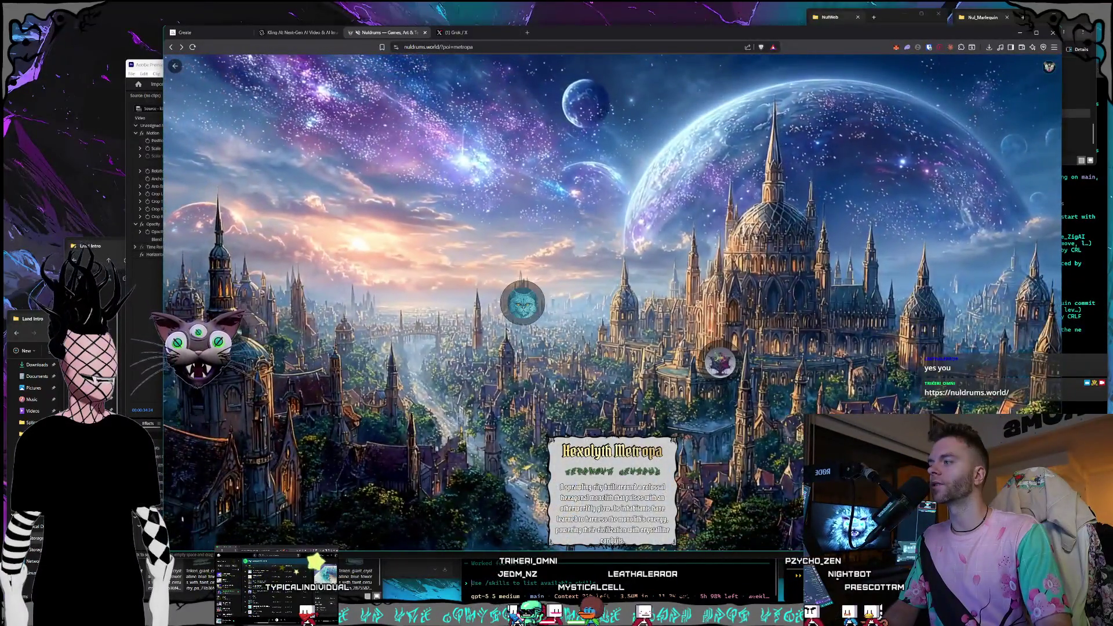
{"action": "left_click", "coordinate": [522, 302]}
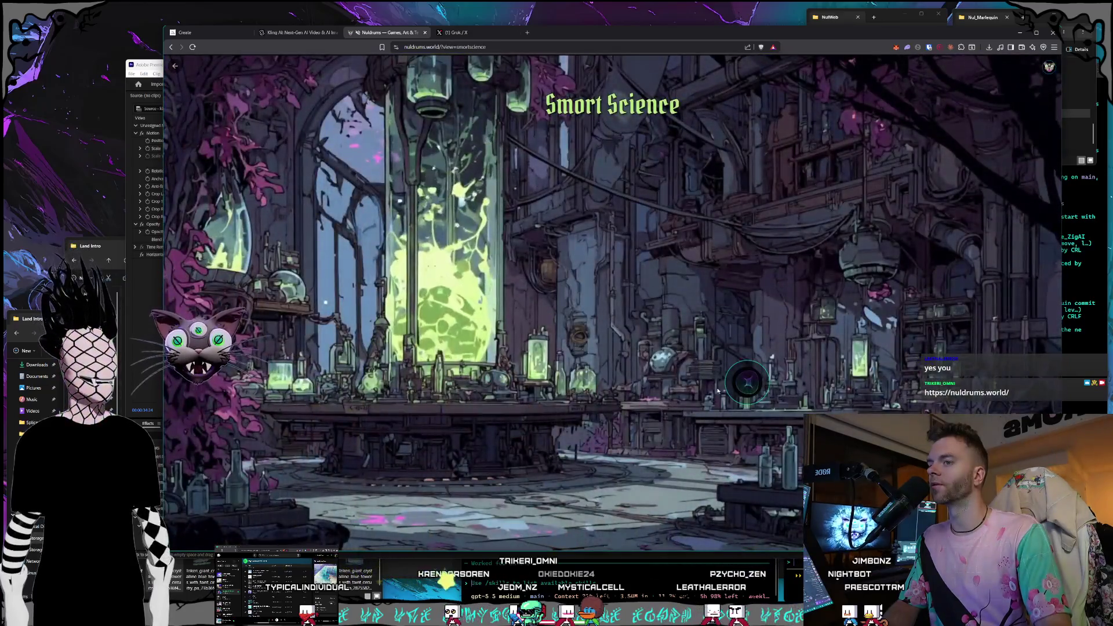
{"action": "left_click", "coordinate": [747, 381]}
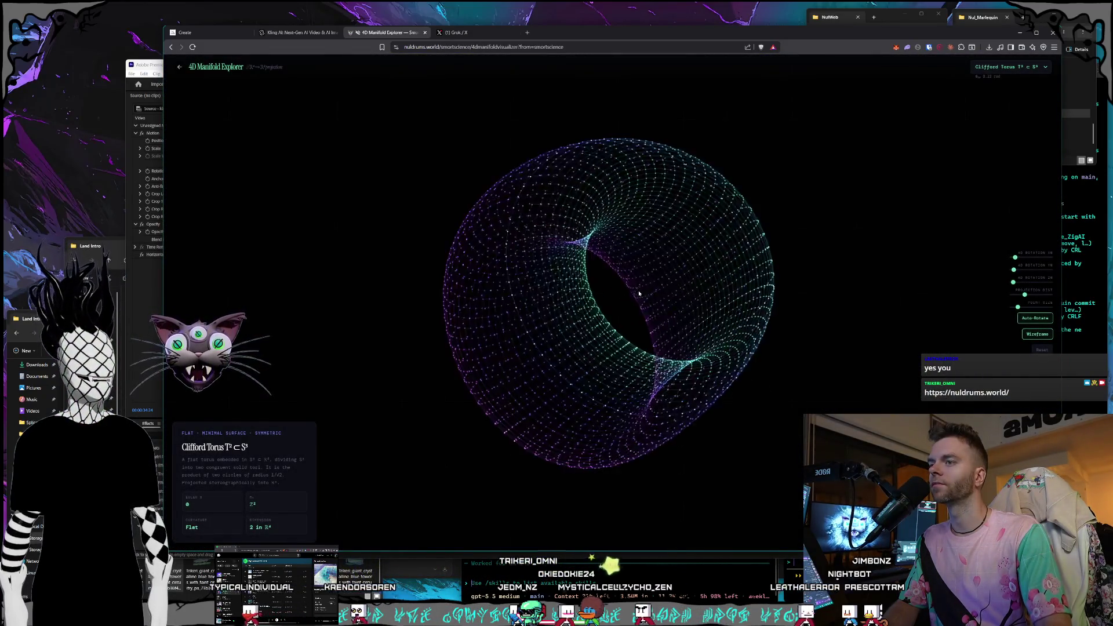
Turn off auto-rotate, drag the YW and ZW sliders, then go back to Hexolyth Metropa
{"action": "left_click", "coordinate": [1035, 319]}
{"action": "left_click_drag", "start_coordinate": [812, 278], "coordinate": [724, 278]}
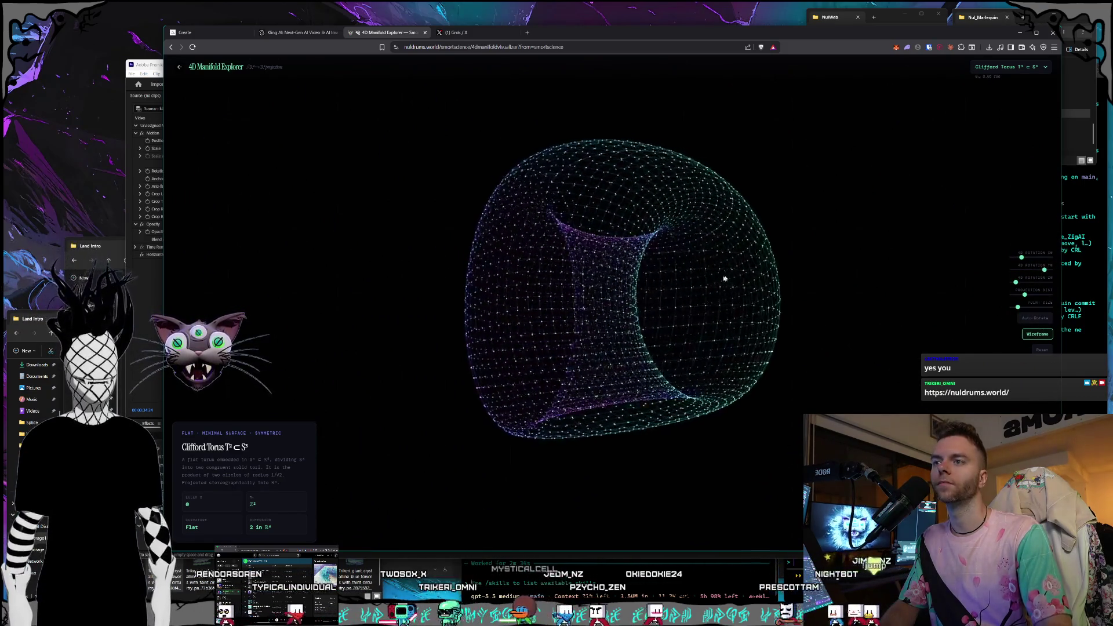
{"action": "mouse_move", "coordinate": [1015, 282]}
{"action": "left_mouse_down"}
{"action": "mouse_move", "coordinate": [1050, 284]}
{"action": "mouse_move", "coordinate": [1041, 282]}
{"action": "left_mouse_up"}
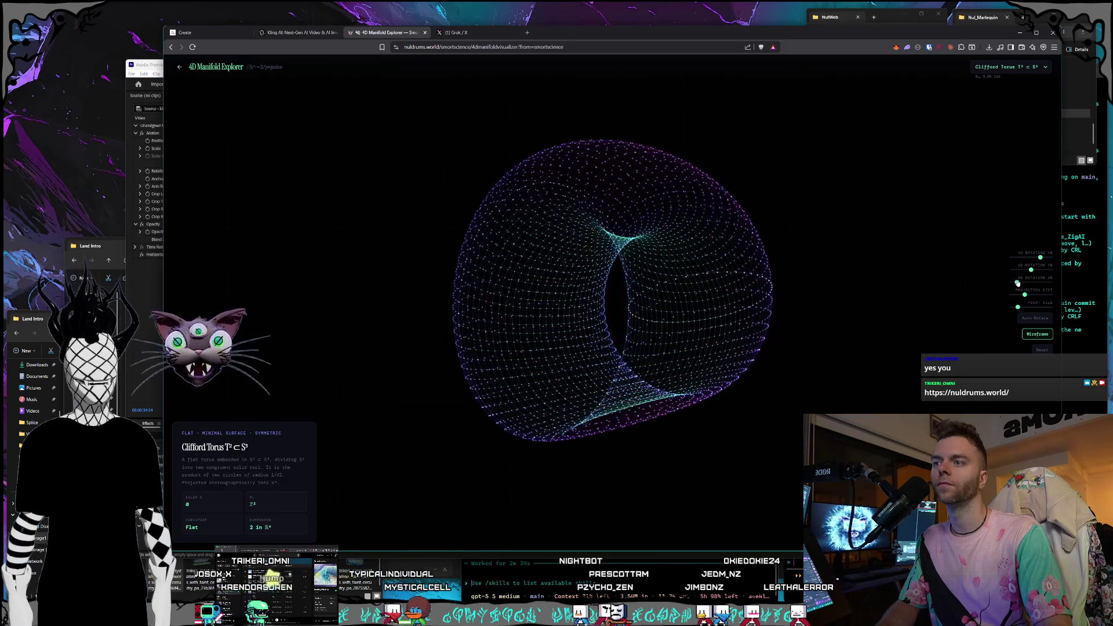
{"action": "mouse_move", "coordinate": [1032, 269]}
{"action": "left_mouse_down"}
{"action": "mouse_move", "coordinate": [1049, 270]}
{"action": "mouse_move", "coordinate": [1035, 260]}
{"action": "mouse_move", "coordinate": [775, 258]}
{"action": "mouse_move", "coordinate": [696, 286]}
{"action": "mouse_move", "coordinate": [675, 276]}
{"action": "left_mouse_up"}
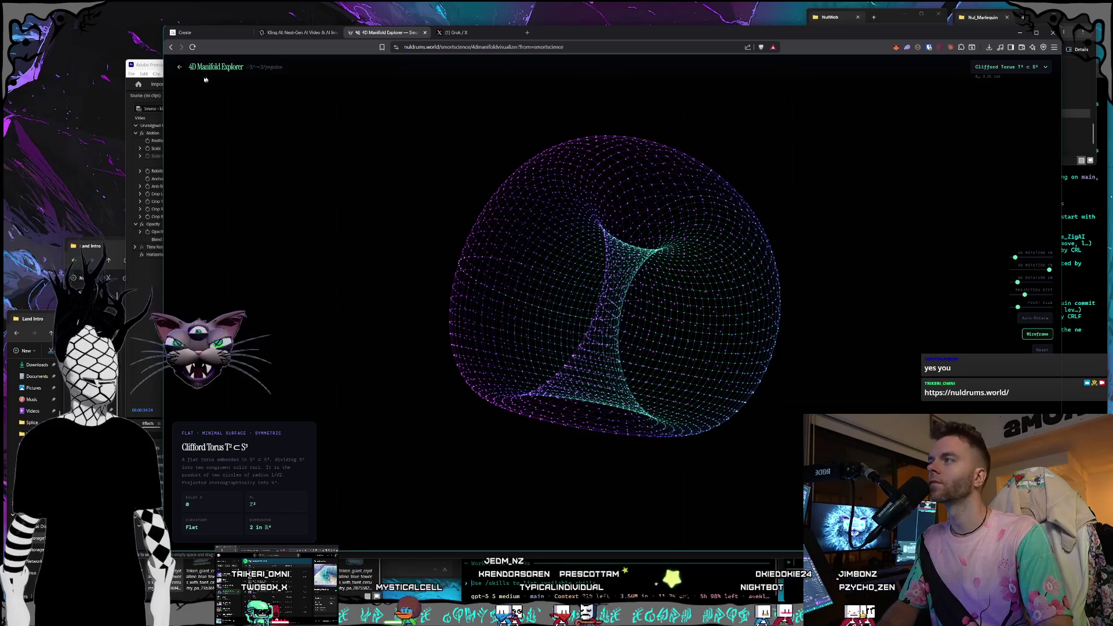
{"action": "left_click", "coordinate": [180, 67]}
{"action": "left_click", "coordinate": [179, 70]}
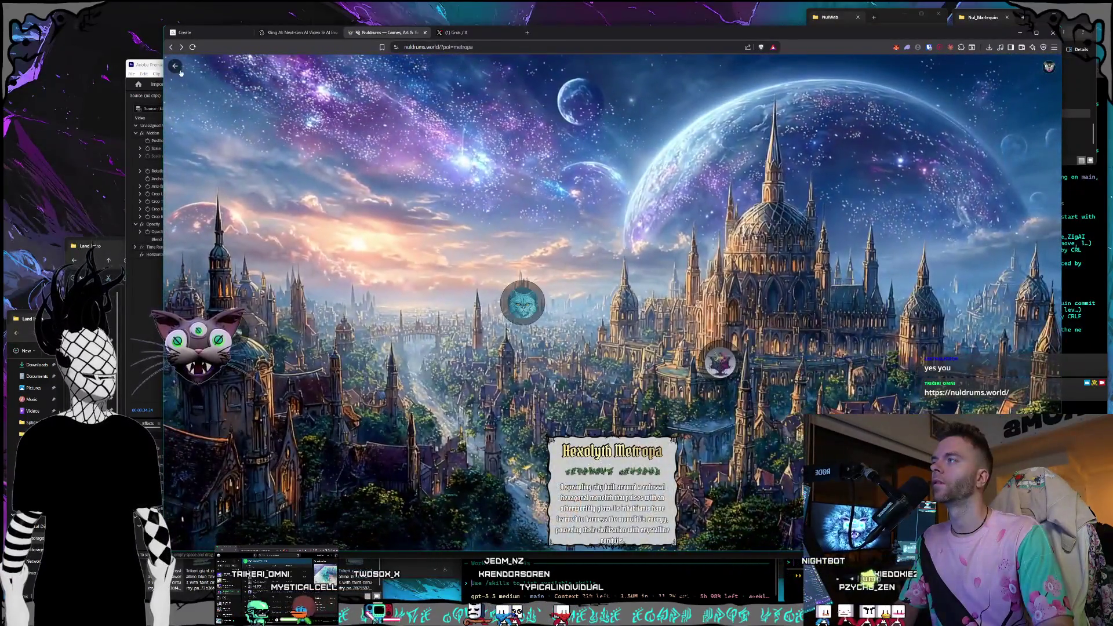
Glance at Magic Mountains, then open Games, select NulMUD and play it in the browser
{"action": "left_click", "coordinate": [179, 68]}
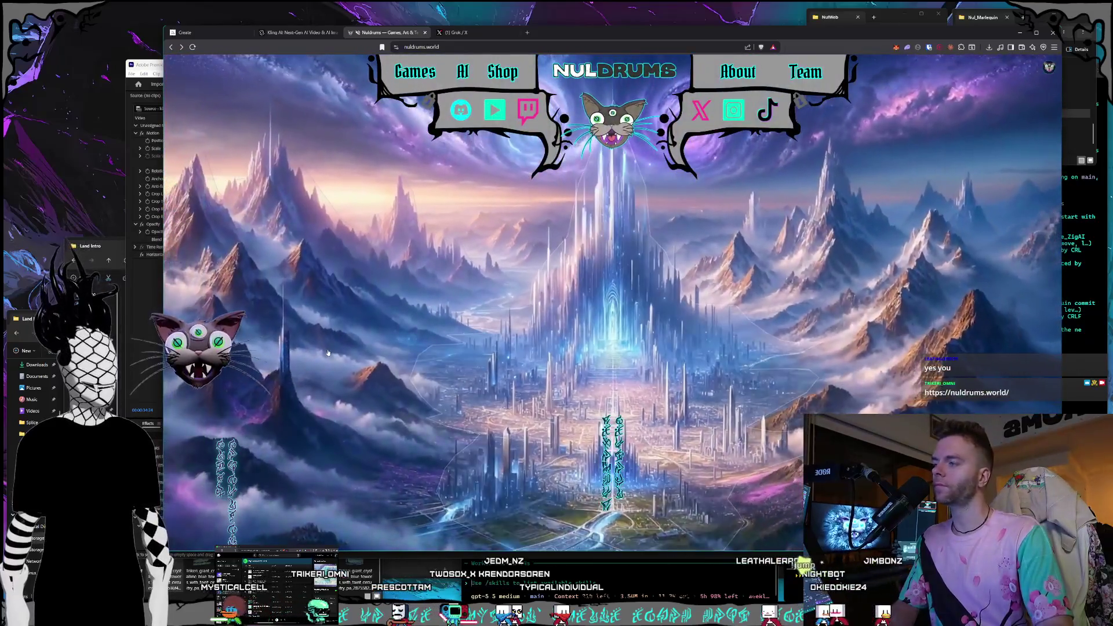
{"action": "left_click", "coordinate": [327, 352]}
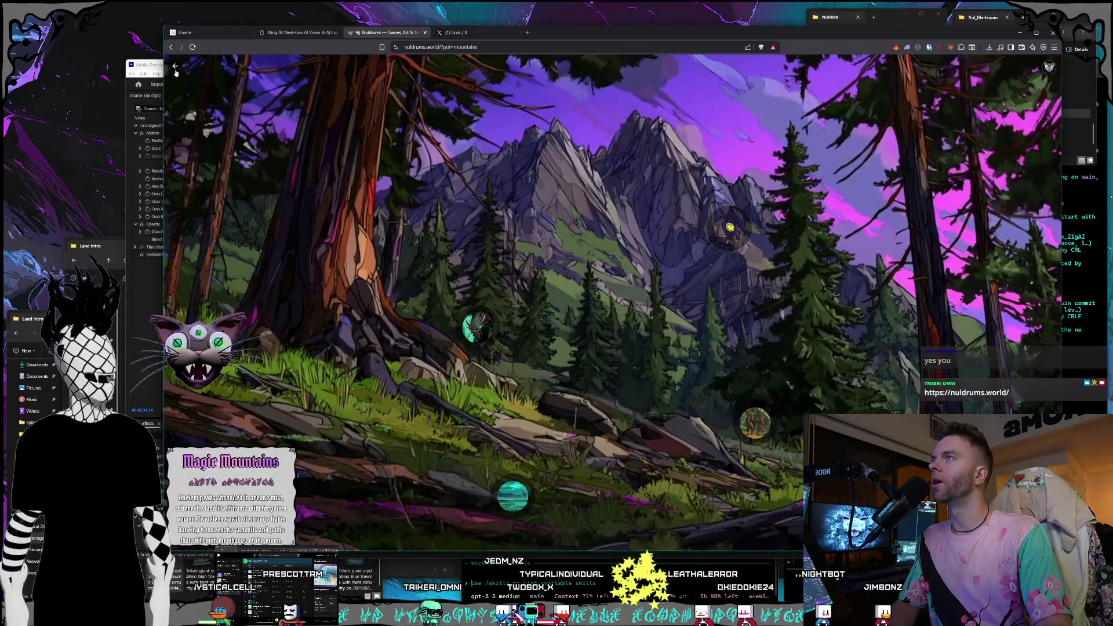
{"action": "left_click", "coordinate": [175, 65]}
{"action": "left_click", "coordinate": [414, 70]}
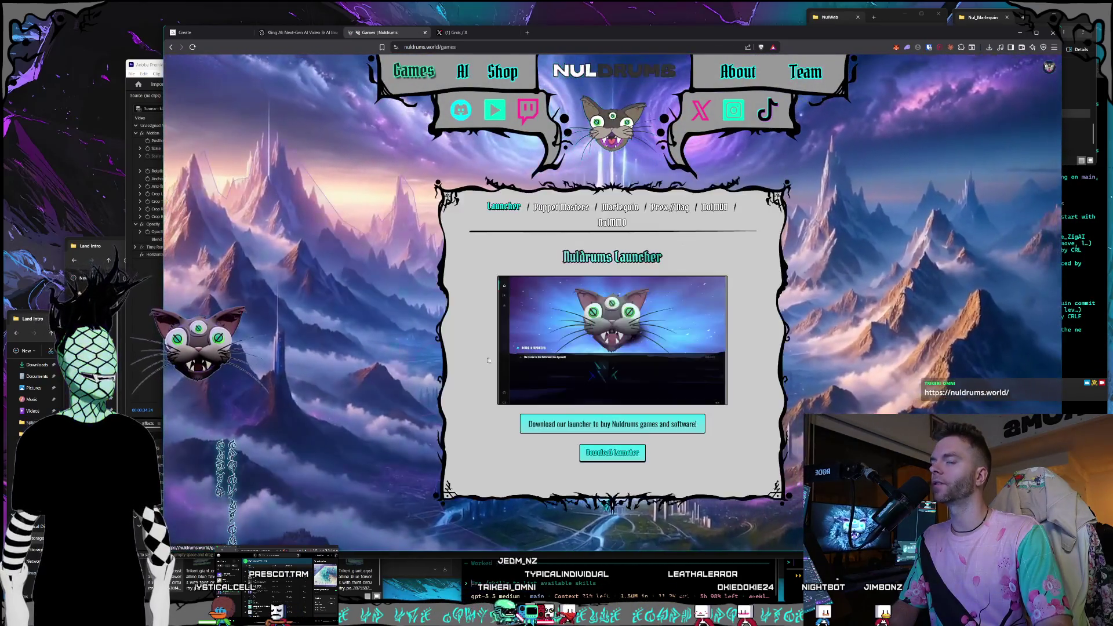
{"action": "left_click", "coordinate": [714, 207]}
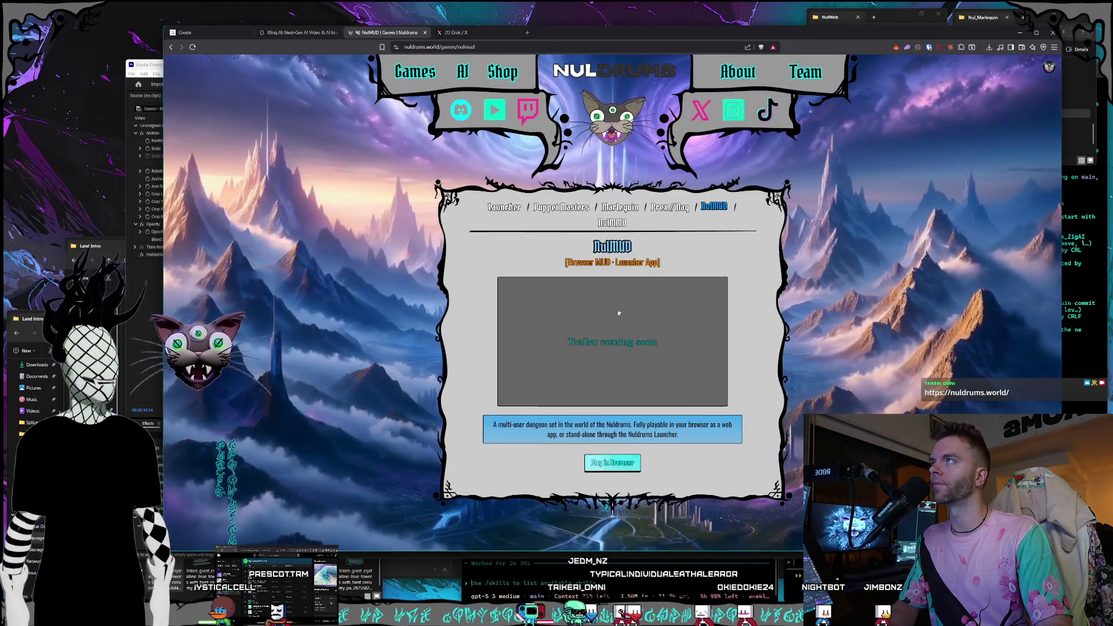
{"action": "left_click", "coordinate": [624, 471]}
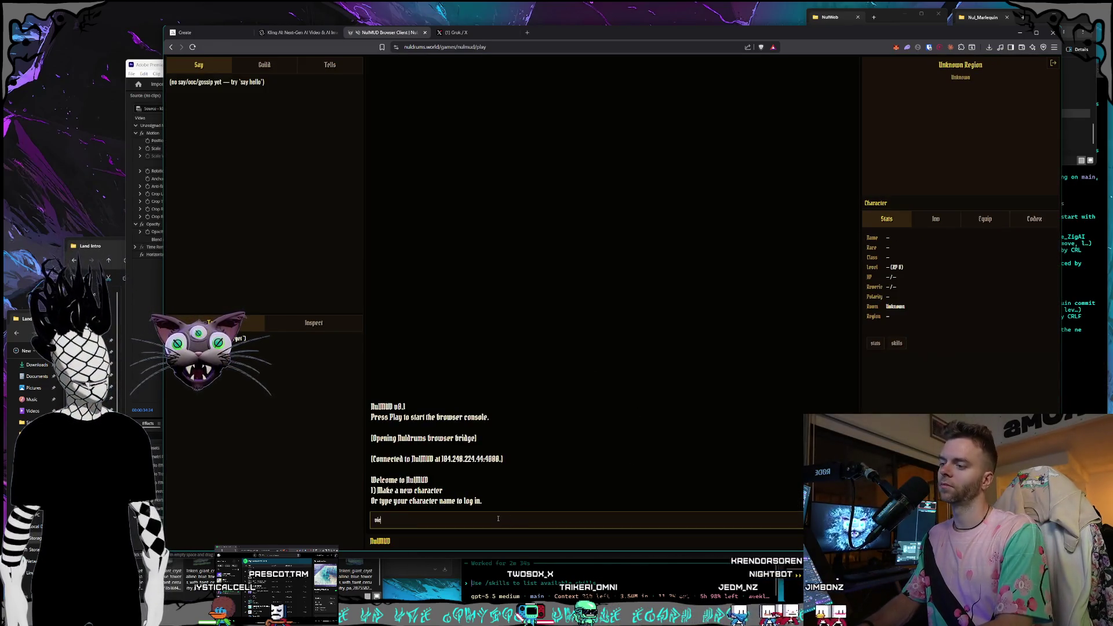
Log into NulMUD with the character name and password, attack the Sewer Skitter, dismiss the save-password prompt
{"action": "type", "text": "ale"}
{"action": "key", "text": "Return"}
{"action": "type", "text": "*******"}
{"action": "key", "text": "Return"}
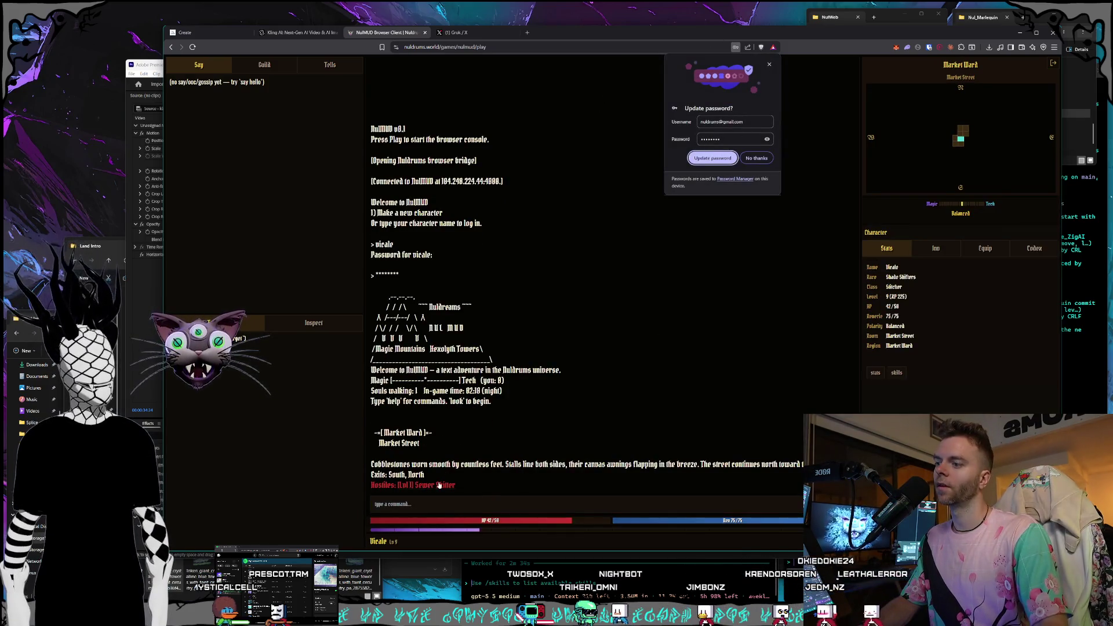
{"action": "left_click", "coordinate": [411, 500]}
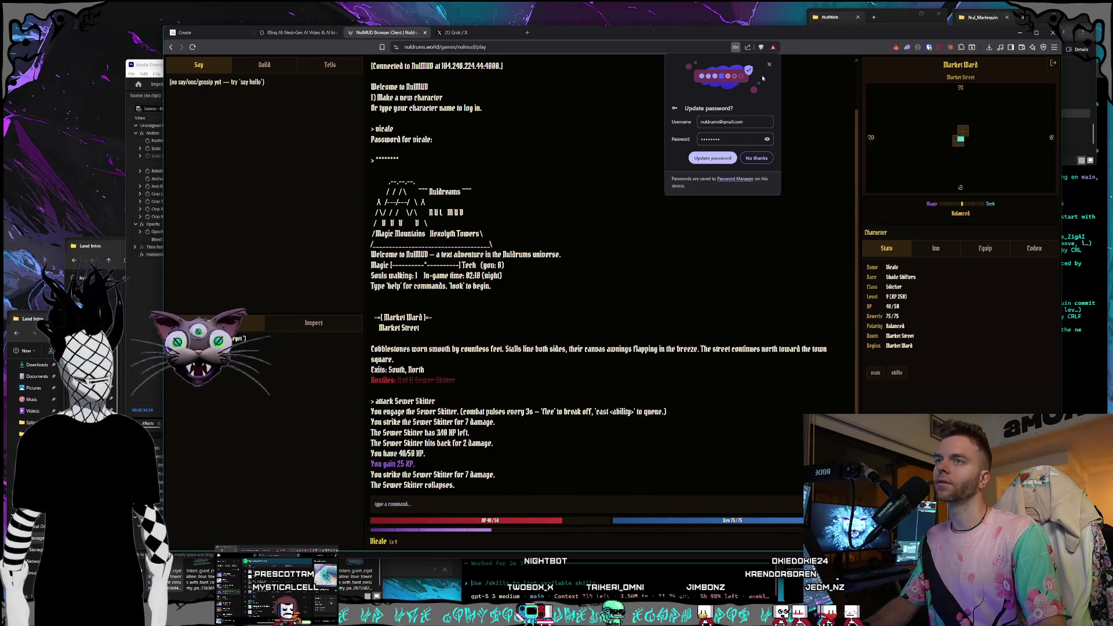
{"action": "left_click", "coordinate": [756, 157]}
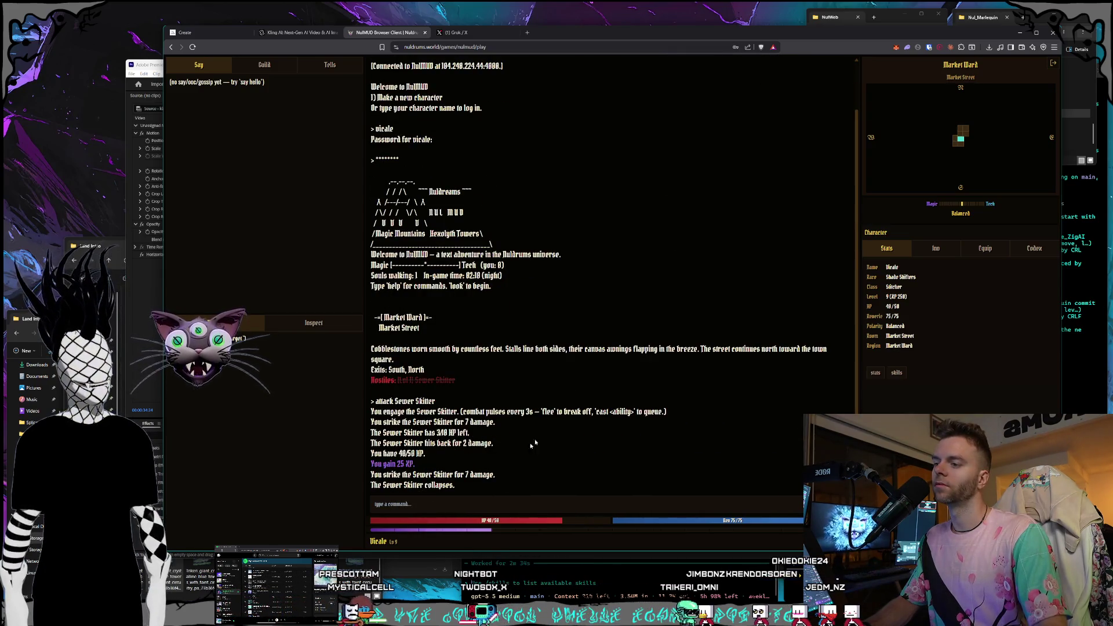
Enter 'look', move south into the Back Alley, and attack the alley rat
{"action": "left_click", "coordinate": [441, 508]}
{"action": "type", "text": "look"}
{"action": "key", "text": "Return"}
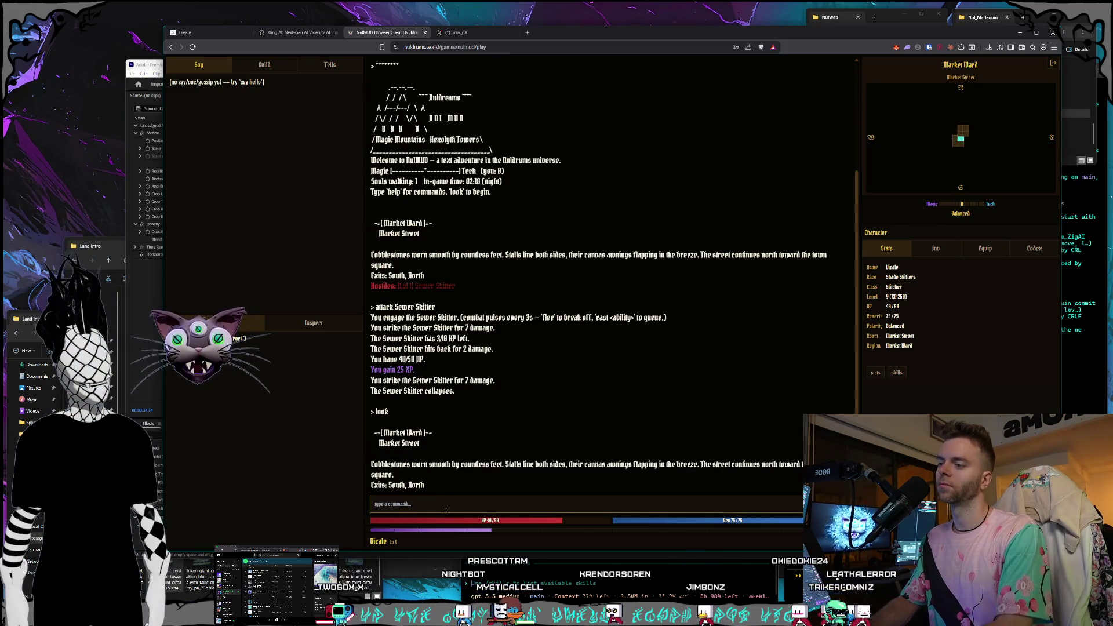
{"action": "key", "text": "Return"}
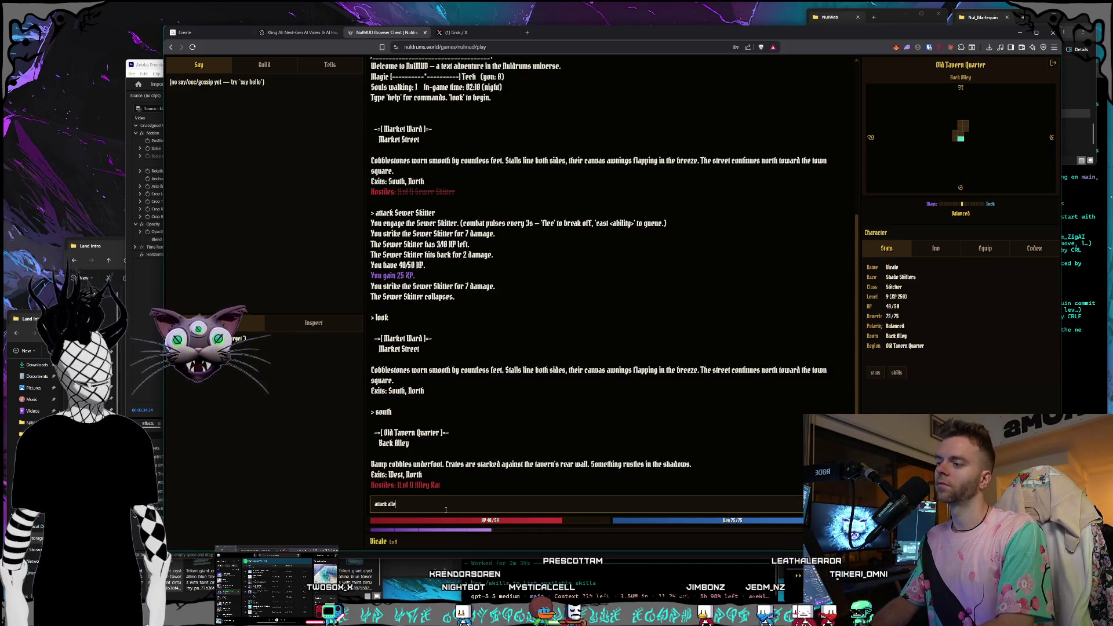
{"action": "type", "text": "at"}
{"action": "key", "text": "Return"}
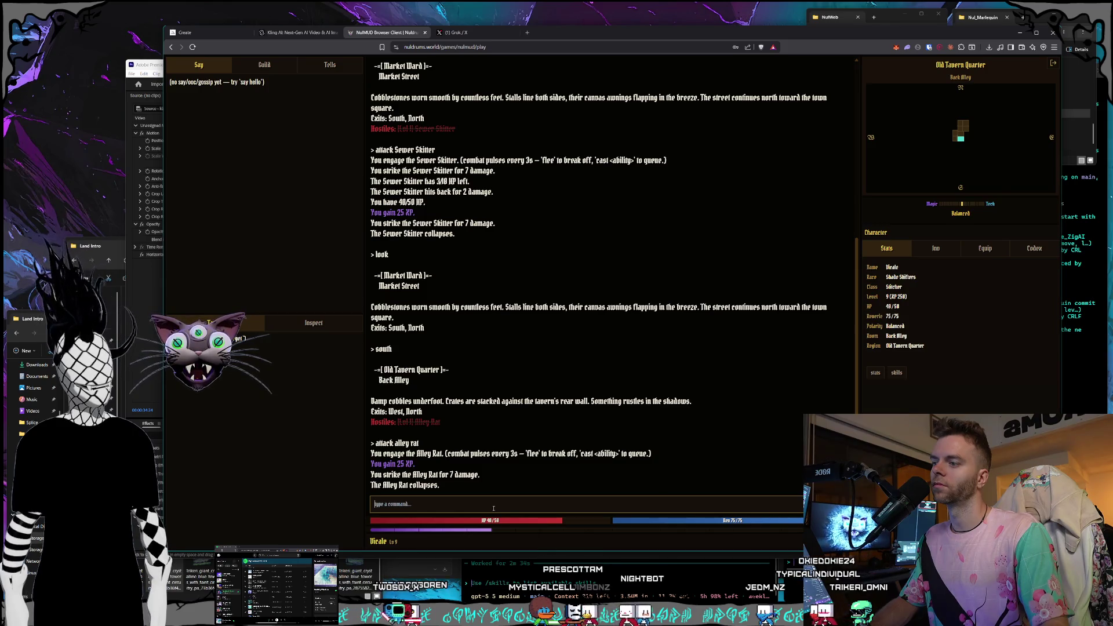
{"action": "left_click", "coordinate": [493, 507]}
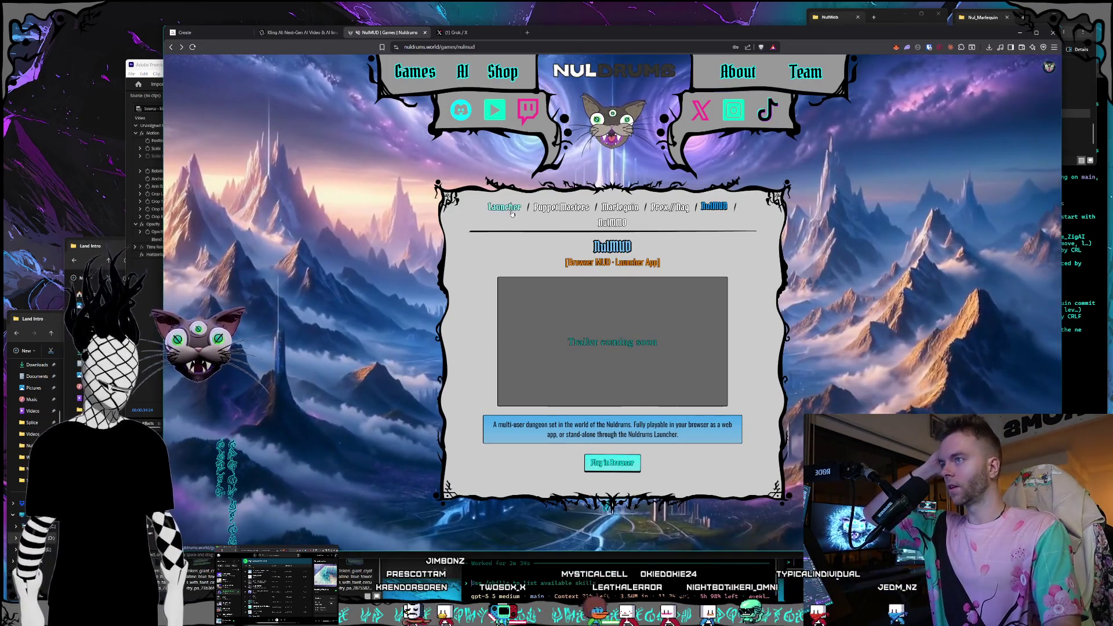
View the Puppet Masters and Prex//Naq game pages, then return to NulMUD
{"action": "left_click", "coordinate": [576, 209]}
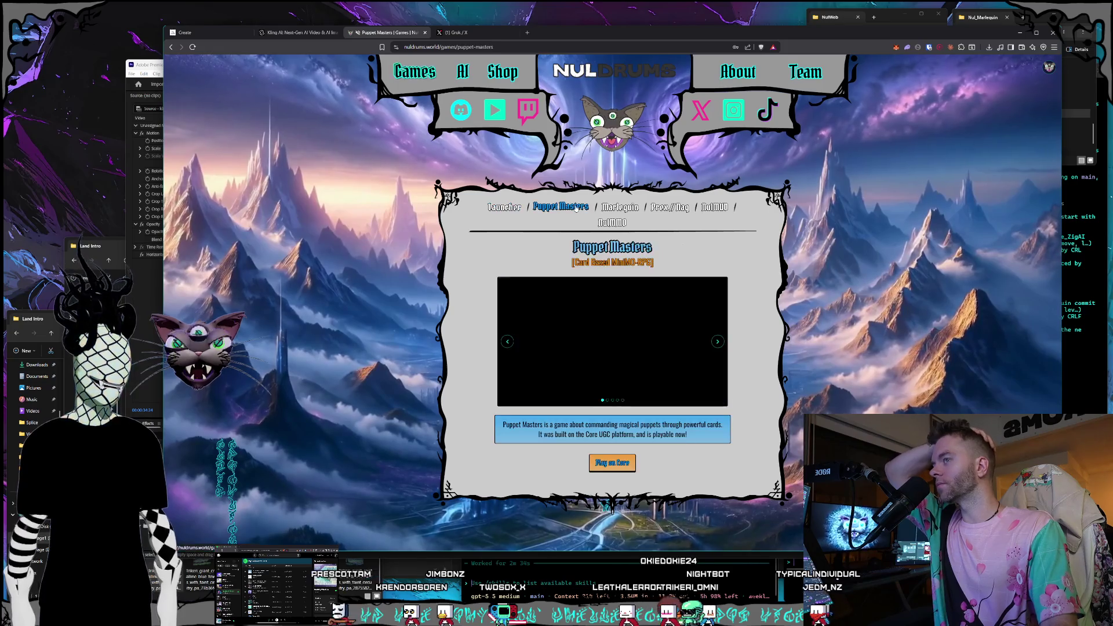
{"action": "left_click", "coordinate": [669, 207]}
{"action": "key", "text": "Right"}
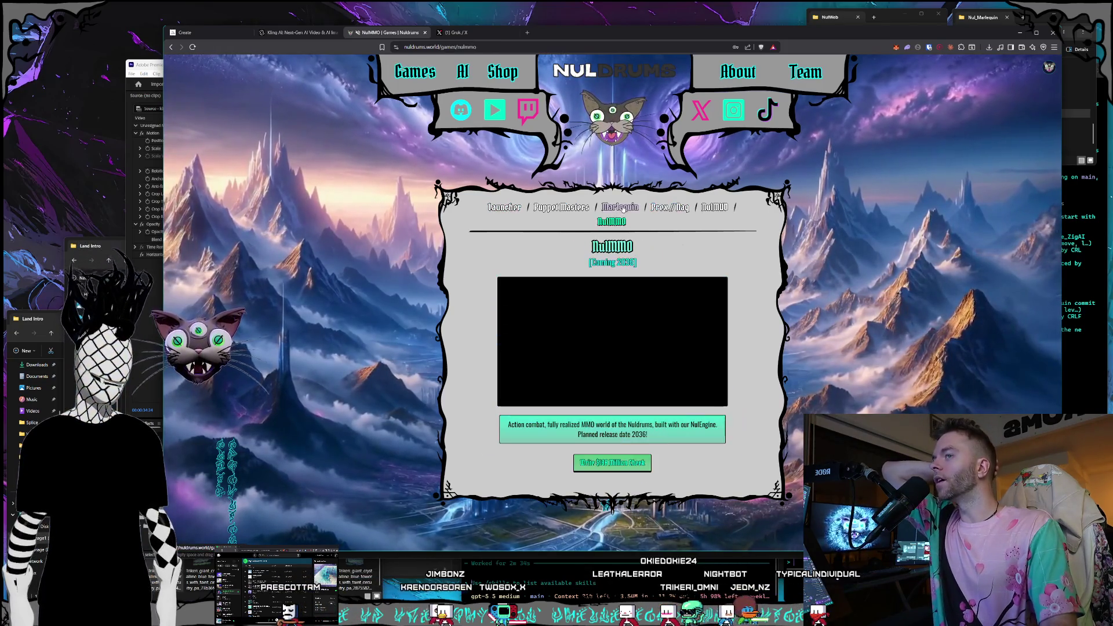
Browse the Shop's Software, Games and Merch categories, including Trik_Klip, Prex//Naq and shirts
{"action": "left_click", "coordinate": [514, 82]}
{"action": "left_click", "coordinate": [644, 238]}
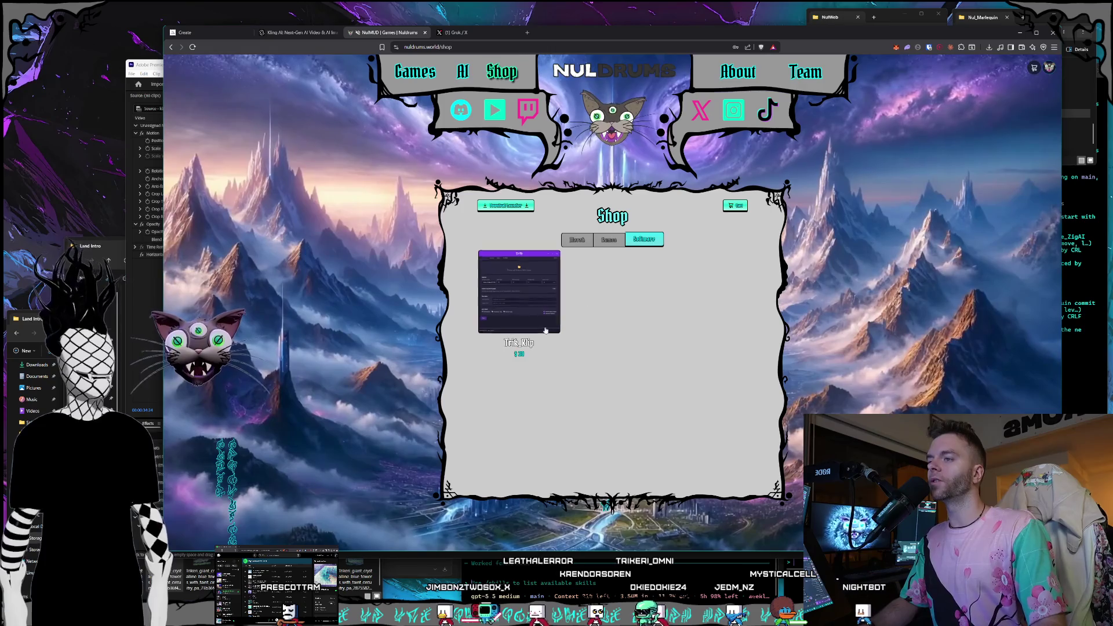
{"action": "left_click", "coordinate": [609, 239]}
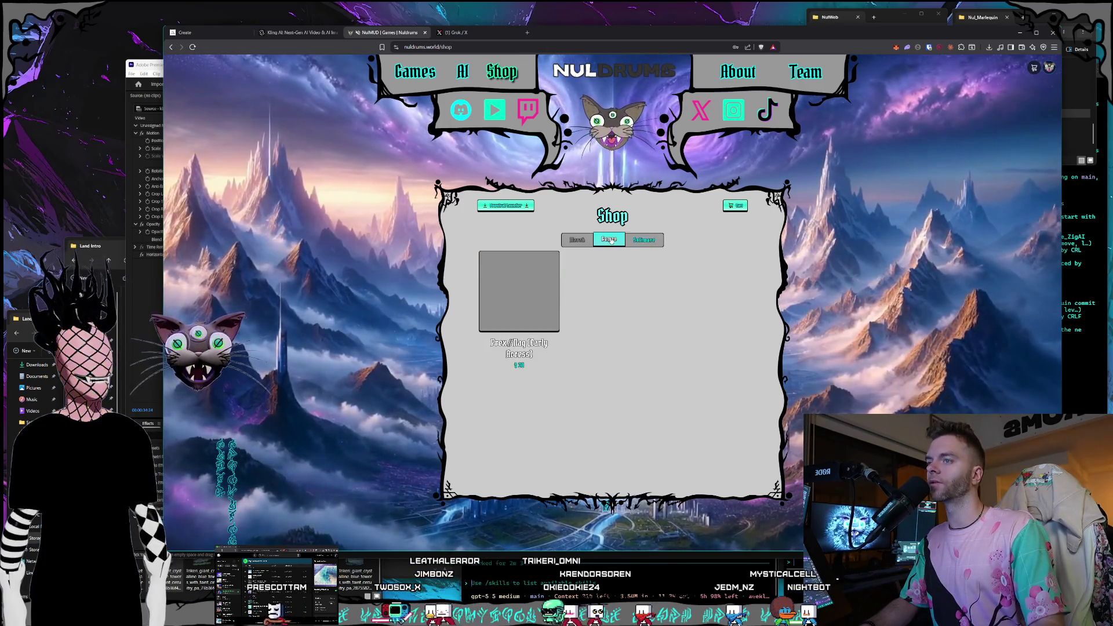
{"action": "left_click", "coordinate": [642, 240]}
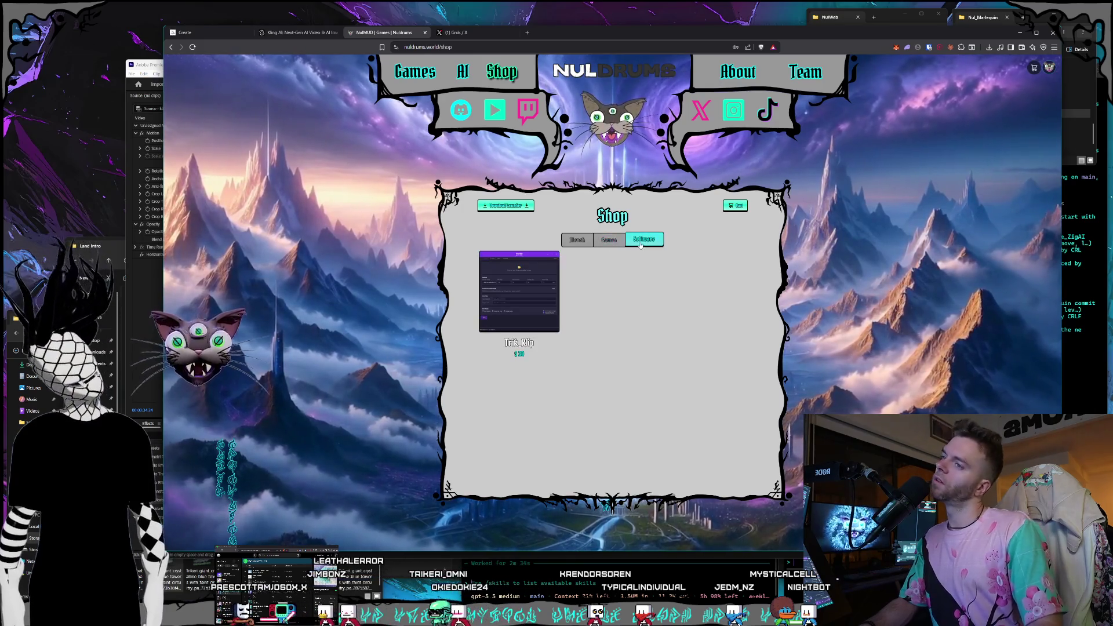
{"action": "left_click", "coordinate": [603, 239]}
{"action": "left_click", "coordinate": [575, 240]}
{"action": "left_click", "coordinate": [609, 240]}
{"action": "left_click", "coordinate": [577, 239]}
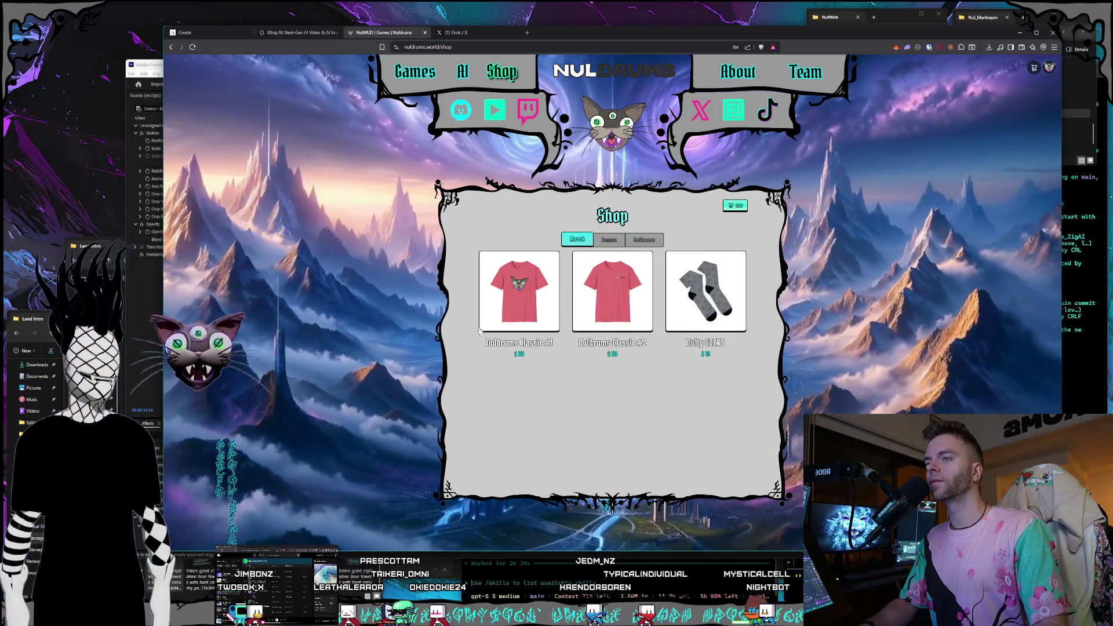
{"action": "left_click", "coordinate": [611, 242]}
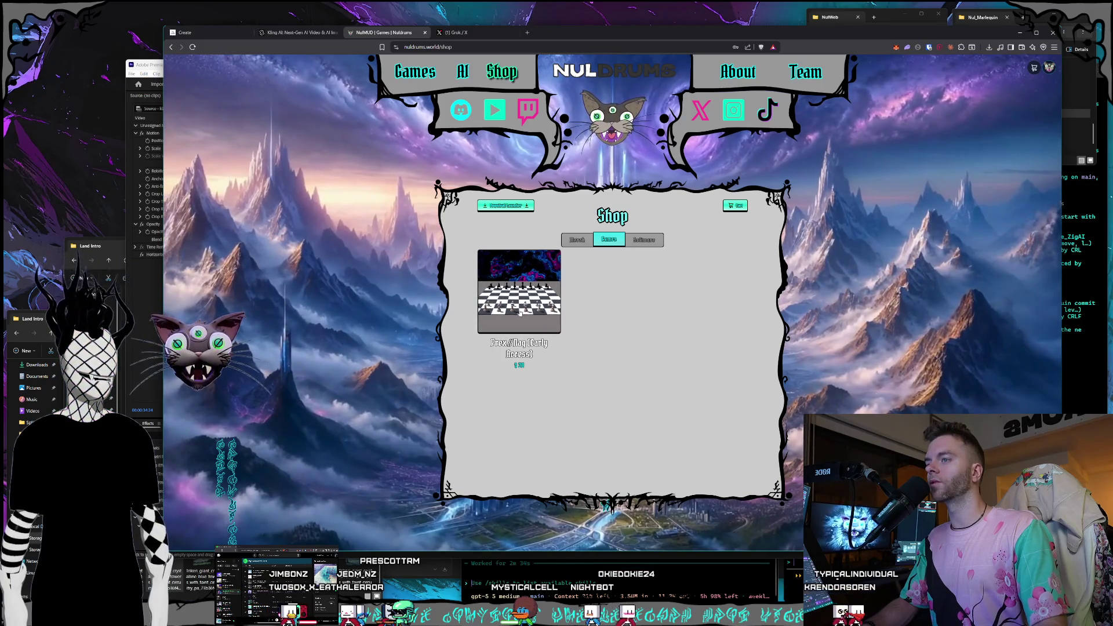
{"action": "left_click", "coordinate": [652, 242]}
{"action": "left_click", "coordinate": [612, 240]}
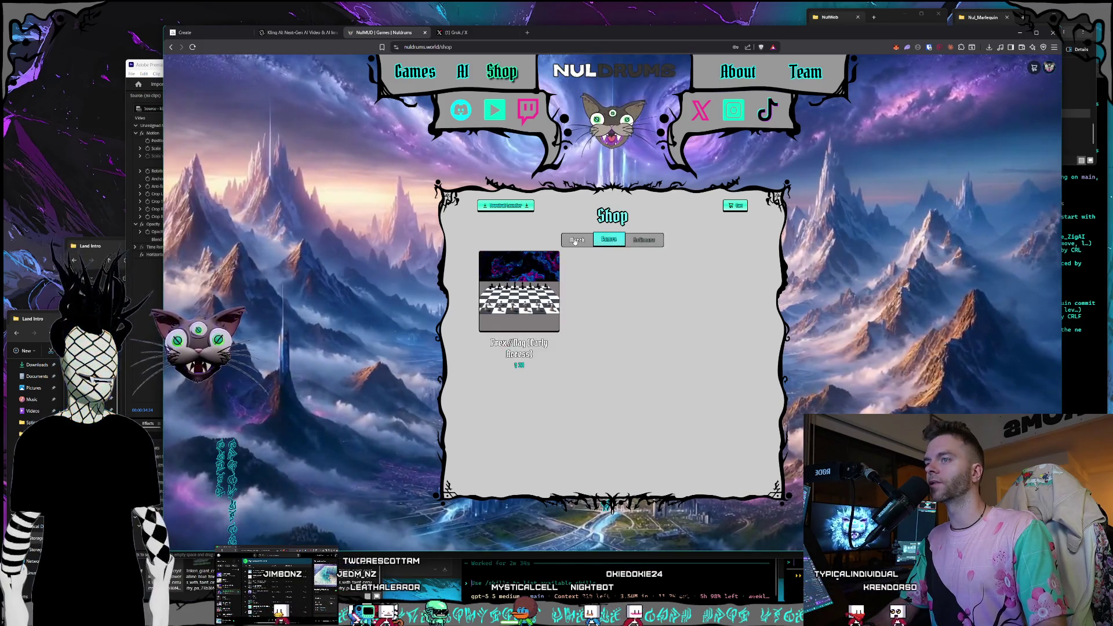
{"action": "left_click", "coordinate": [641, 240]}
{"action": "left_click", "coordinate": [615, 242]}
{"action": "left_click", "coordinate": [577, 240]}
{"action": "left_click", "coordinate": [609, 240]}
{"action": "left_click", "coordinate": [642, 240]}
{"action": "left_click", "coordinate": [615, 239]}
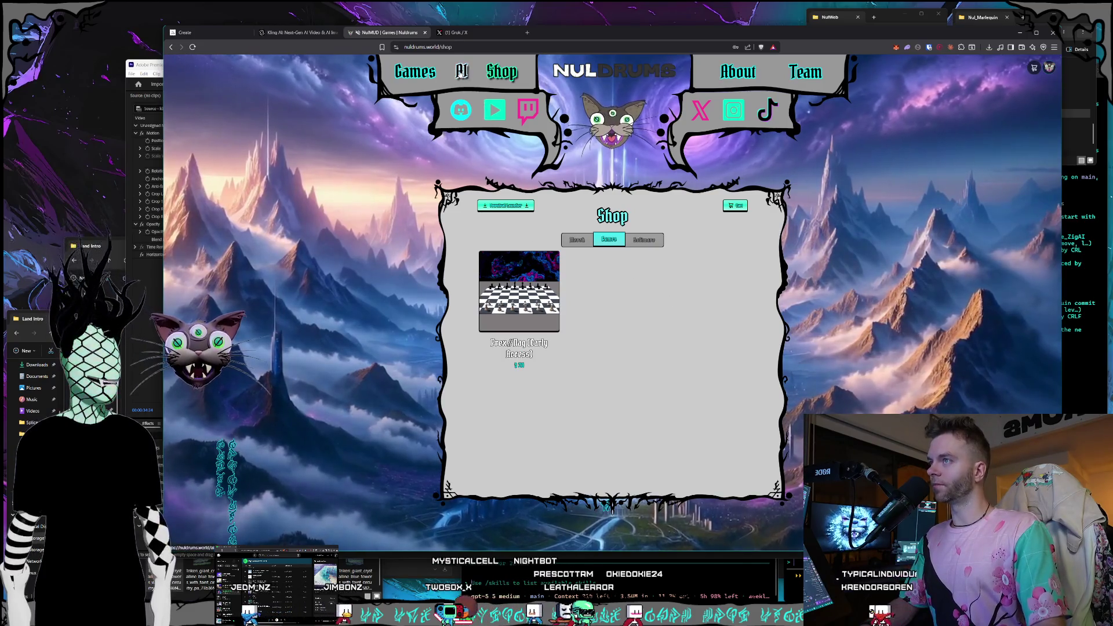
Visit the AI and Games pages, return to the Nuldrums home page, and glance at Grok
{"action": "left_click", "coordinate": [461, 70]}
{"action": "left_click", "coordinate": [422, 77]}
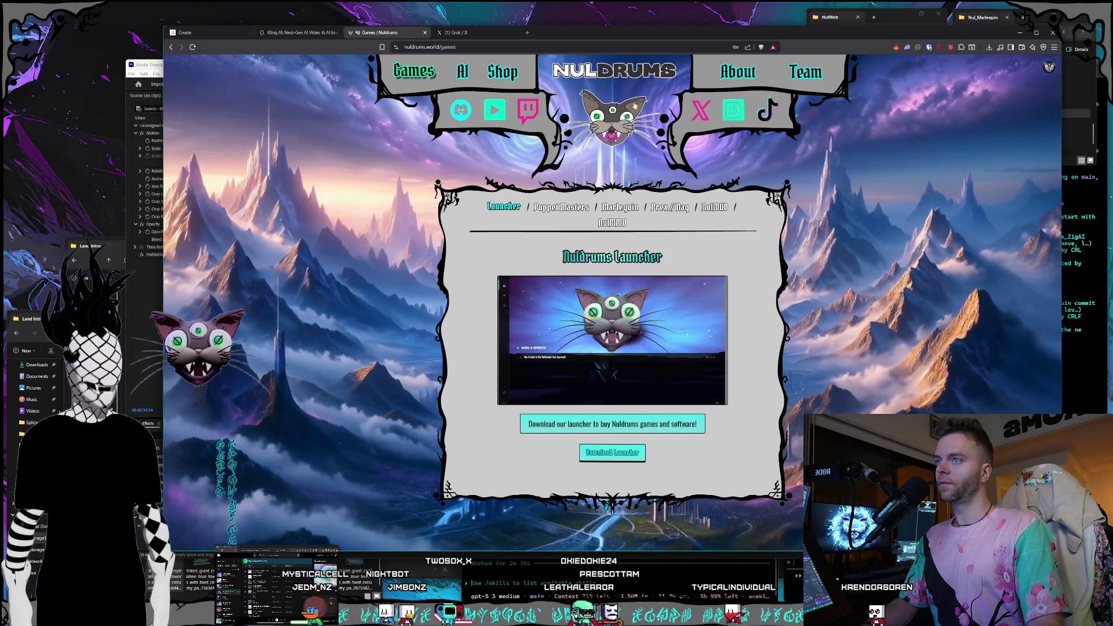
{"action": "left_click", "coordinate": [609, 81]}
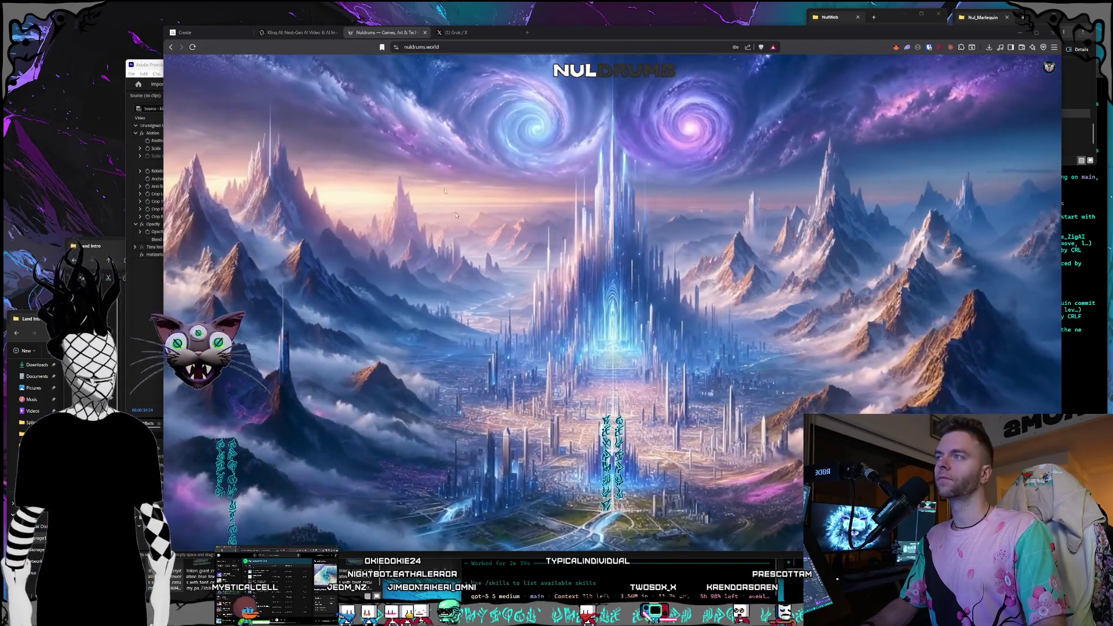
{"action": "left_click", "coordinate": [489, 31]}
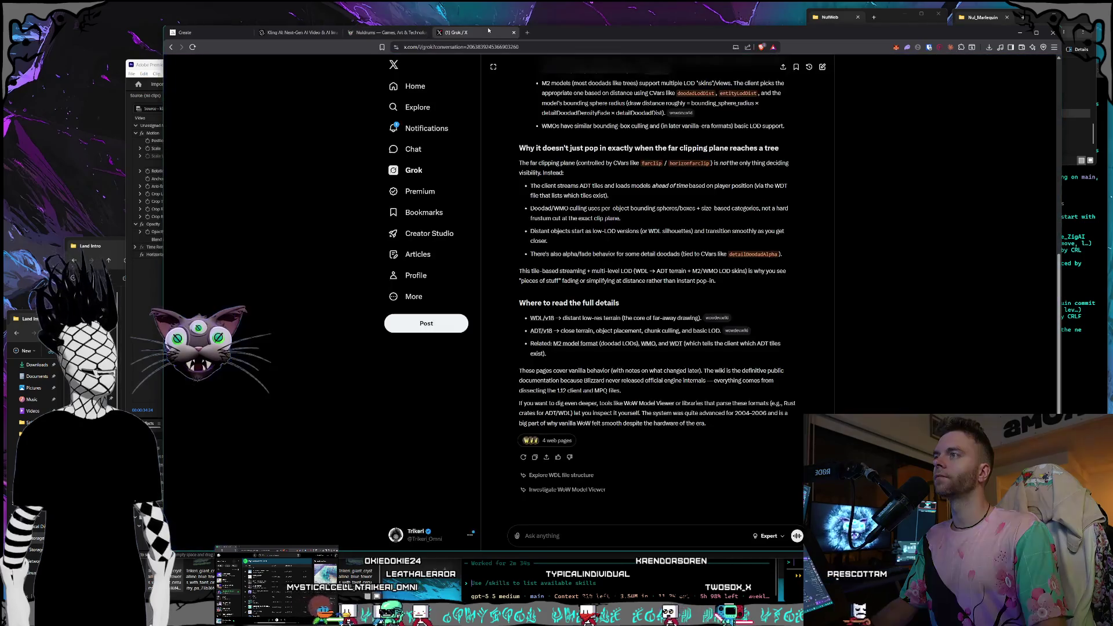
{"action": "left_click", "coordinate": [385, 32]}
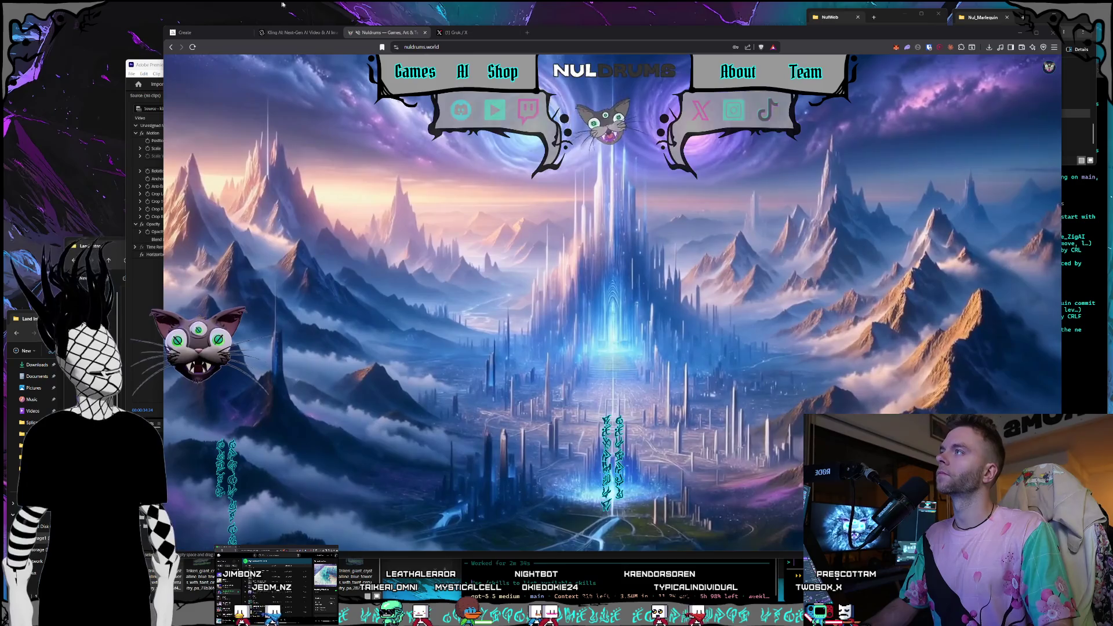
{"action": "left_click", "coordinate": [288, 35]}
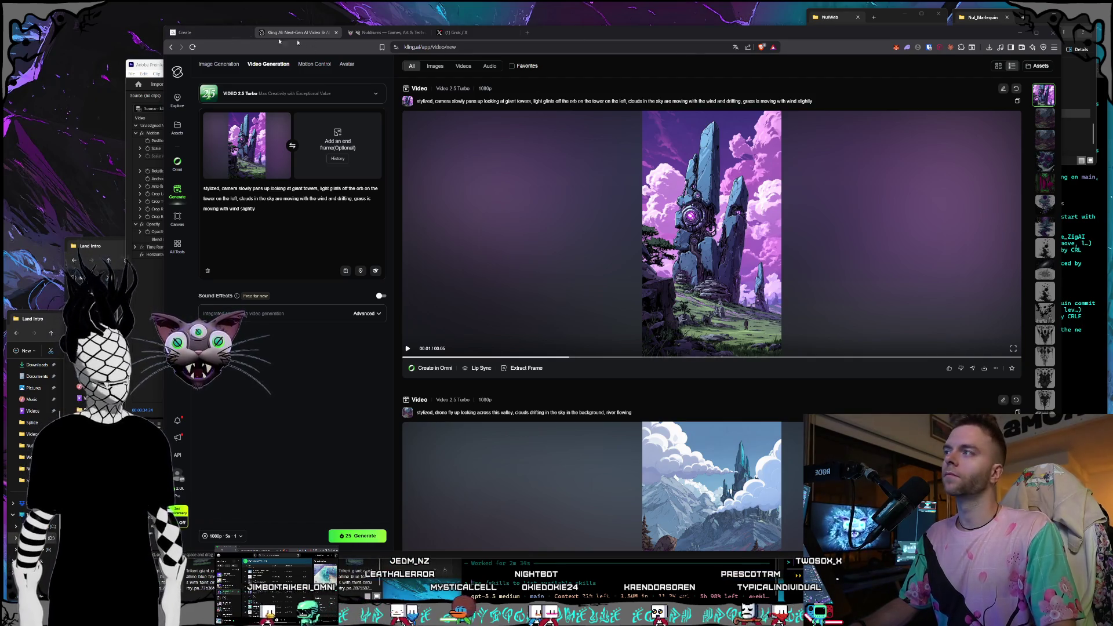
Save the aerial-view land image as a PNG in Land Intro, then scrub Premiere back to the castle scene
{"action": "left_click", "coordinate": [191, 32]}
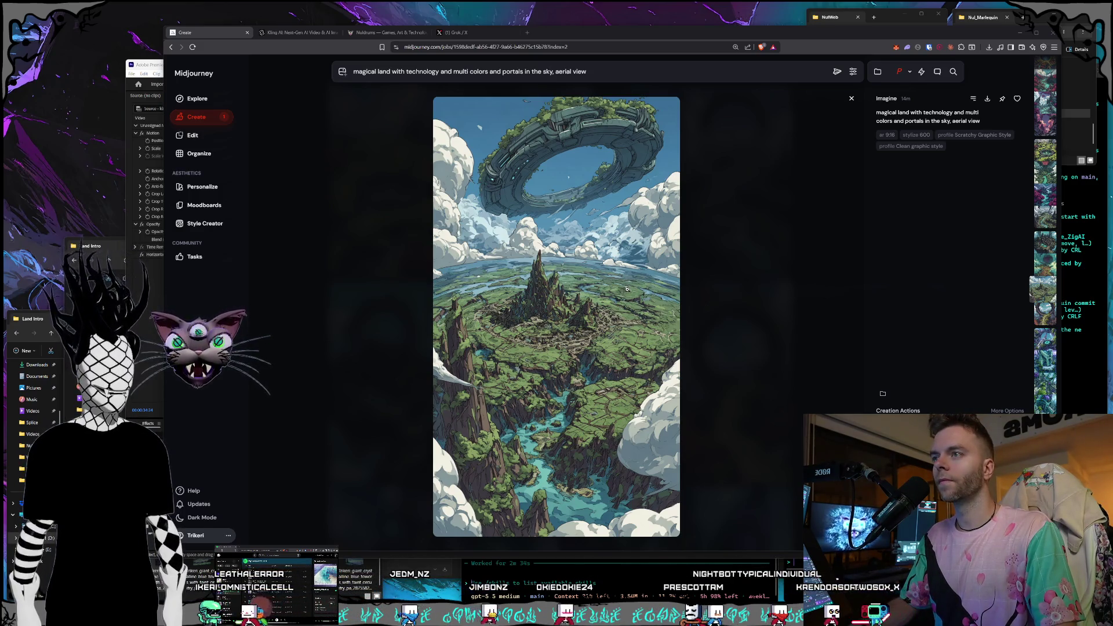
{"action": "right_click", "coordinate": [595, 271]}
{"action": "left_click", "coordinate": [625, 400]}
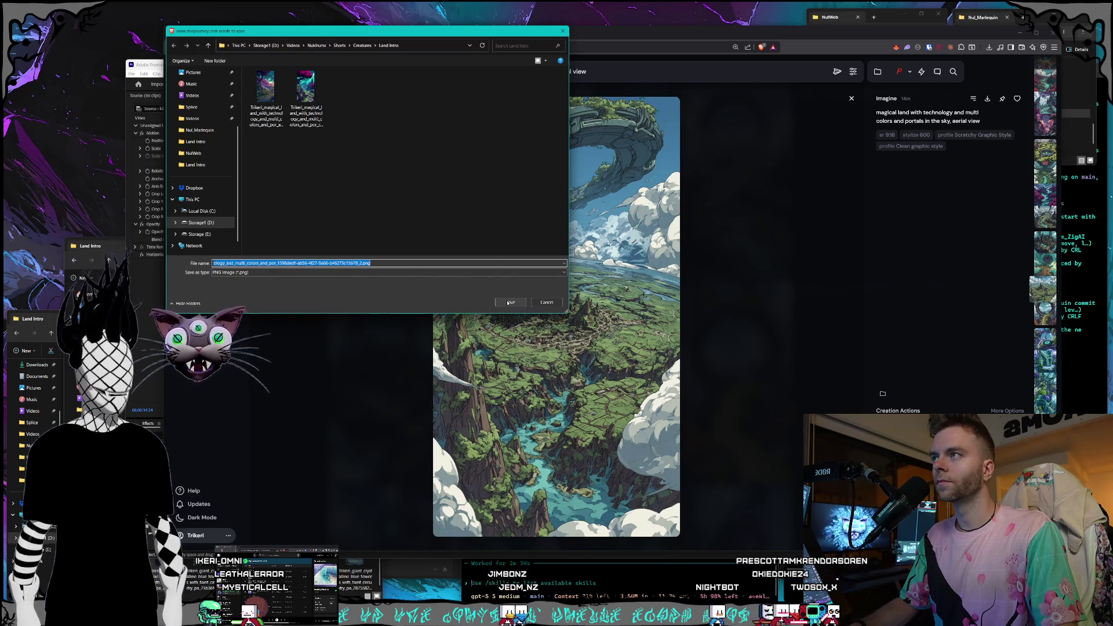
{"action": "left_click", "coordinate": [508, 302]}
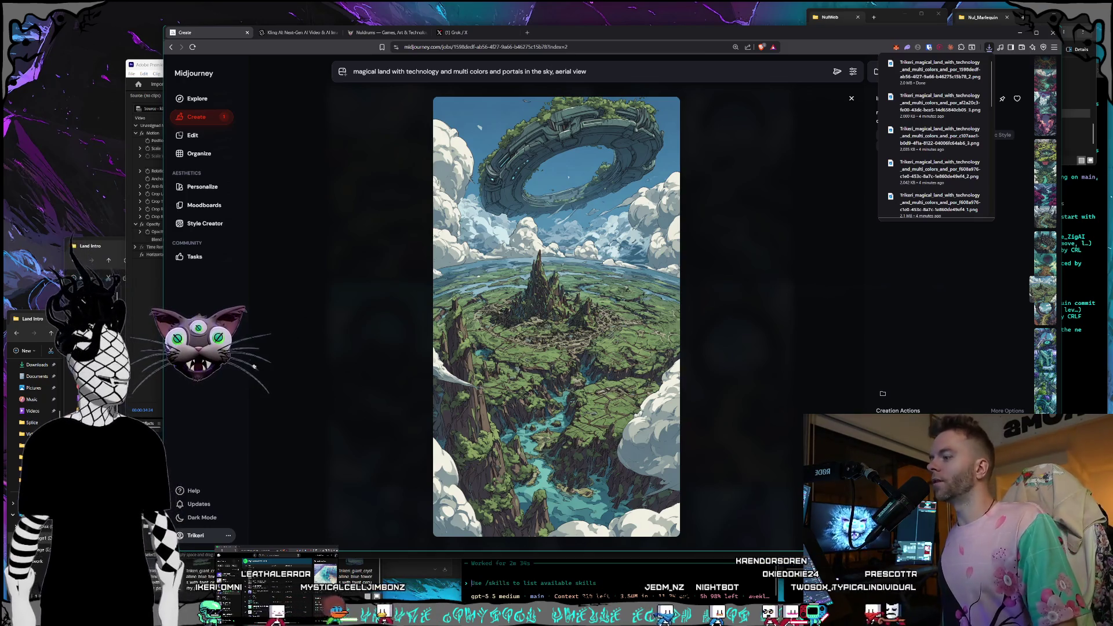
{"action": "key", "text": "alt+Tab"}
{"action": "mouse_move", "coordinate": [563, 451]}
{"action": "left_mouse_down"}
{"action": "mouse_move", "coordinate": [343, 437]}
{"action": "mouse_move", "coordinate": [437, 438]}
{"action": "left_mouse_up"}
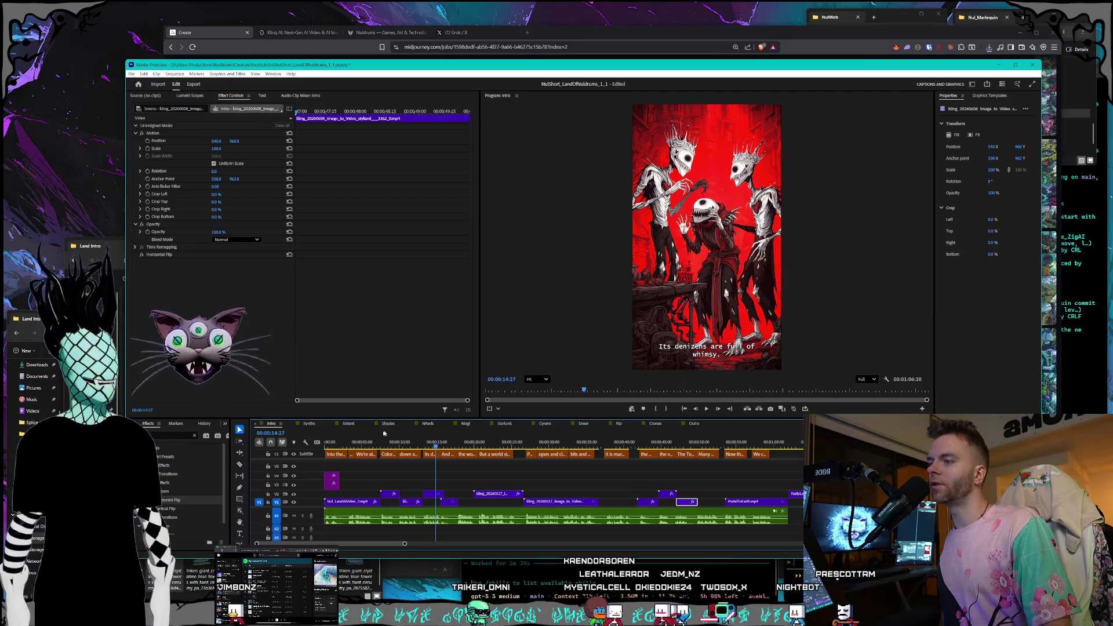
Open the NulShort_Rippers_Intro_1_1 sequence and scrub back to its 'Rippers' title card
{"action": "left_click", "coordinate": [619, 423]}
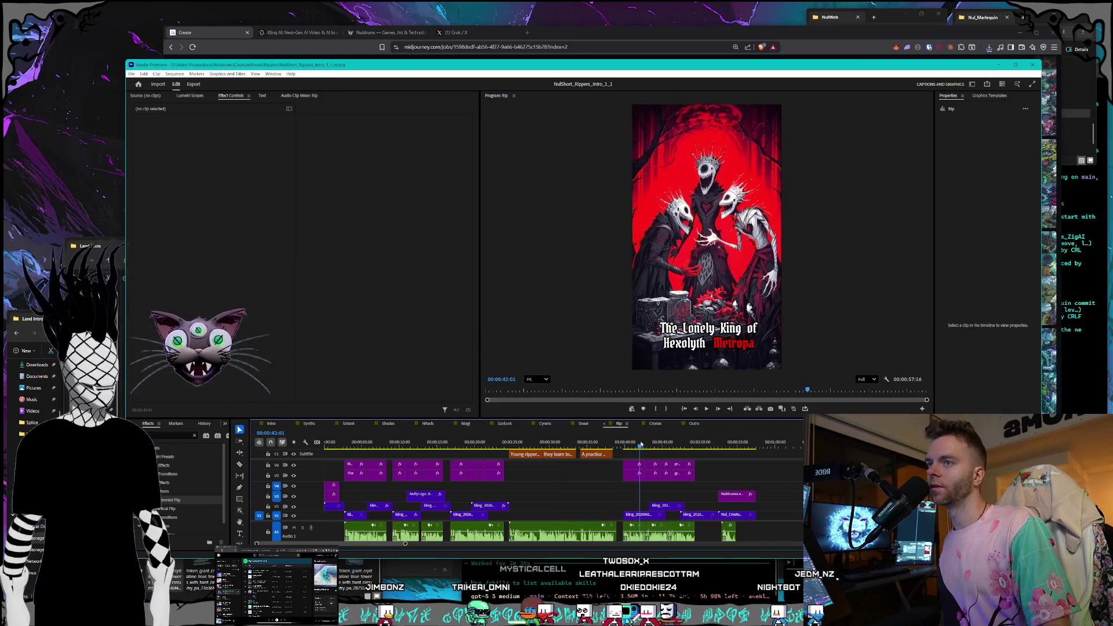
{"action": "mouse_move", "coordinate": [652, 444]}
{"action": "left_mouse_down"}
{"action": "mouse_move", "coordinate": [704, 442]}
{"action": "mouse_move", "coordinate": [411, 436]}
{"action": "left_mouse_up"}
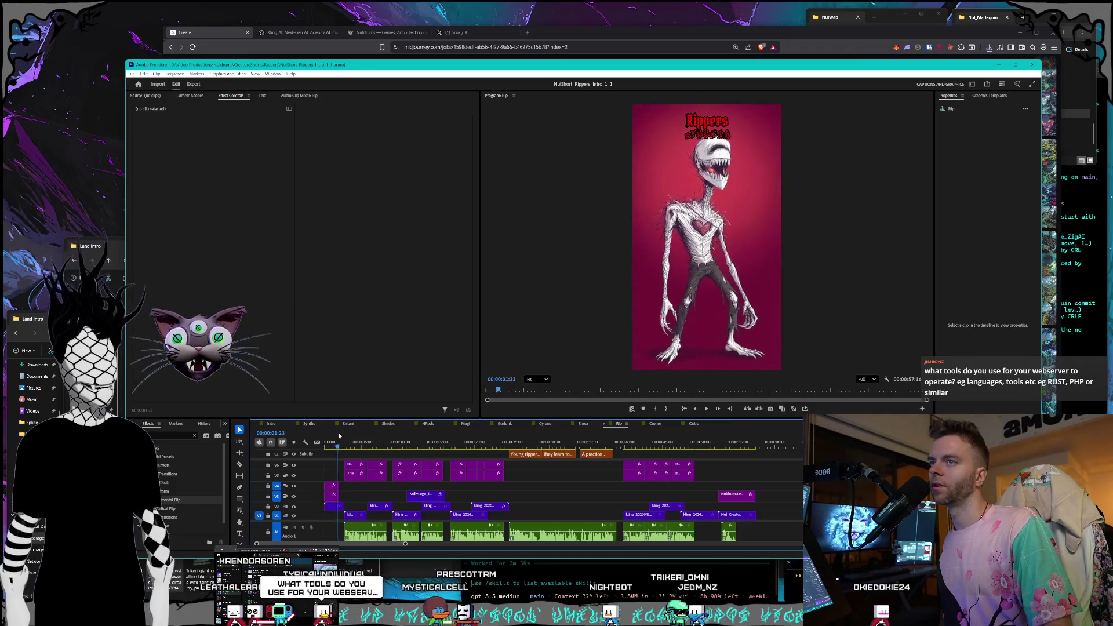
{"action": "left_click_drag", "start_coordinate": [352, 436], "coordinate": [339, 437]}
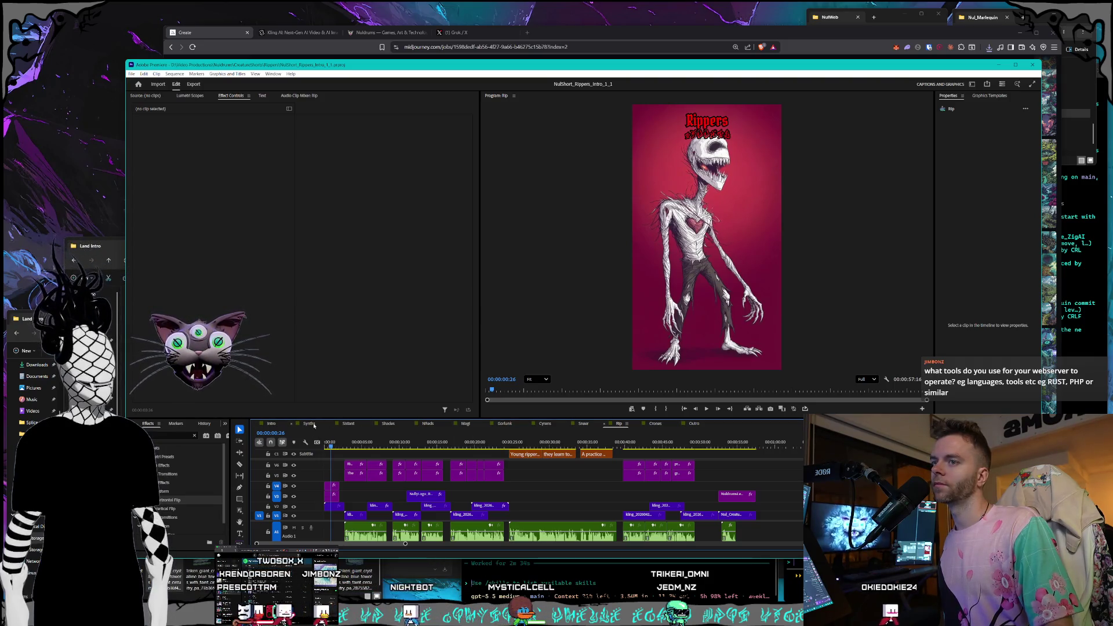
Scrub the Synths sequence back and forth around the three screaming-masks shot, then return to Intro
{"action": "left_click", "coordinate": [309, 423]}
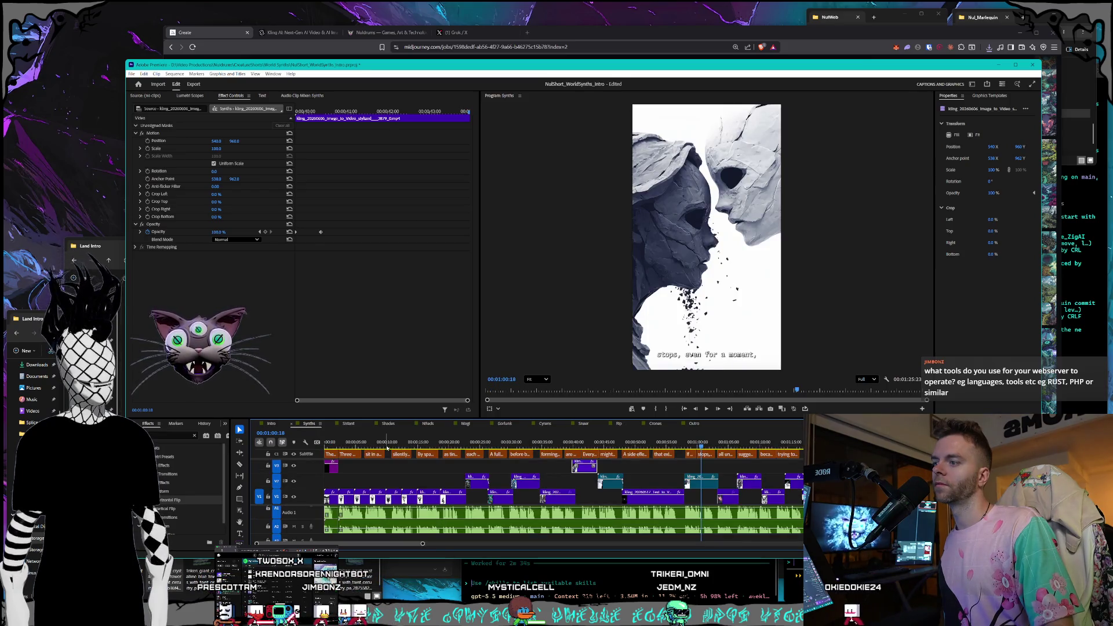
{"action": "left_click_drag", "start_coordinate": [398, 444], "coordinate": [429, 442]}
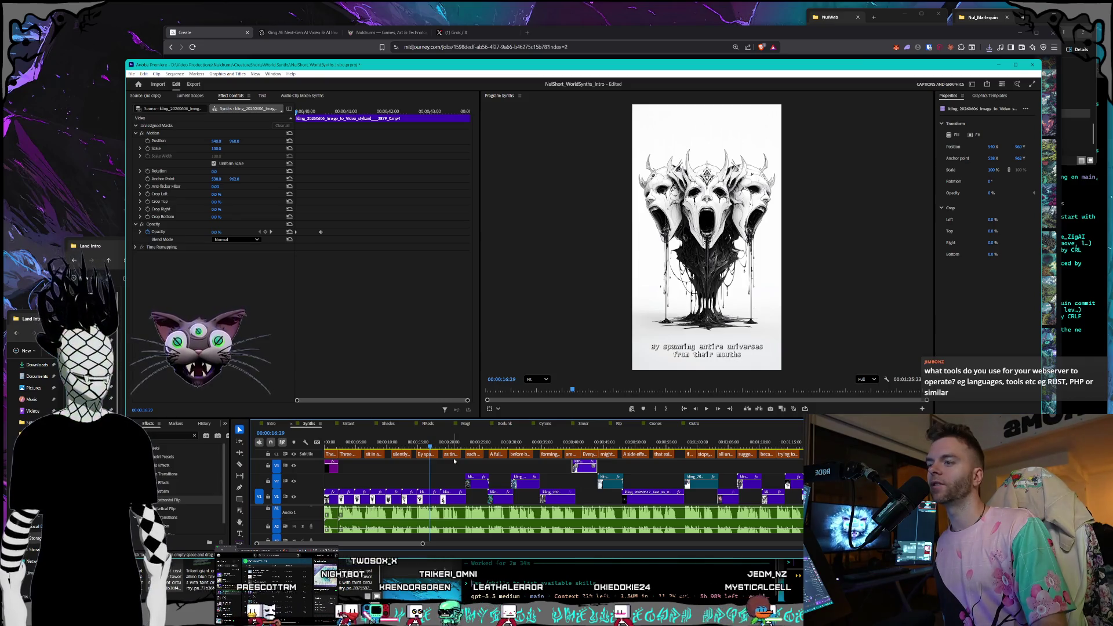
{"action": "left_click_drag", "start_coordinate": [431, 446], "coordinate": [412, 444]}
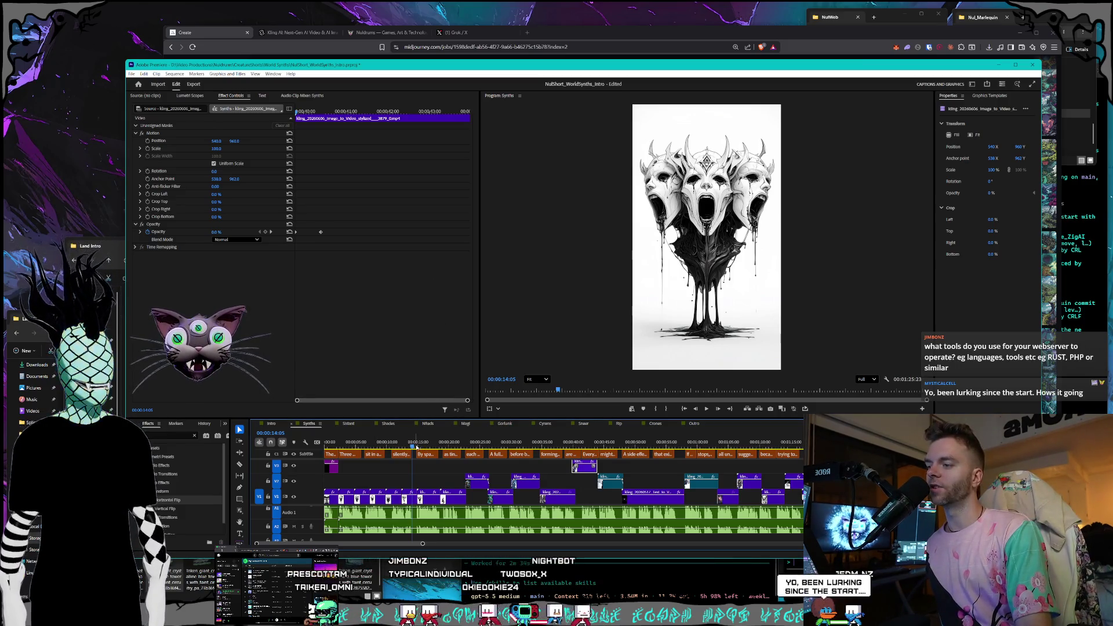
{"action": "mouse_move", "coordinate": [413, 446]}
{"action": "left_mouse_down"}
{"action": "mouse_move", "coordinate": [396, 447]}
{"action": "mouse_move", "coordinate": [424, 443]}
{"action": "left_mouse_up"}
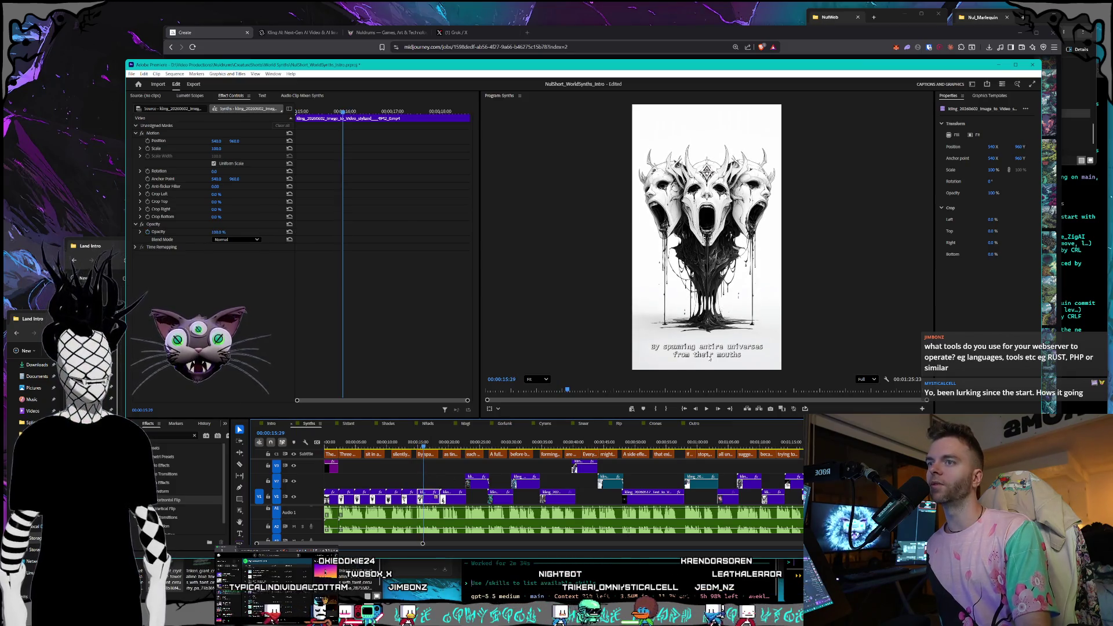
{"action": "left_click_drag", "start_coordinate": [424, 446], "coordinate": [430, 446]}
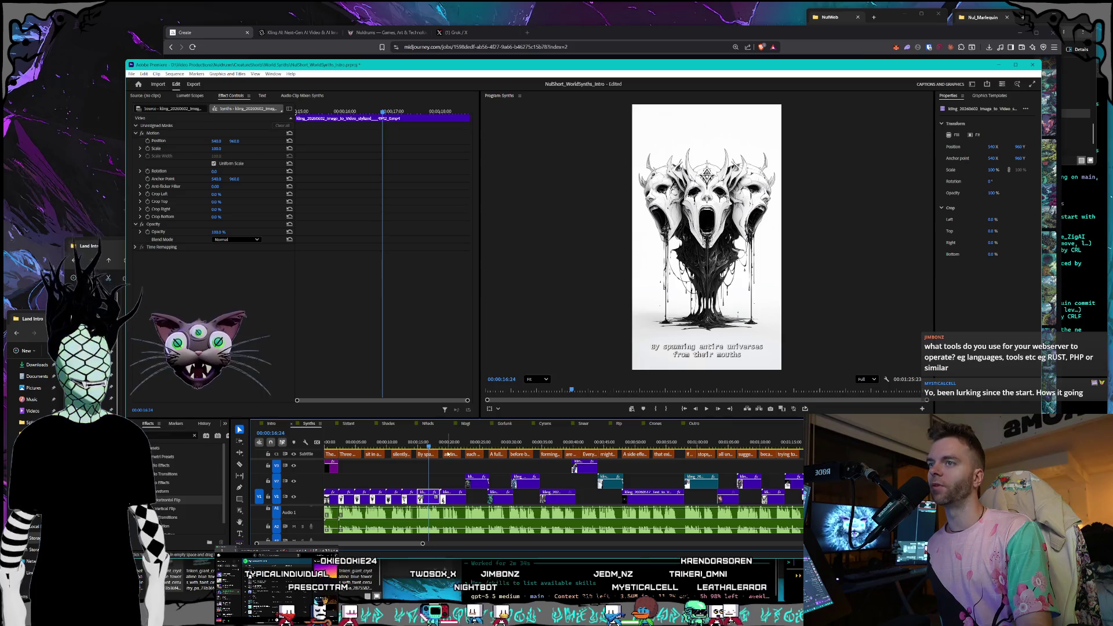
{"action": "left_click_drag", "start_coordinate": [430, 446], "coordinate": [432, 448]}
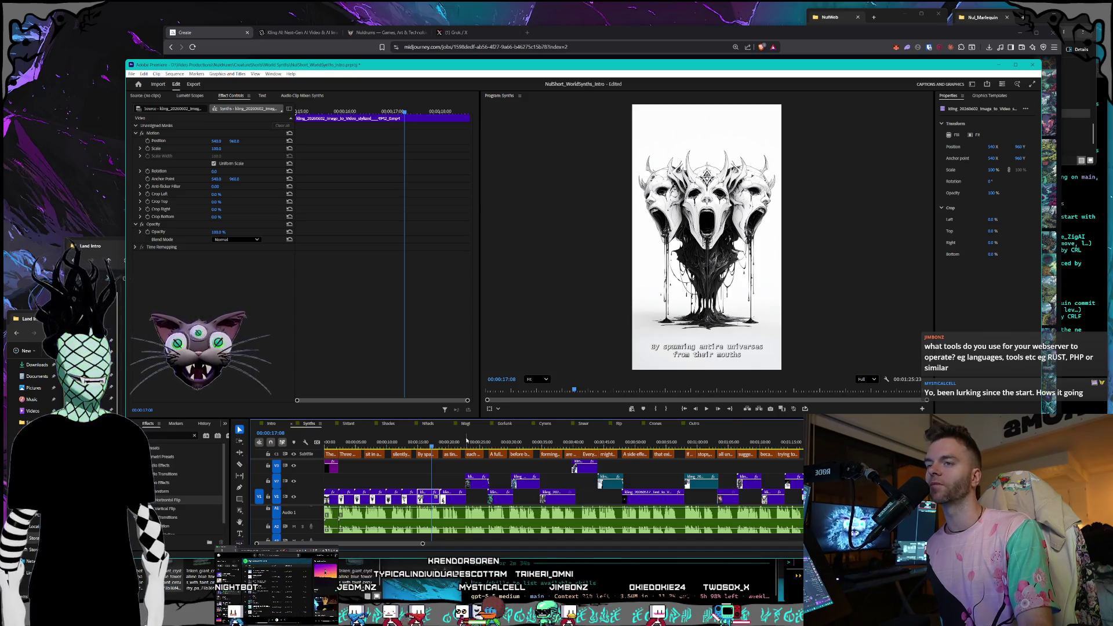
{"action": "left_click_drag", "start_coordinate": [427, 444], "coordinate": [428, 445]}
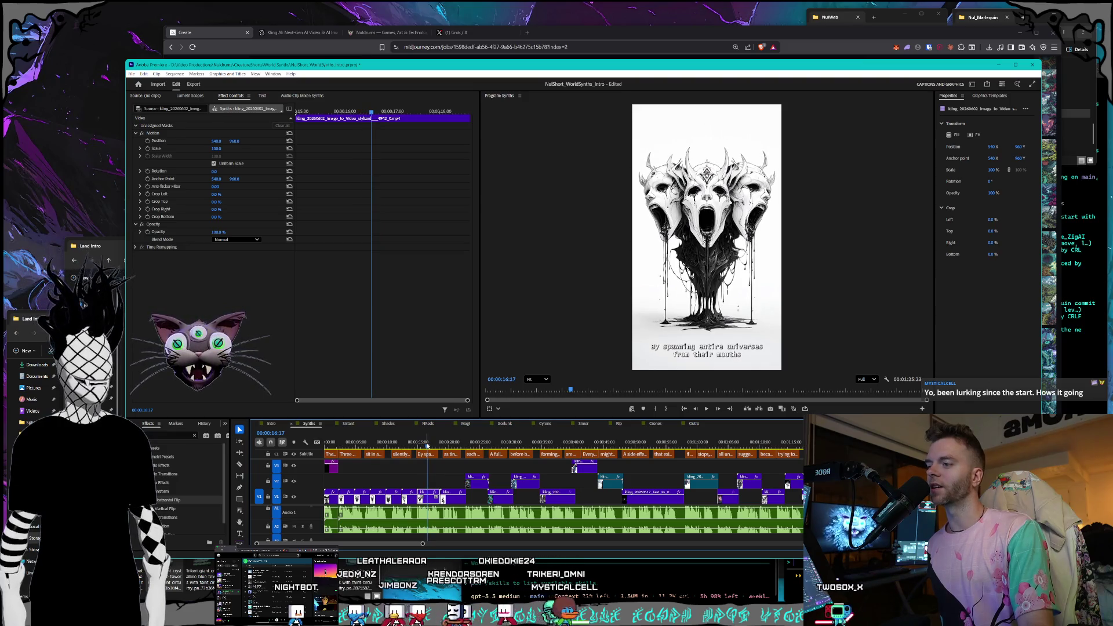
{"action": "left_click", "coordinate": [271, 424]}
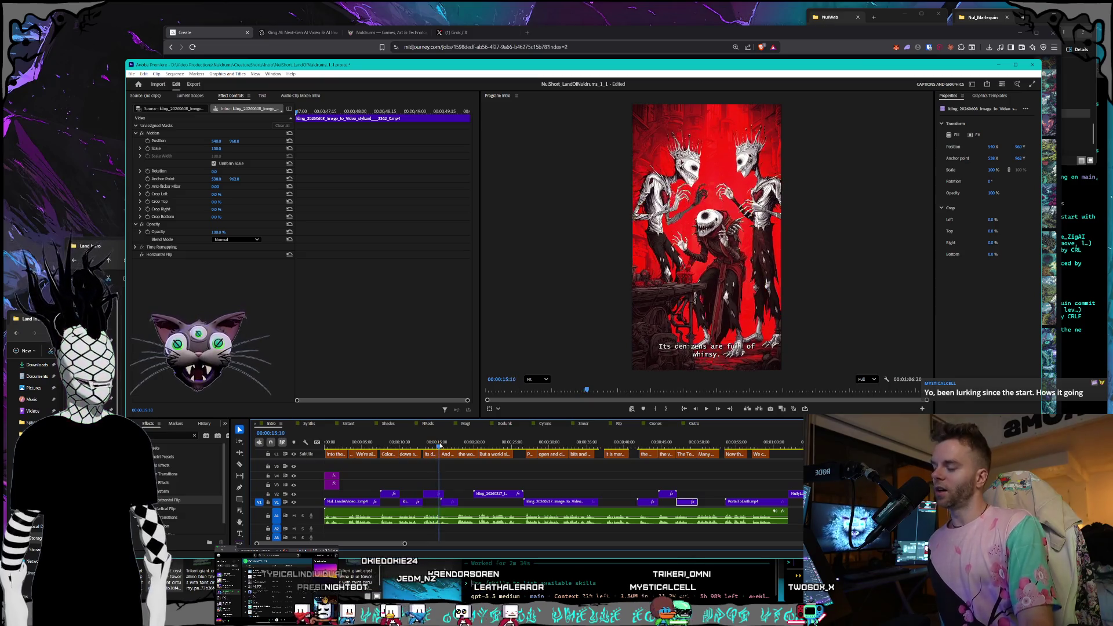
Play Intro and scrub from the red skeletons shot to the swirling sky, then back to Technology Towers
{"action": "key", "text": "space"}
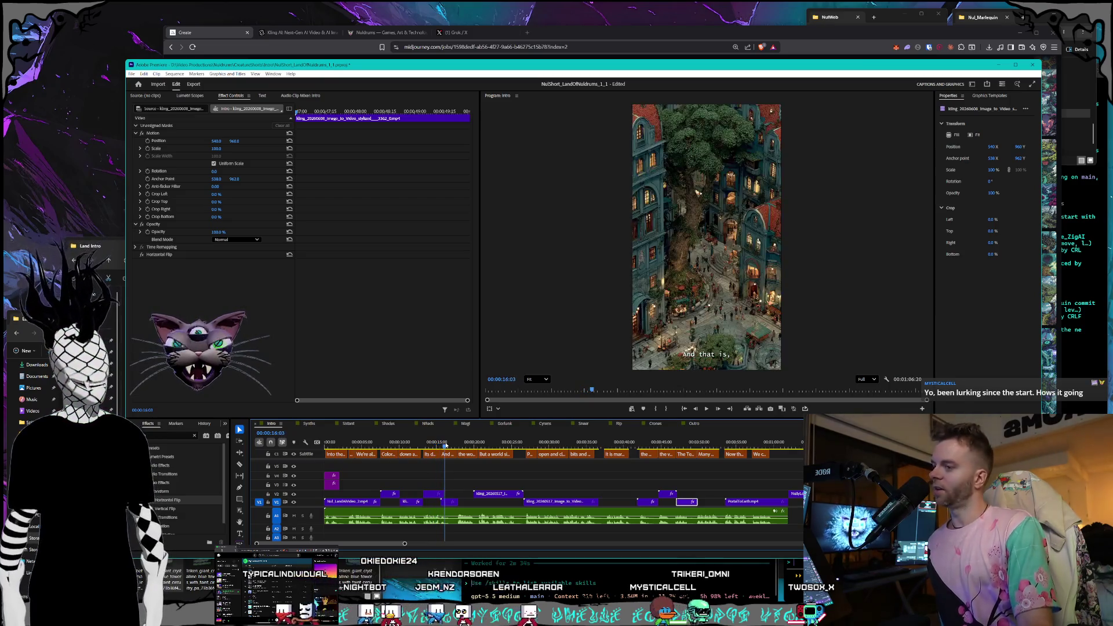
{"action": "left_click_drag", "start_coordinate": [445, 447], "coordinate": [447, 446]}
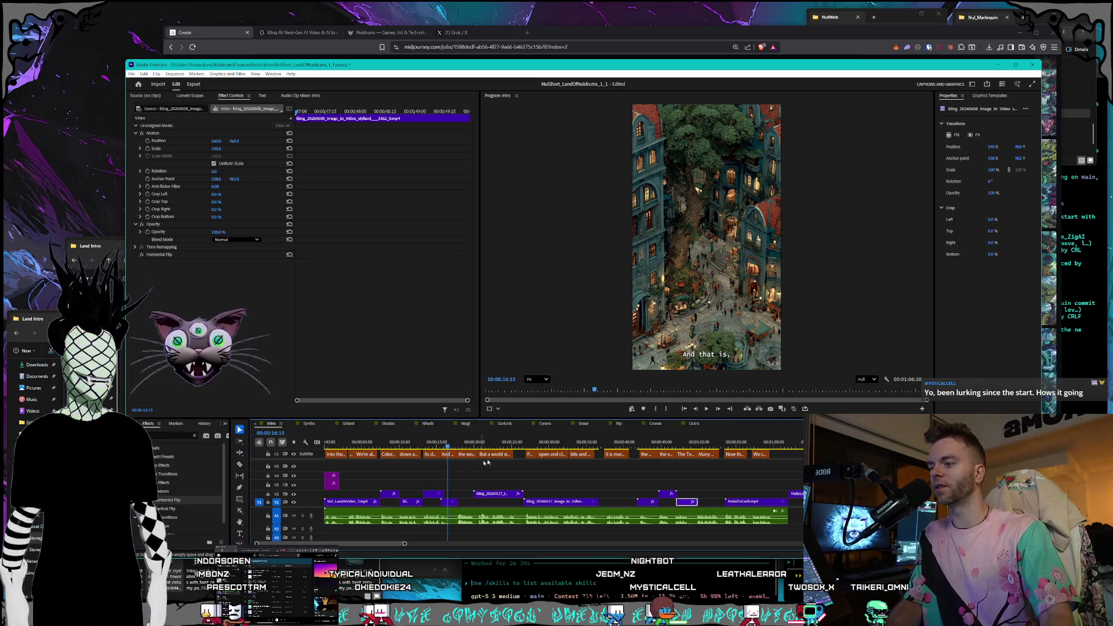
{"action": "left_click", "coordinate": [432, 446]}
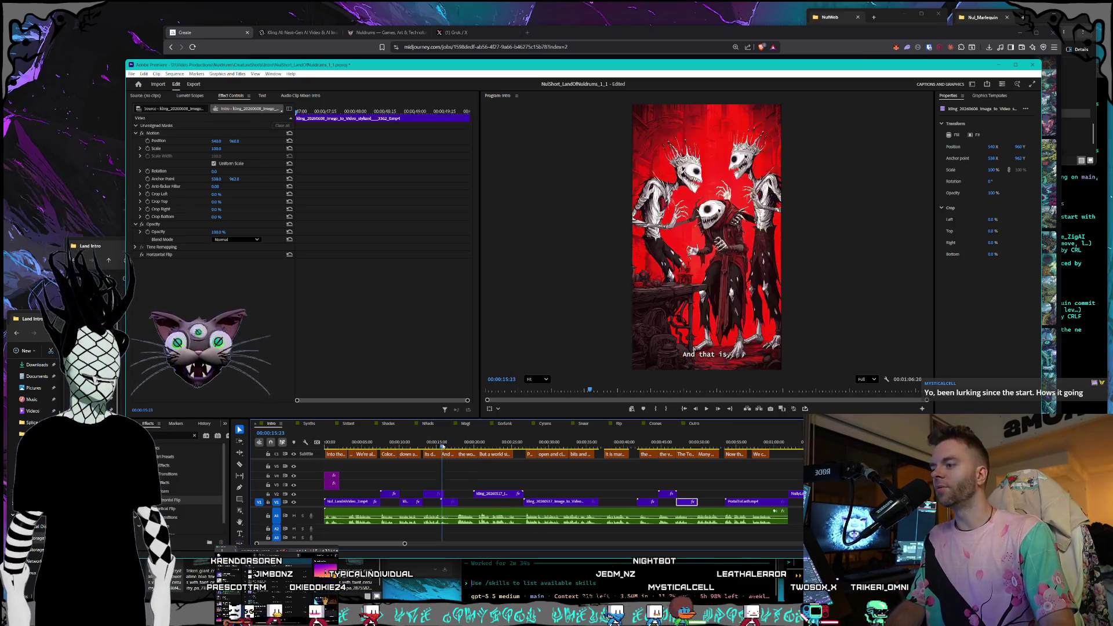
{"action": "left_click_drag", "start_coordinate": [431, 446], "coordinate": [399, 446]}
{"action": "left_click_drag", "start_coordinate": [404, 446], "coordinate": [409, 447]}
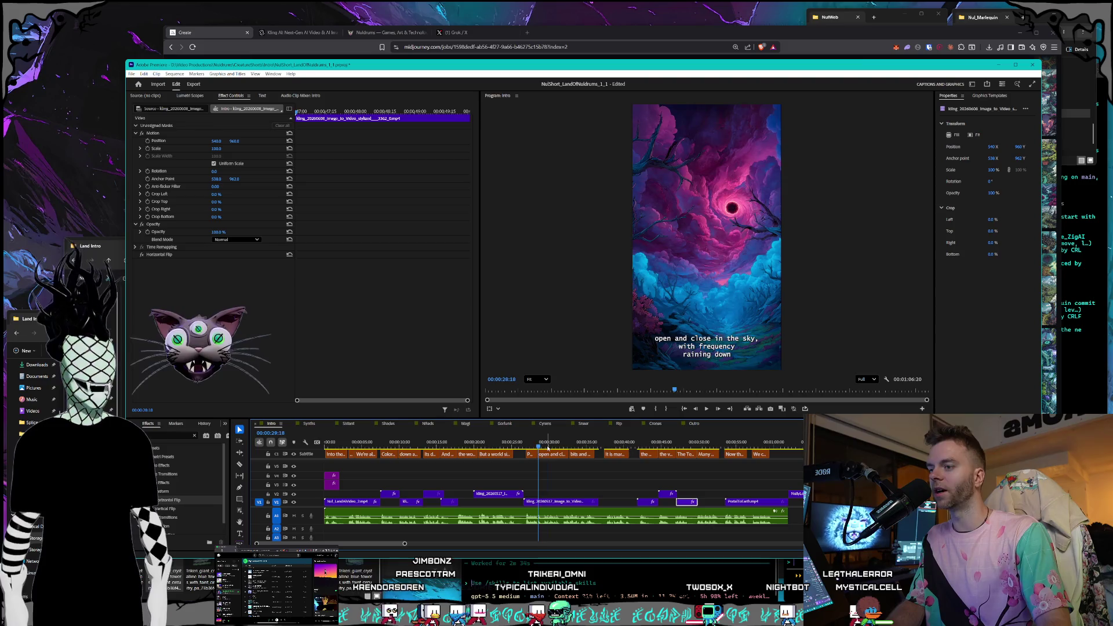
{"action": "left_click_drag", "start_coordinate": [569, 447], "coordinate": [740, 447]}
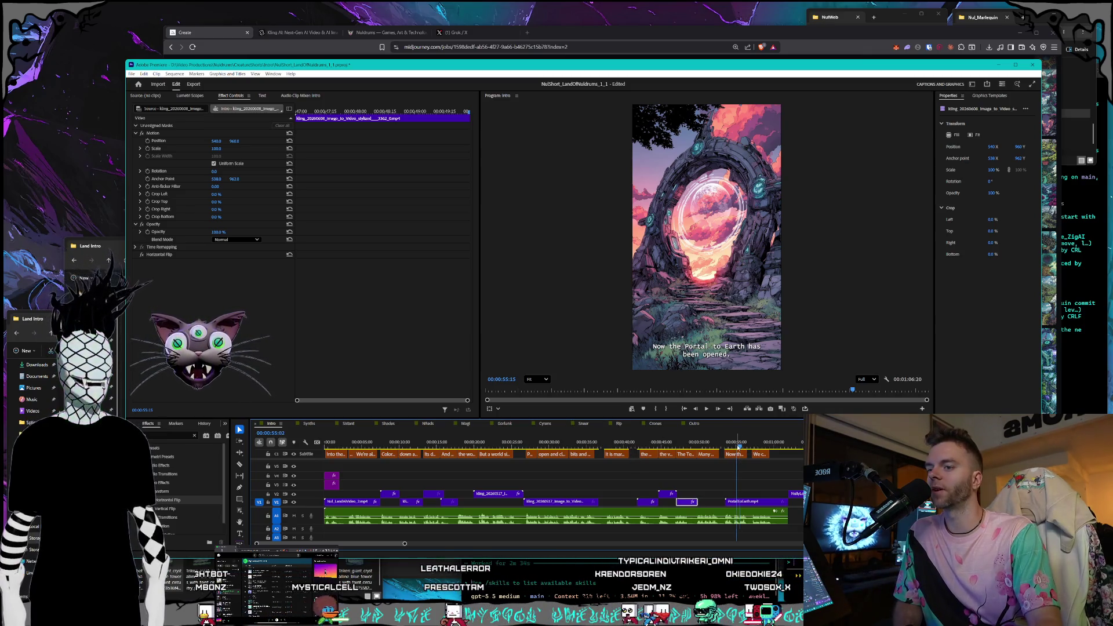
{"action": "left_click", "coordinate": [745, 447]}
{"action": "mouse_move", "coordinate": [745, 446]}
{"action": "left_mouse_down"}
{"action": "mouse_move", "coordinate": [660, 445]}
{"action": "mouse_move", "coordinate": [679, 443]}
{"action": "left_mouse_up"}
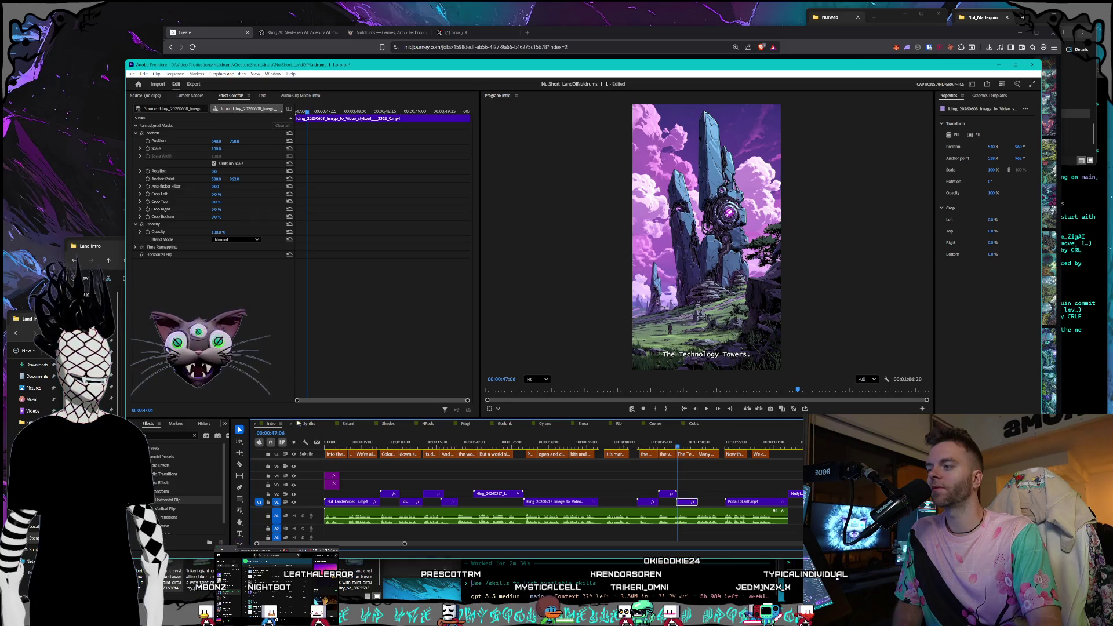
Skim through the Synths sequence toward its end, then go back to Intro
{"action": "left_click", "coordinate": [308, 424]}
{"action": "mouse_move", "coordinate": [411, 445]}
{"action": "left_mouse_down"}
{"action": "mouse_move", "coordinate": [561, 434]}
{"action": "mouse_move", "coordinate": [740, 442]}
{"action": "left_mouse_up"}
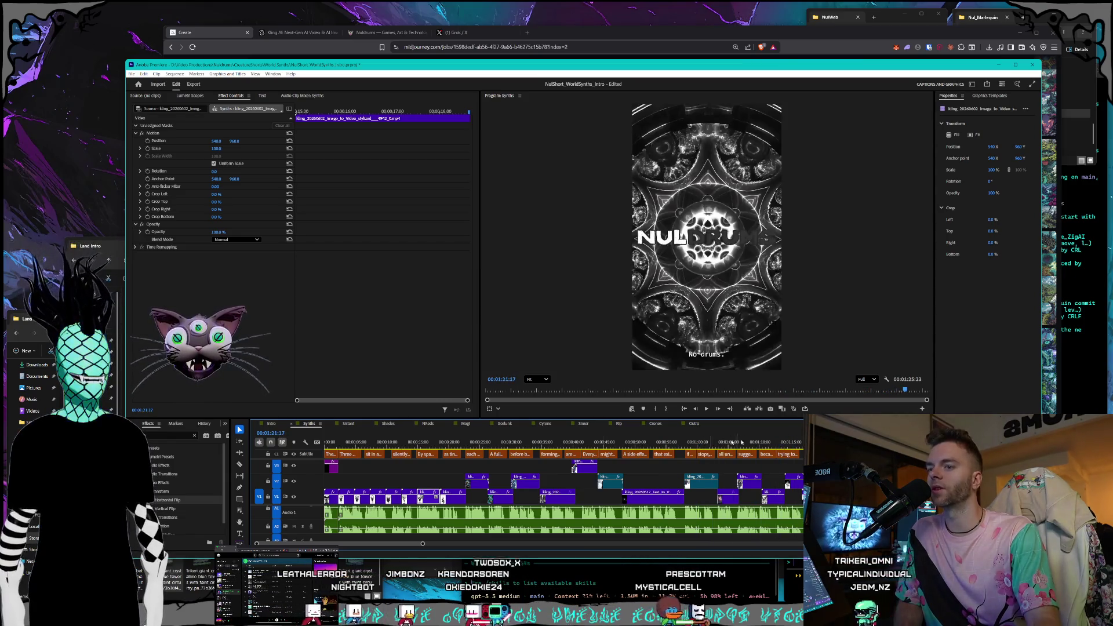
{"action": "left_click", "coordinate": [271, 424]}
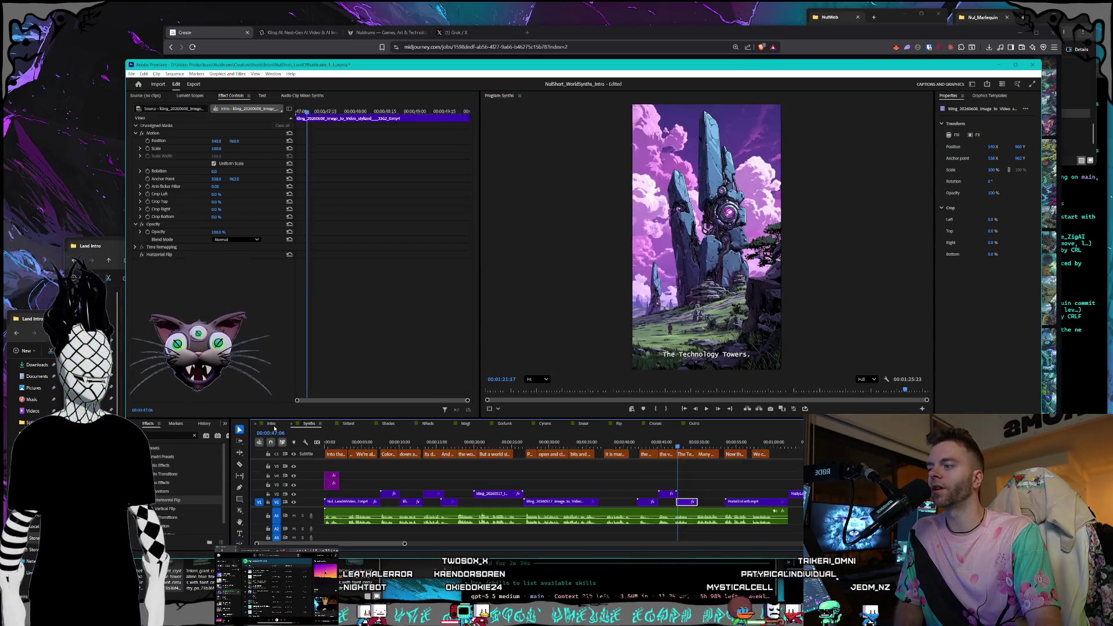
Flip through the Sistant, Shades and NReds sequences before settling on Synths
{"action": "left_click", "coordinate": [406, 438]}
{"action": "left_click", "coordinate": [350, 424]}
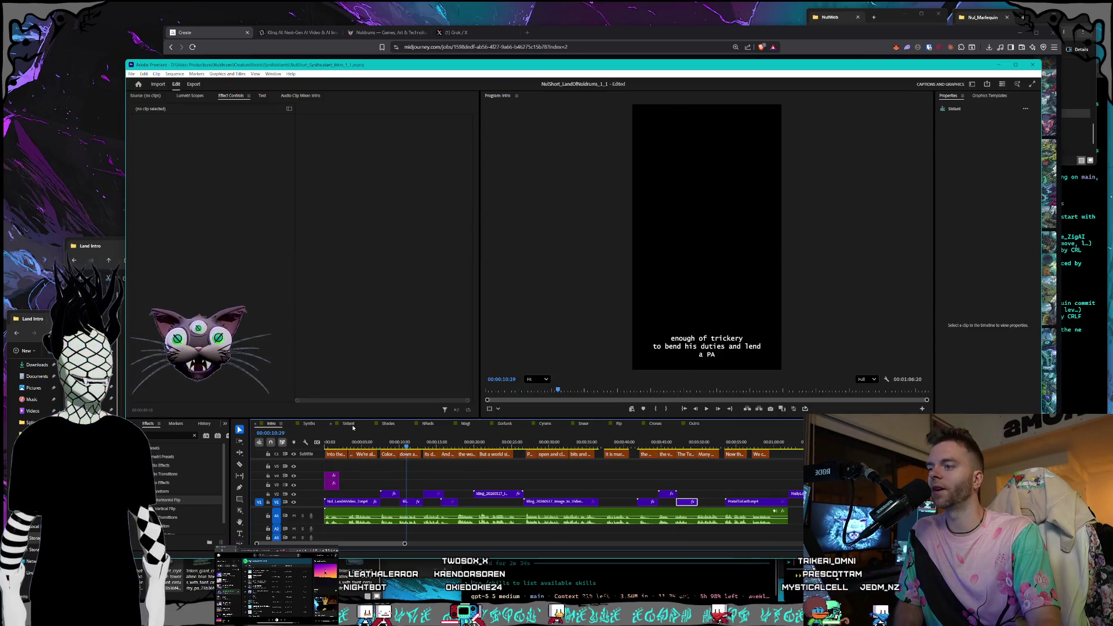
{"action": "left_click", "coordinate": [387, 424]}
{"action": "left_click", "coordinate": [429, 424]}
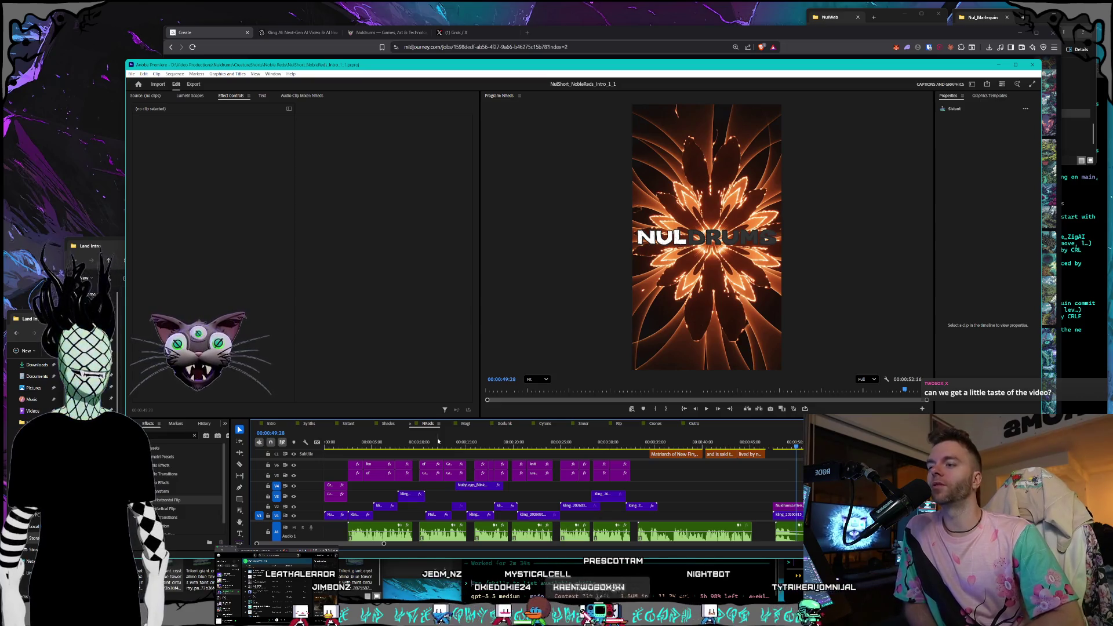
{"action": "left_click", "coordinate": [309, 423]}
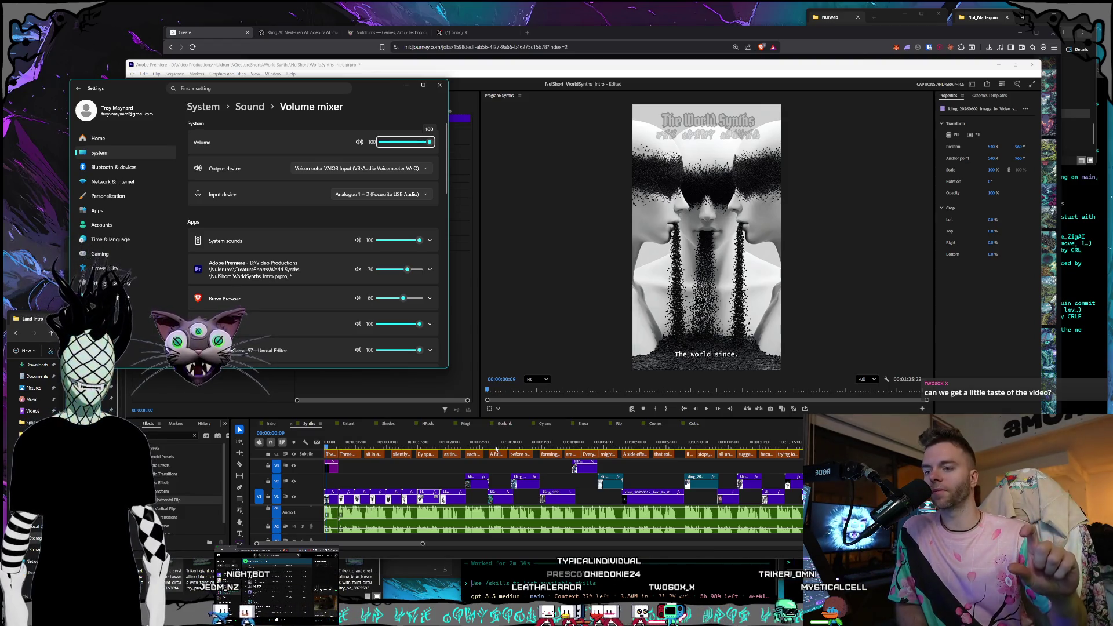
Back in Premiere, select, deselect and reselect the sequence's audio clips
{"action": "key", "text": "alt+Tab"}
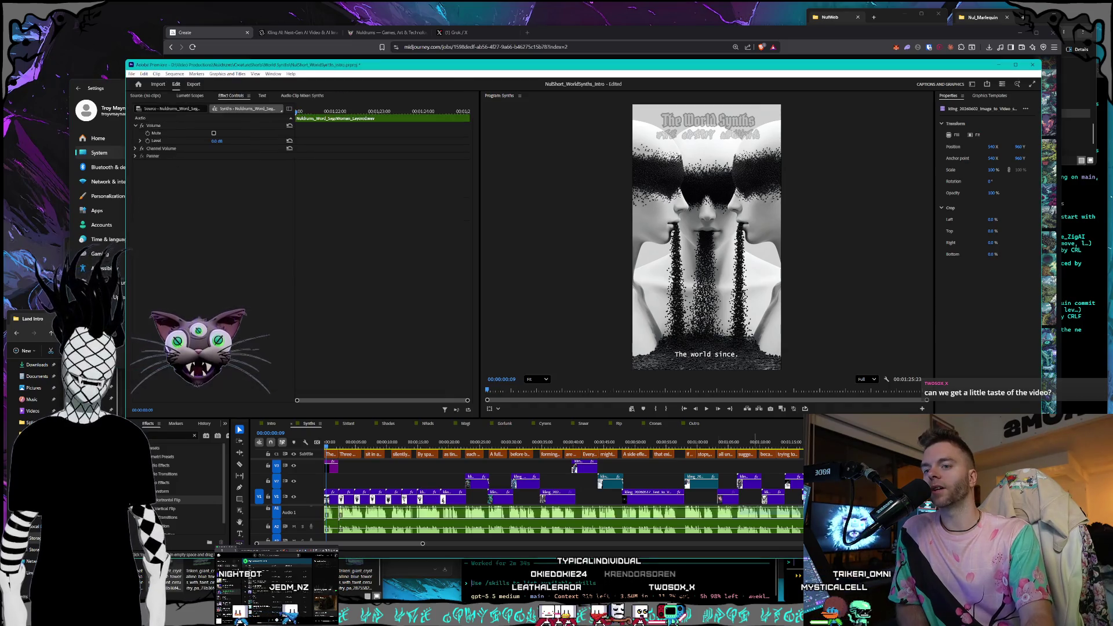
{"action": "left_click", "coordinate": [334, 511]}
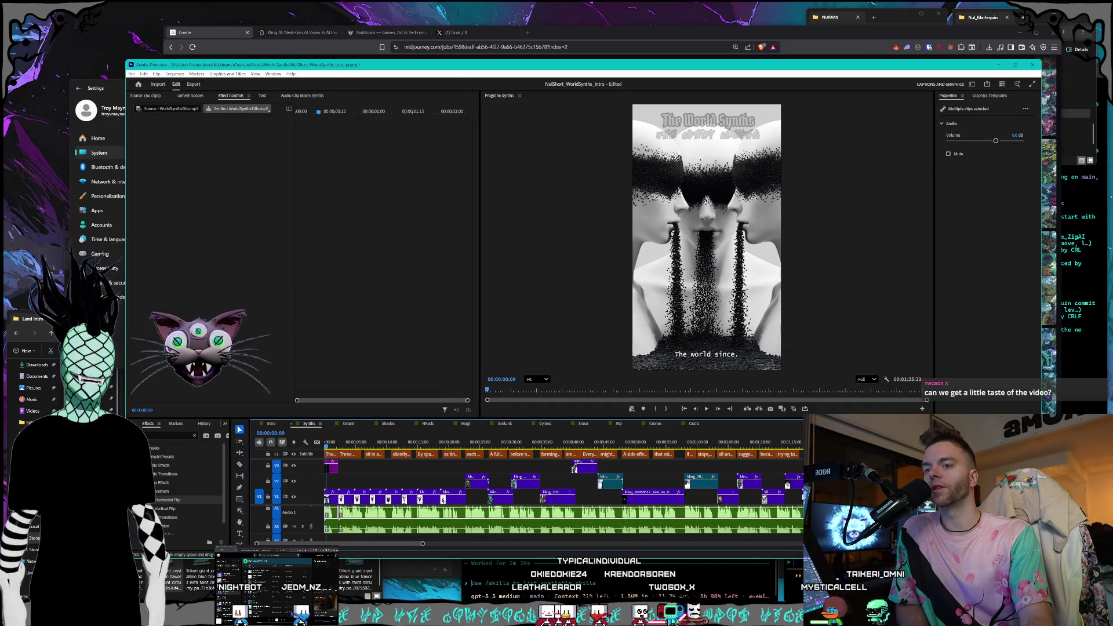
{"action": "key", "text": "ctrl+shift+a"}
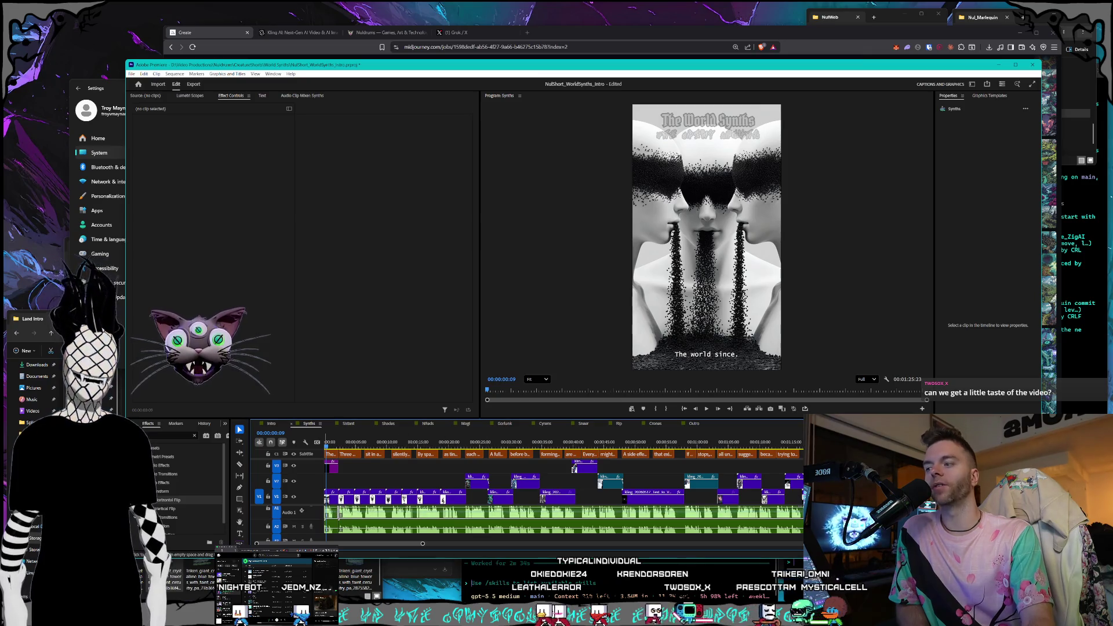
{"action": "left_click", "coordinate": [328, 470]}
Unmute Adobe Premiere in the Volume mixer, rewind the sequence to its start, and maximize Premiere
{"action": "left_click_drag", "start_coordinate": [111, 86], "coordinate": [130, 95]}
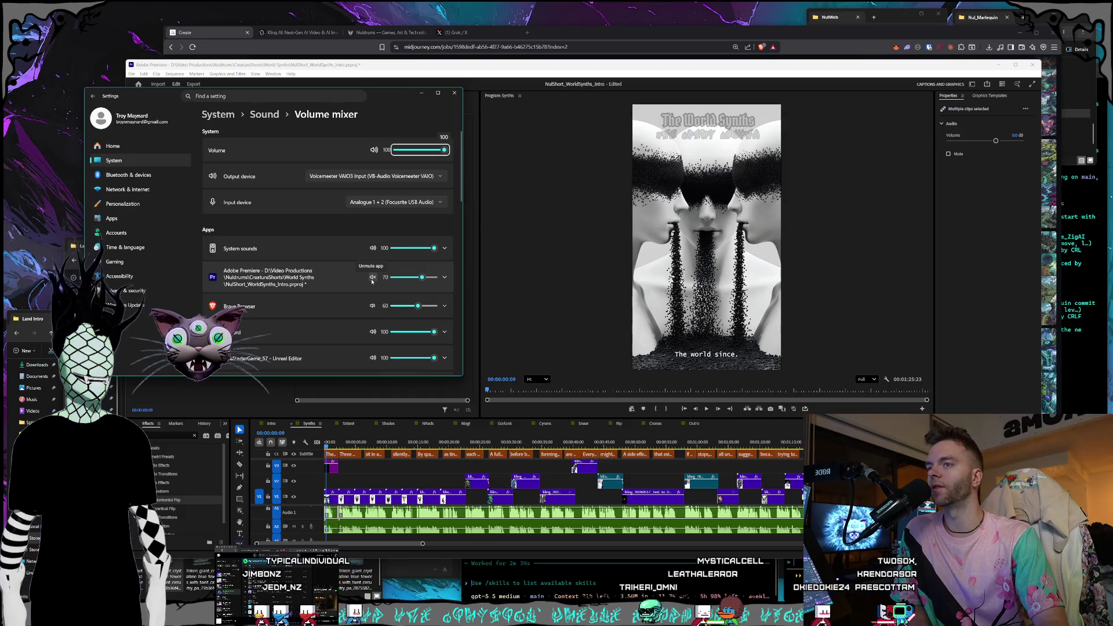
{"action": "left_click", "coordinate": [372, 279]}
{"action": "left_click", "coordinate": [480, 62]}
{"action": "left_click", "coordinate": [331, 444]}
{"action": "key", "text": "Home"}
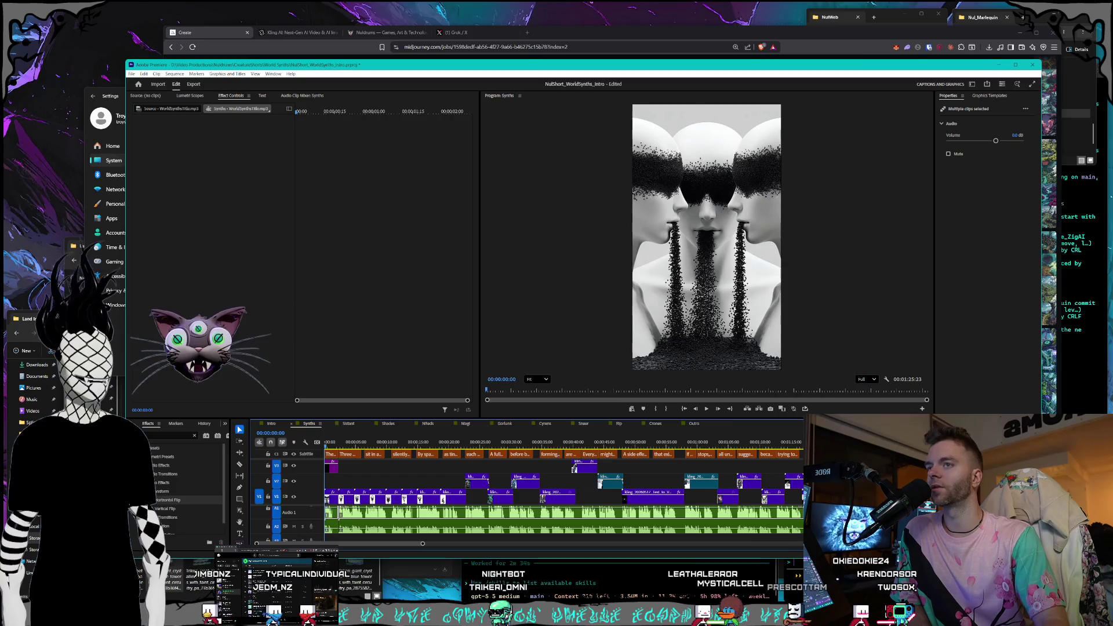
{"action": "left_click_drag", "start_coordinate": [620, 64], "coordinate": [620, 13]}
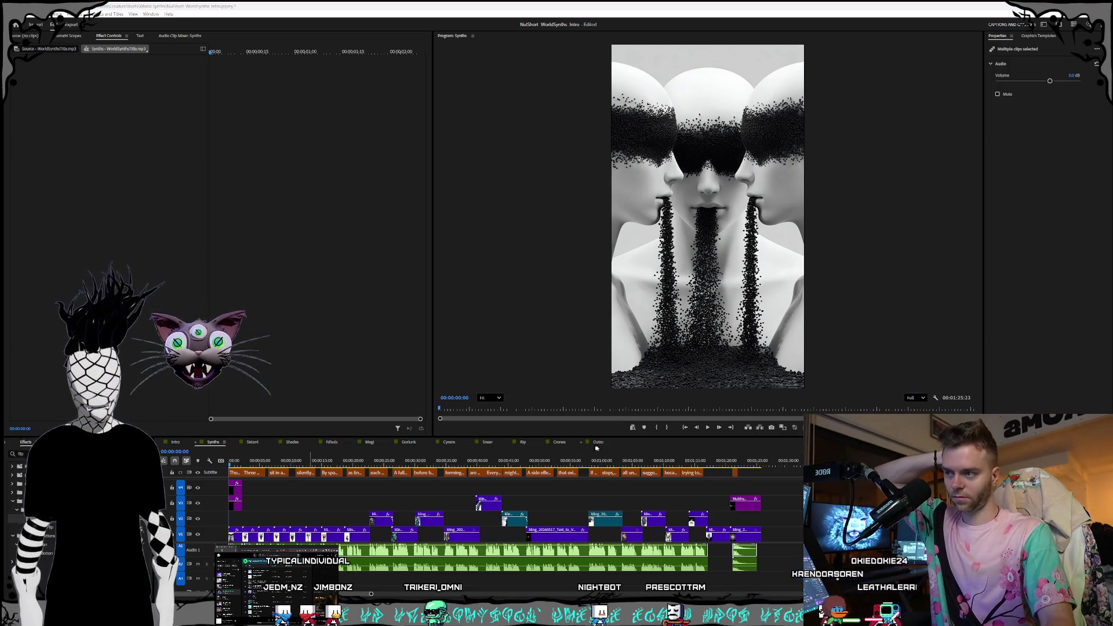
{"action": "left_click", "coordinate": [707, 432]}
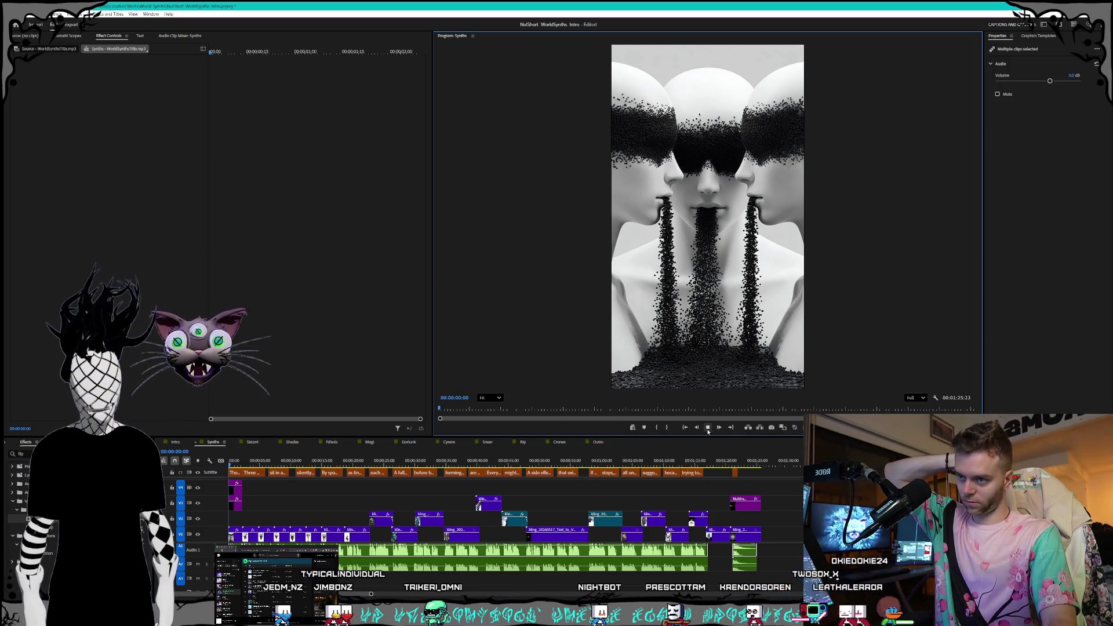
{"action": "left_click", "coordinate": [708, 432]}
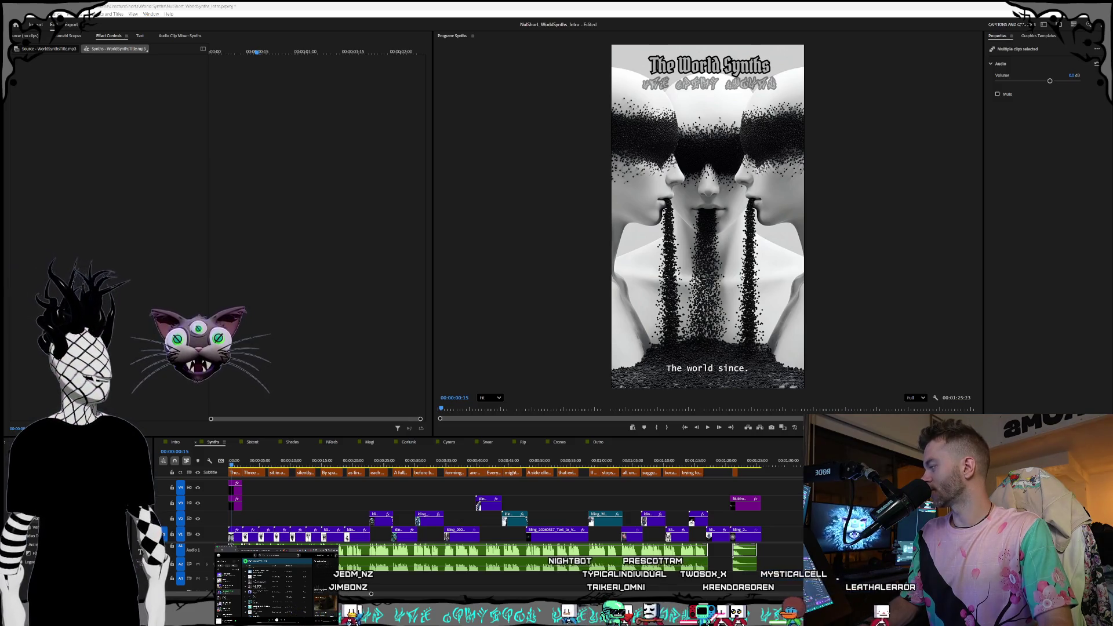
{"action": "key", "text": "alt+Tab"}
{"action": "left_click_drag", "start_coordinate": [237, 77], "coordinate": [245, 76]}
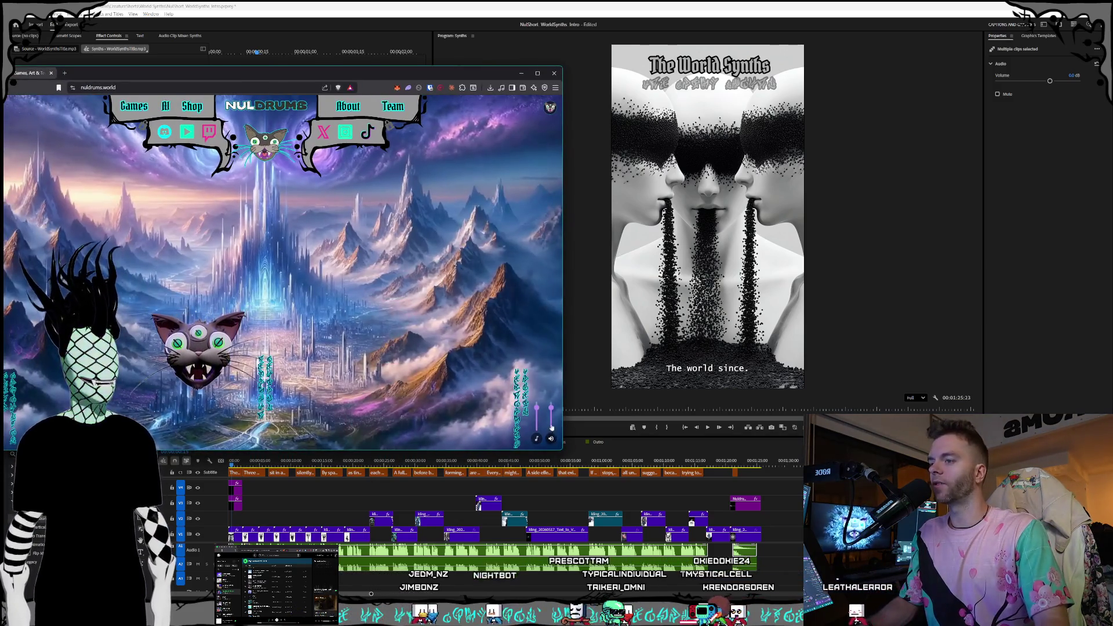
{"action": "mouse_move", "coordinate": [384, 79]}
{"action": "left_mouse_down"}
{"action": "mouse_move", "coordinate": [419, 143]}
{"action": "mouse_move", "coordinate": [562, 155]}
{"action": "mouse_move", "coordinate": [467, 179]}
{"action": "mouse_move", "coordinate": [648, 177]}
{"action": "mouse_move", "coordinate": [557, 175]}
{"action": "left_mouse_up"}
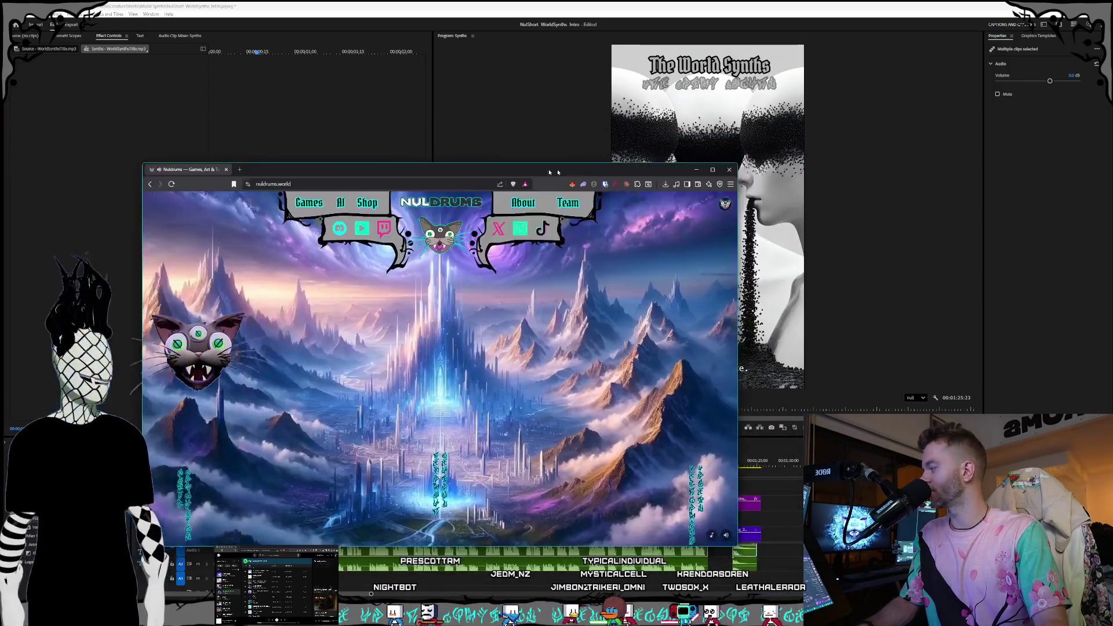
{"action": "key", "text": "alt+Tab"}
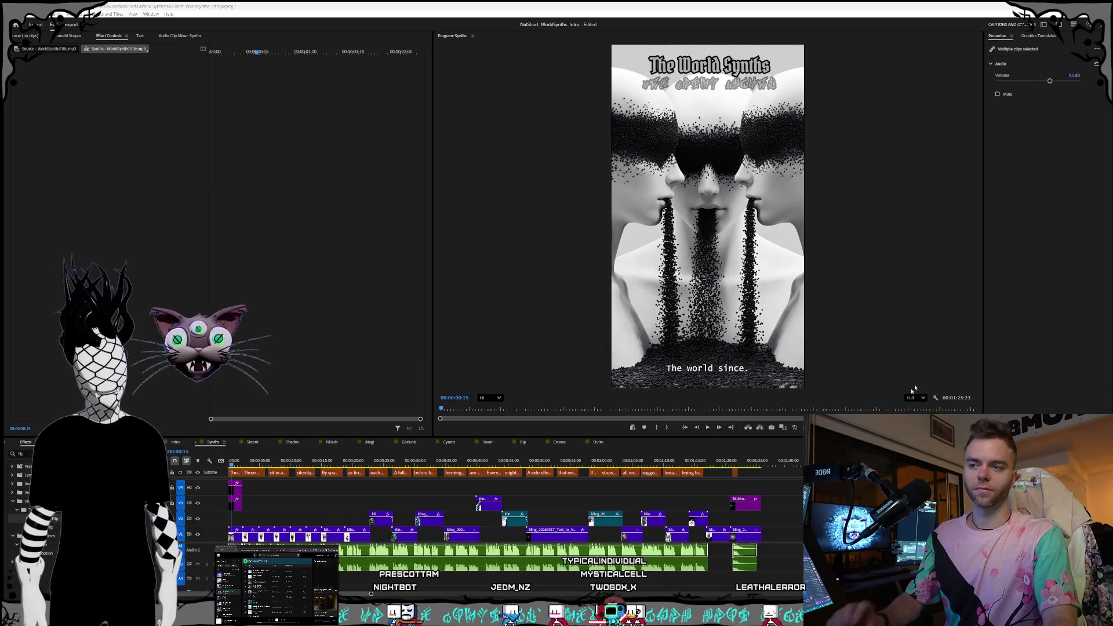
{"action": "left_click", "coordinate": [710, 429]}
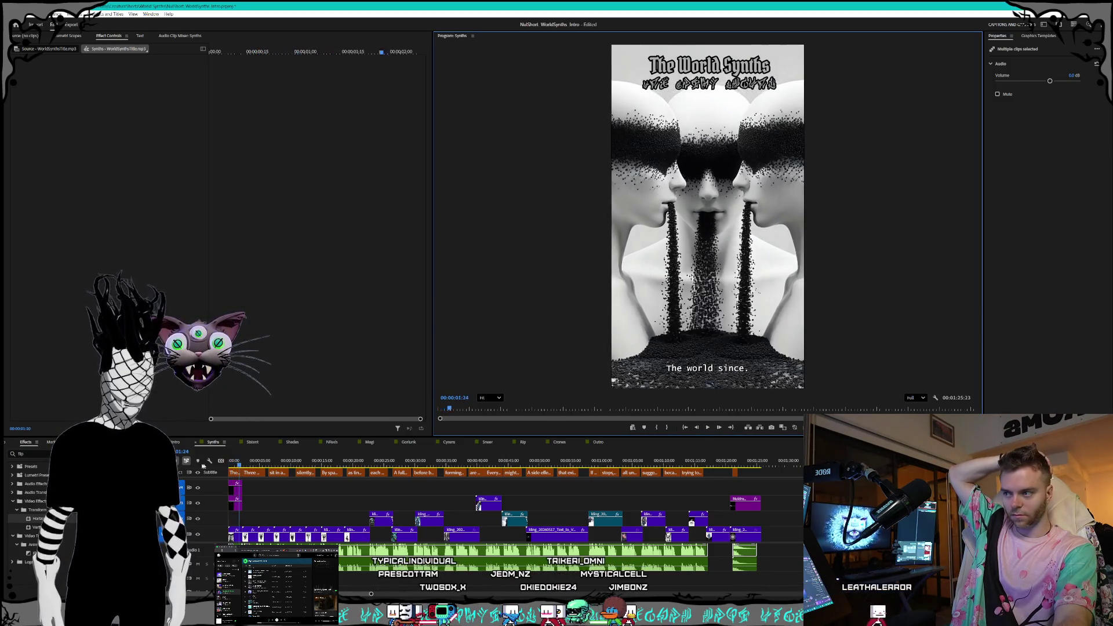
{"action": "left_click", "coordinate": [707, 430]}
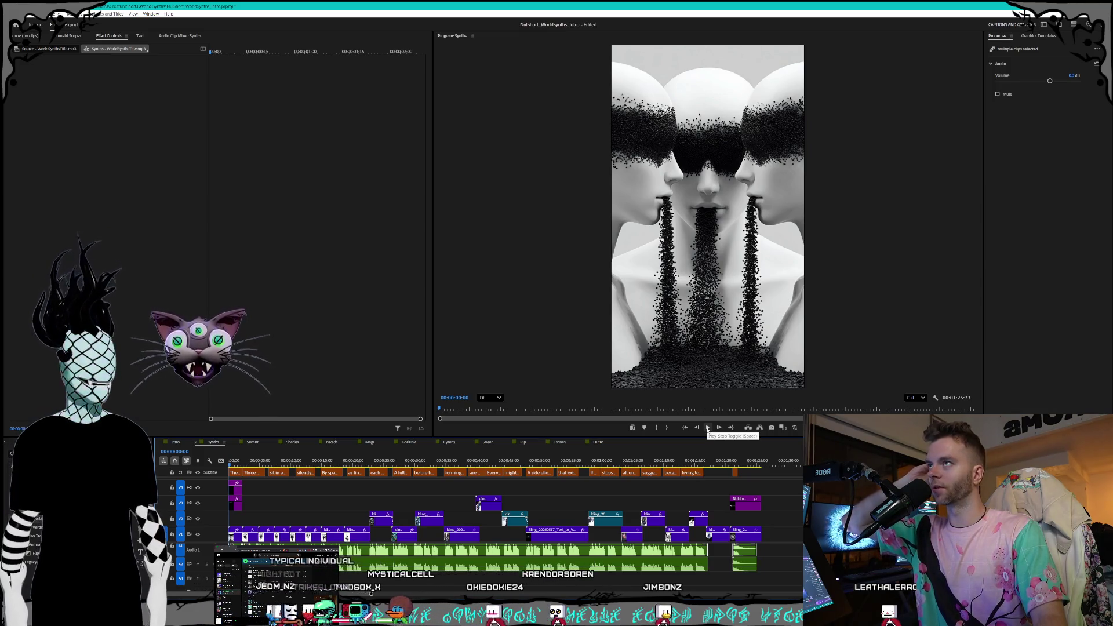
Play the Synths short and settle on its NULDRUMS end card at 01:22:20, then switch to Sistant
{"action": "left_click", "coordinate": [707, 429]}
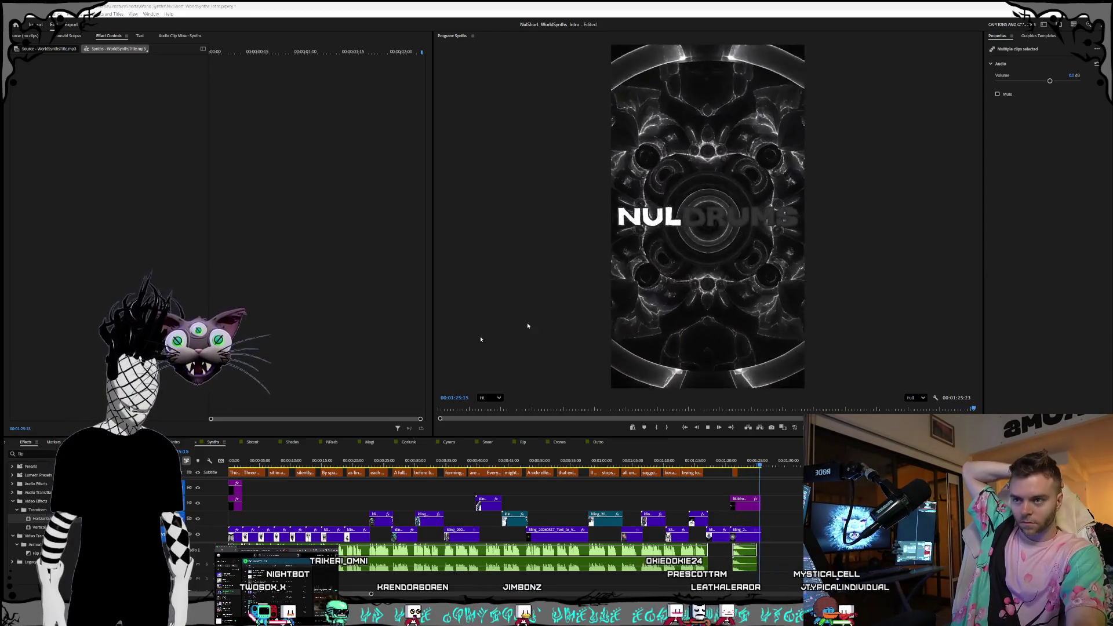
{"action": "left_click", "coordinate": [747, 460]}
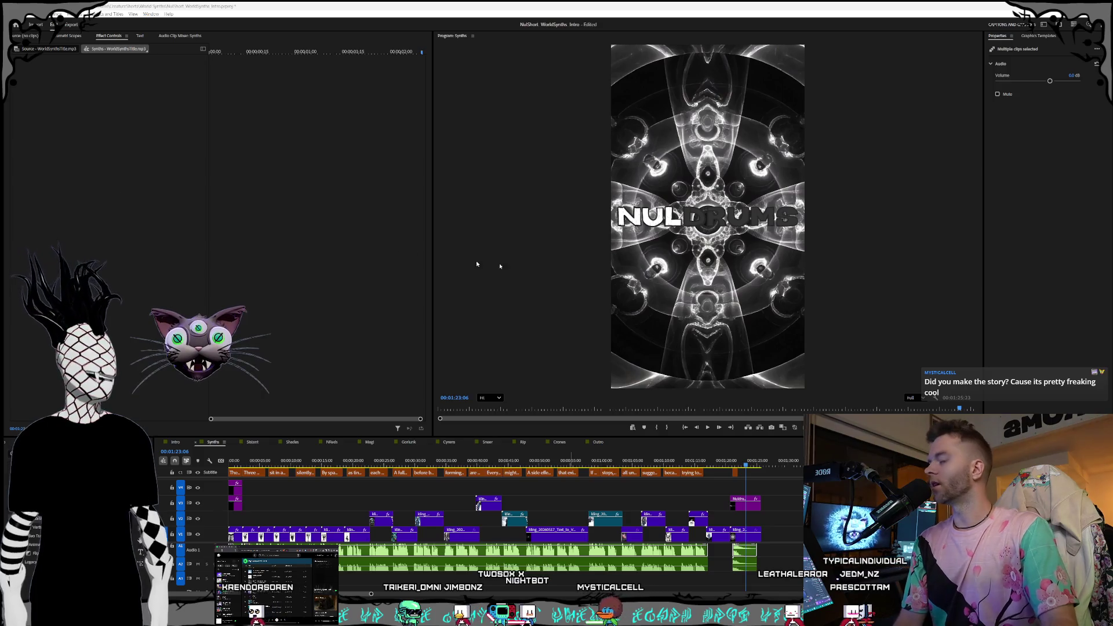
{"action": "left_click", "coordinate": [745, 460]}
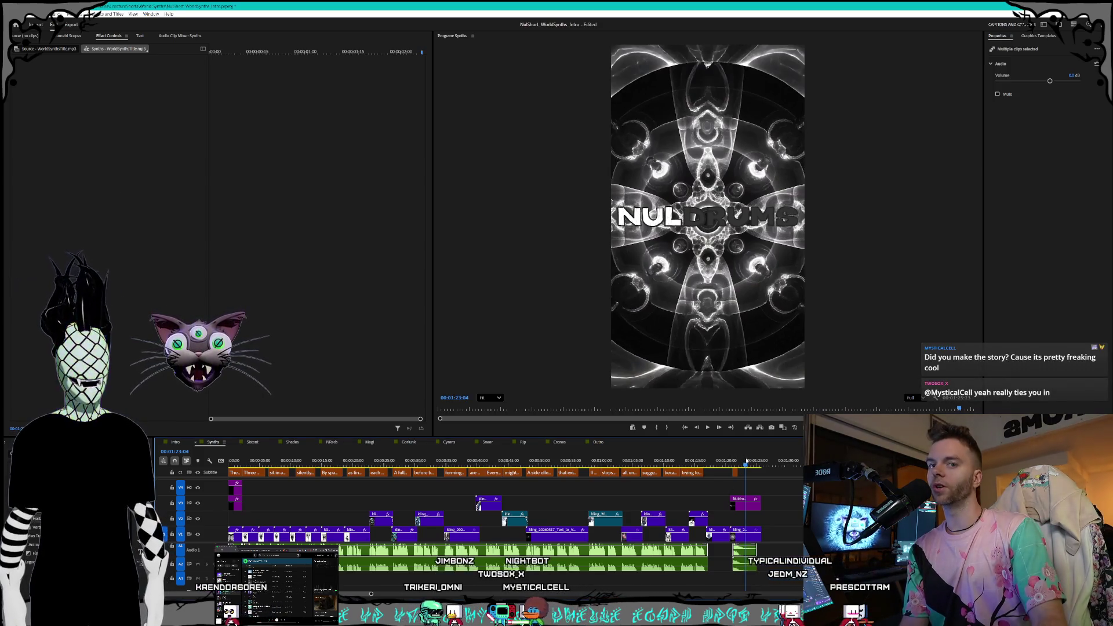
{"action": "key", "text": "Left"}
{"action": "key", "text": "Left"}
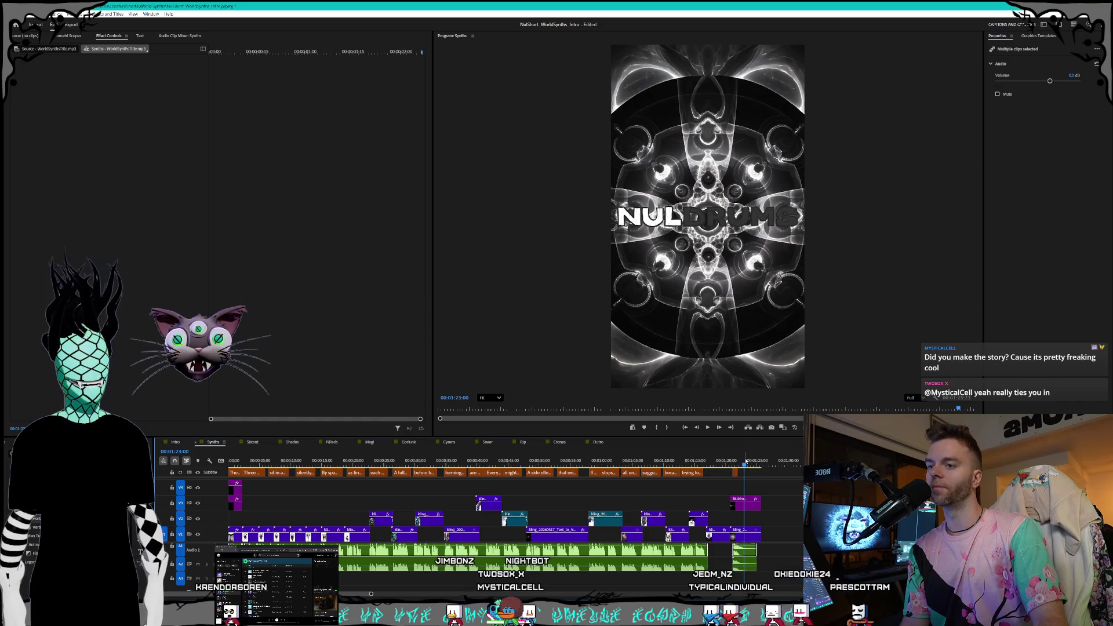
{"action": "left_click", "coordinate": [743, 462]}
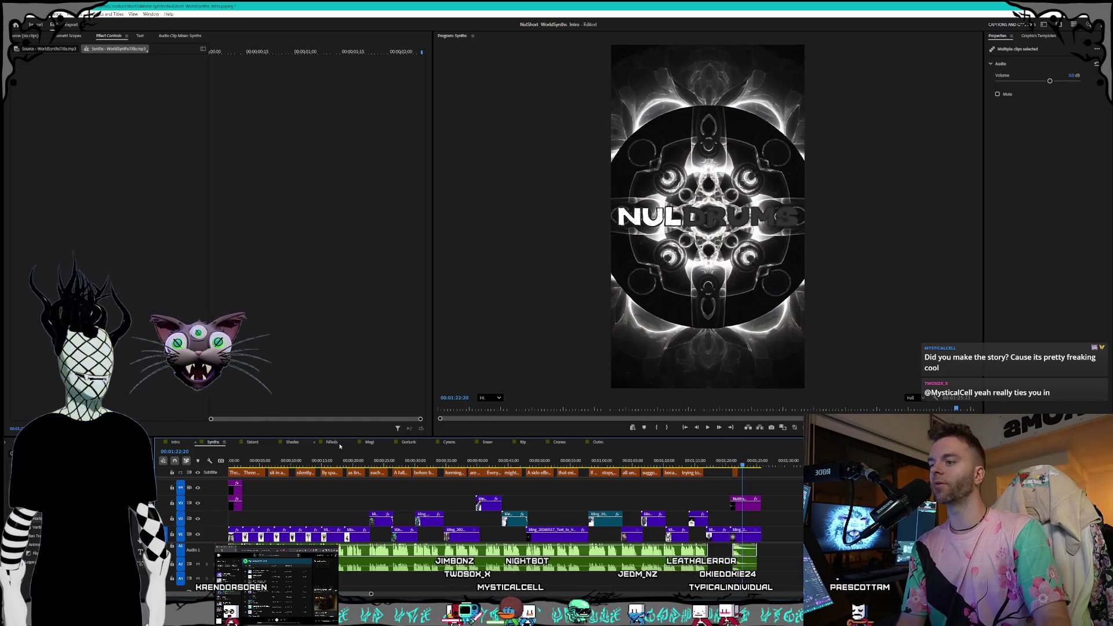
{"action": "left_click", "coordinate": [252, 443]}
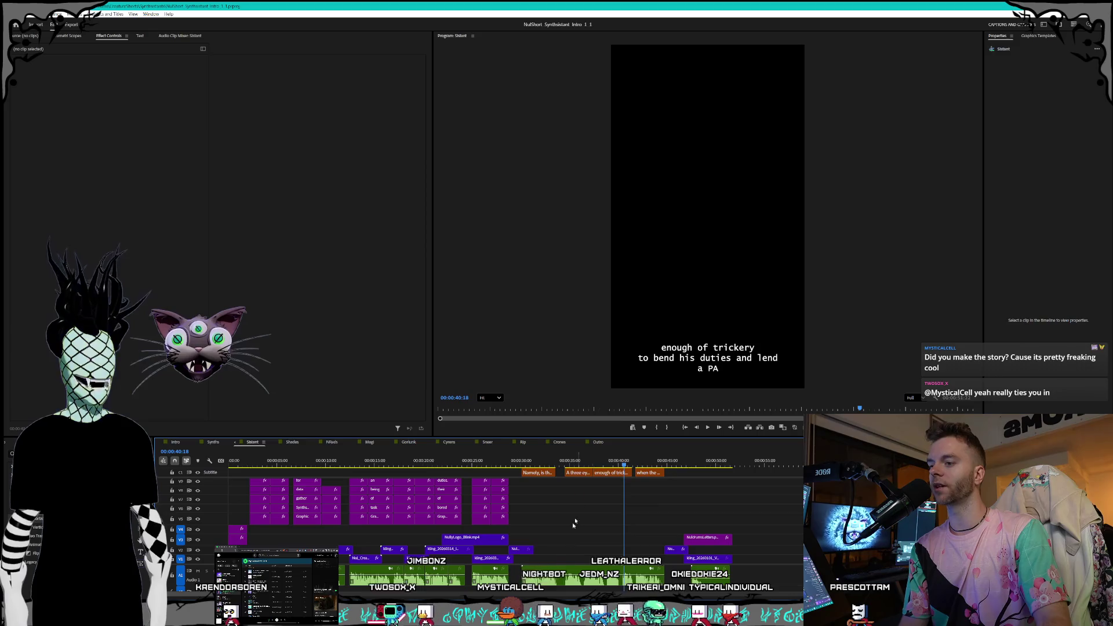
{"action": "left_click", "coordinate": [555, 581]}
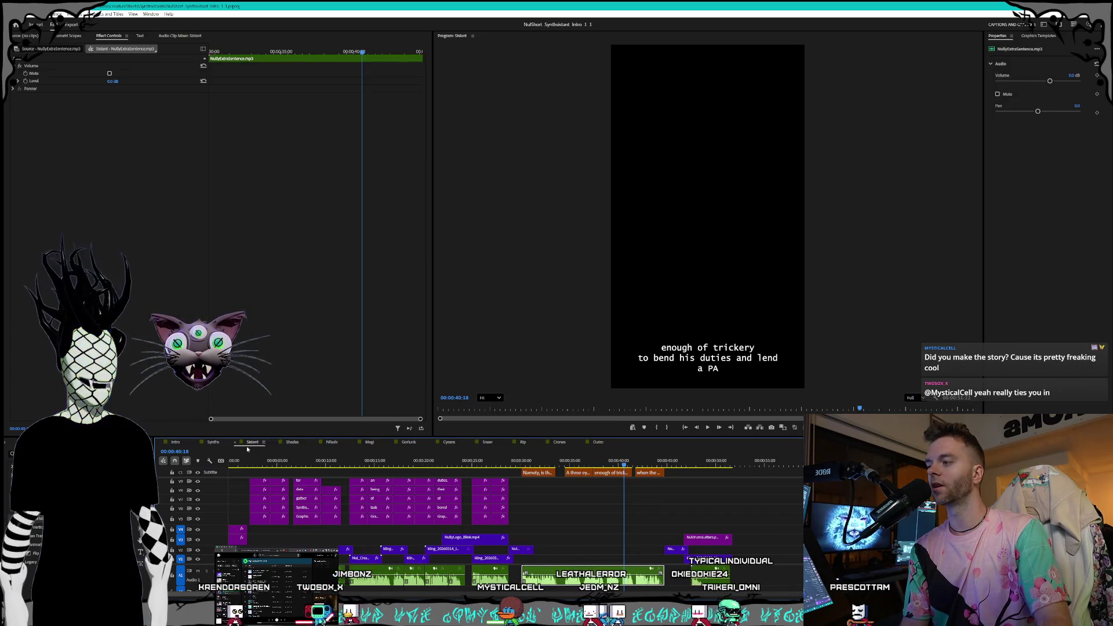
{"action": "left_click", "coordinate": [212, 442]}
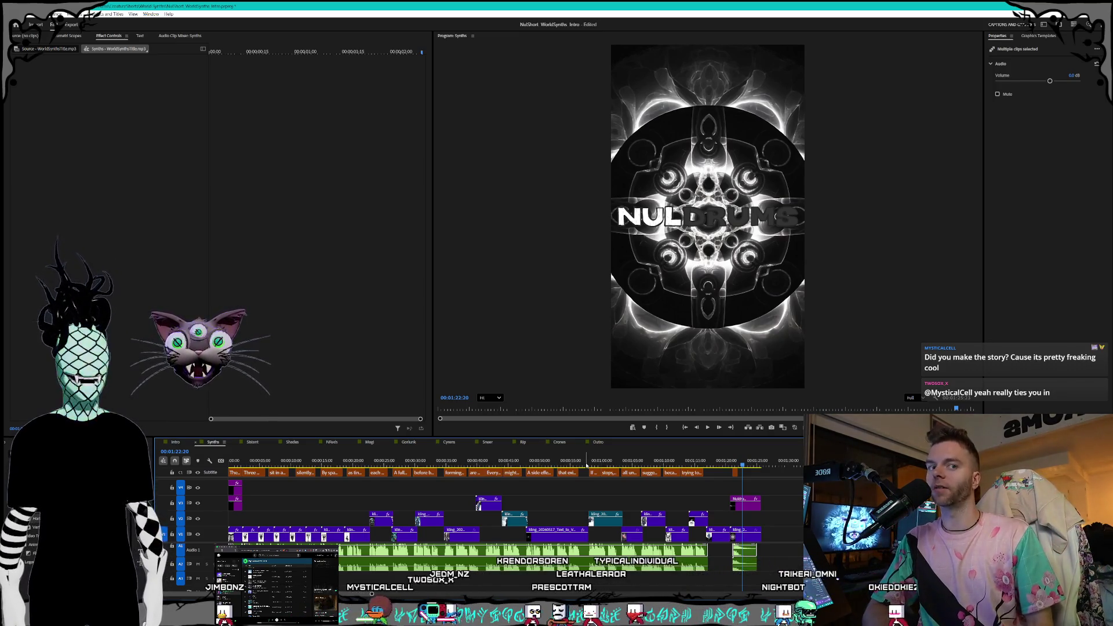
Jump to 00:00:57:27 in Synths and scrub back to the space scene
{"action": "left_click", "coordinate": [587, 464]}
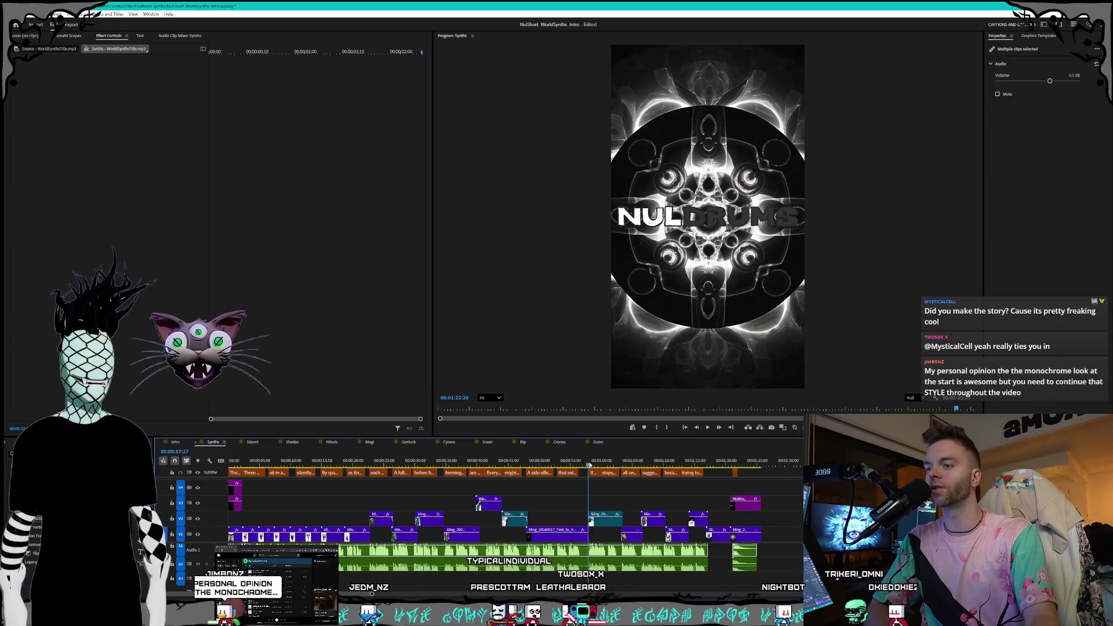
{"action": "left_click_drag", "start_coordinate": [587, 464], "coordinate": [522, 464]}
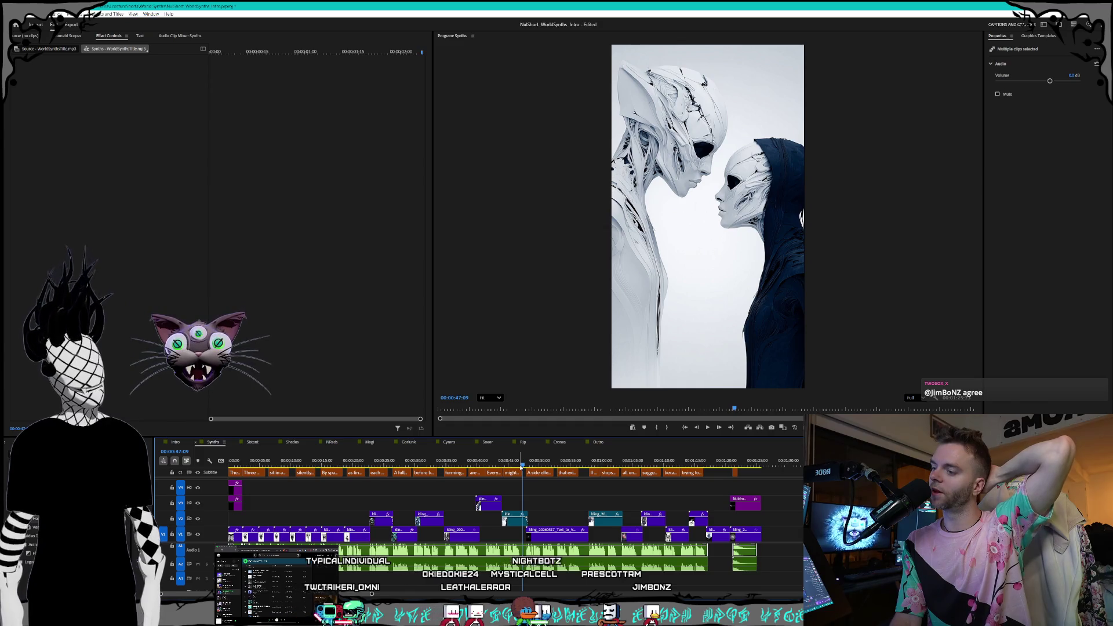
Open the Sistant sequence and select its NullyExtraSentence.mp3 audio clip
{"action": "left_click", "coordinate": [255, 442]}
{"action": "left_click", "coordinate": [455, 472]}
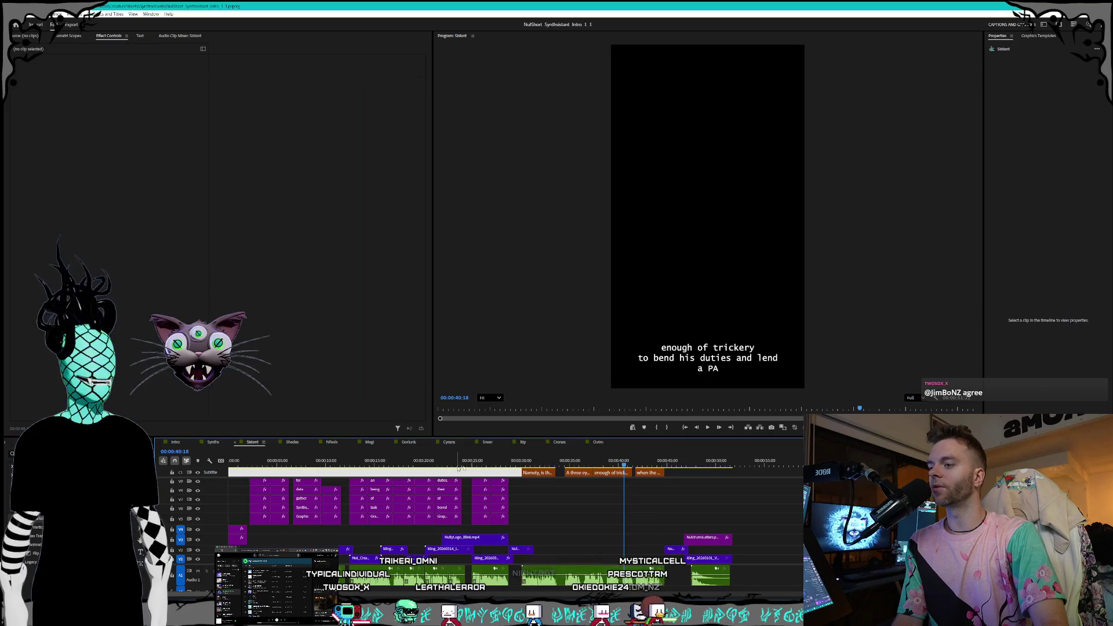
{"action": "left_click", "coordinate": [591, 518]}
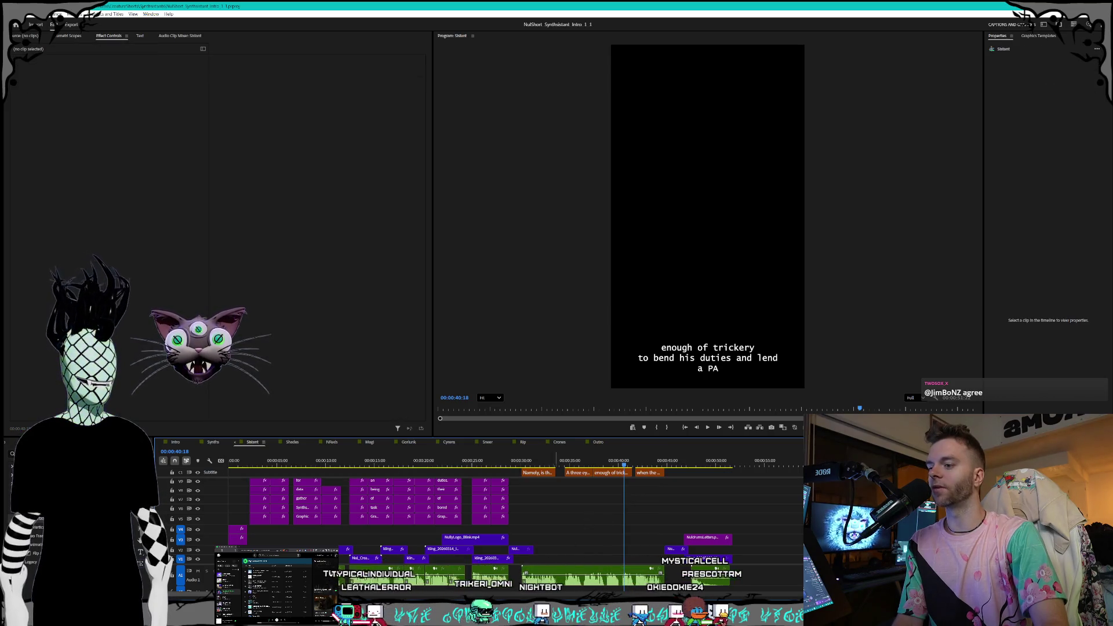
{"action": "left_click", "coordinate": [544, 576]}
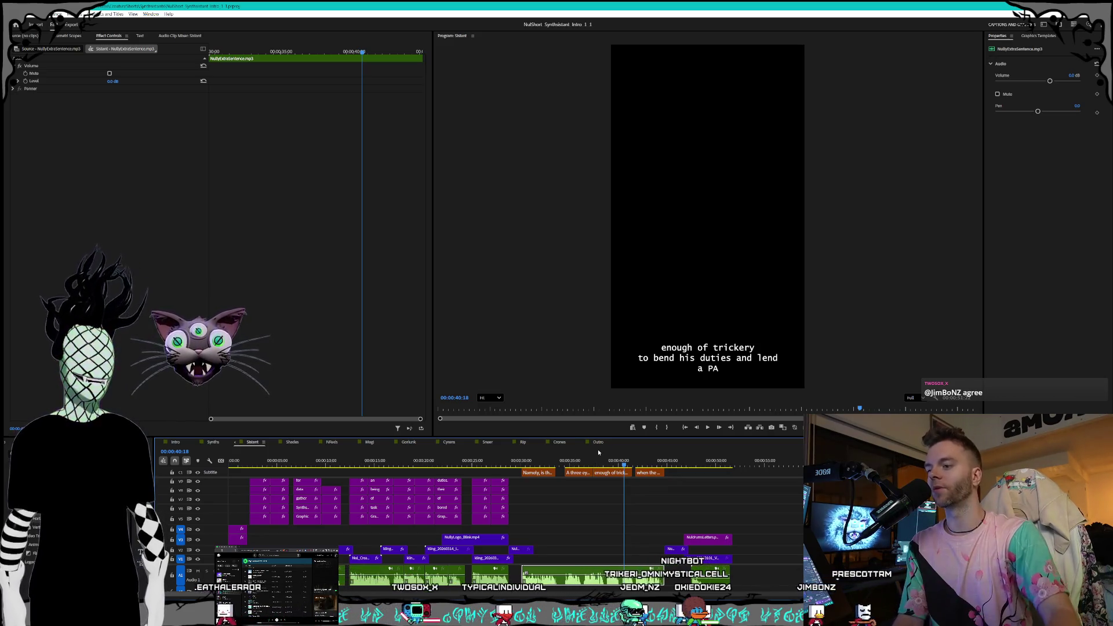
Deselect the clip and move the playhead to the clock-window scene at 00:00:29:00
{"action": "left_click", "coordinate": [510, 465]}
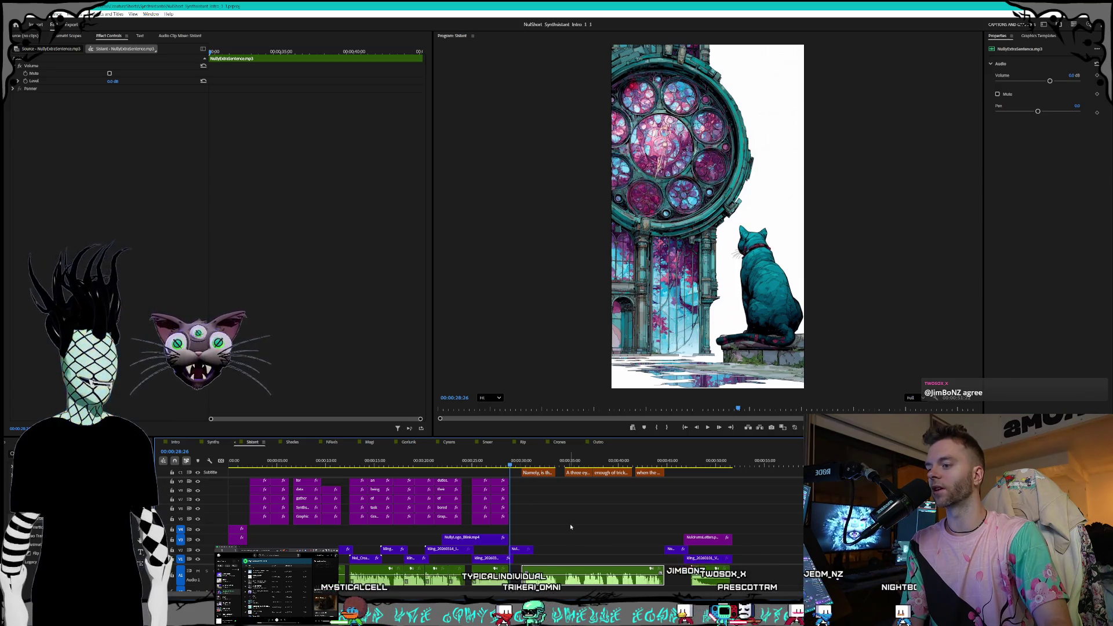
{"action": "left_click", "coordinate": [515, 494]}
{"action": "left_click", "coordinate": [511, 463]}
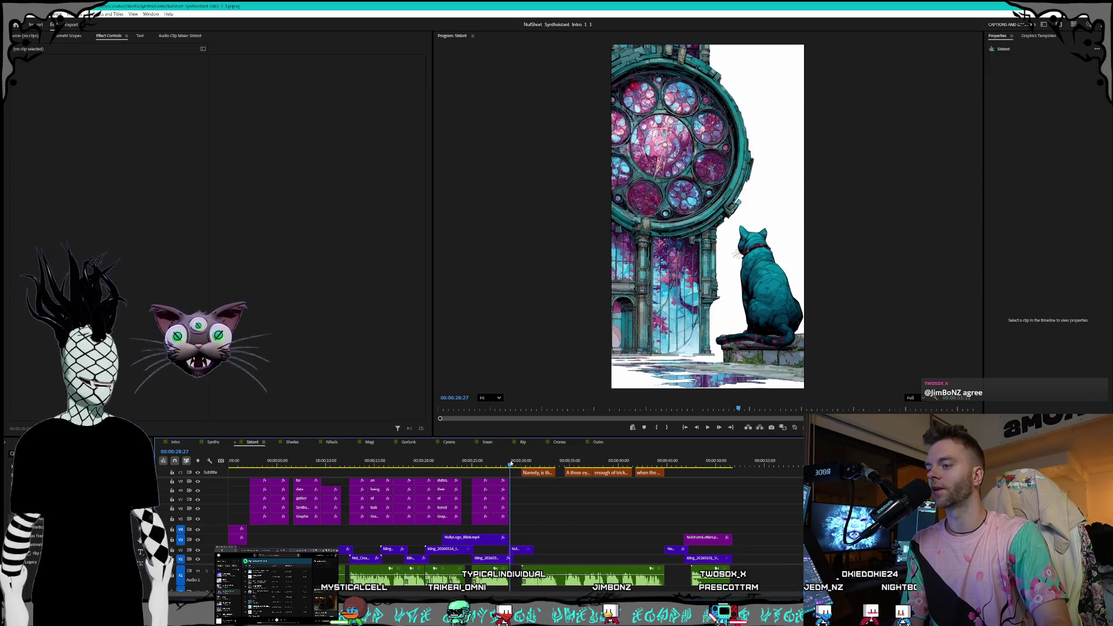
{"action": "key", "text": "Right"}
{"action": "key", "text": "Right"}
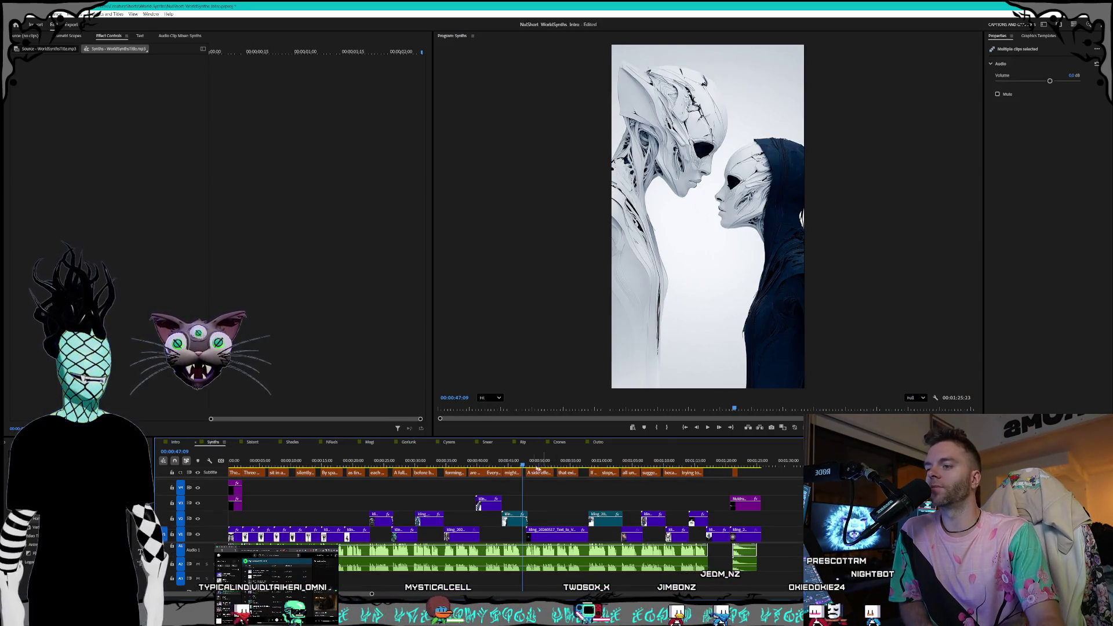
Scrub Synths past the alien figures, stone faces, galaxy and closing shots, then open Sistant
{"action": "left_click", "coordinate": [522, 463]}
{"action": "left_click", "coordinate": [427, 461]}
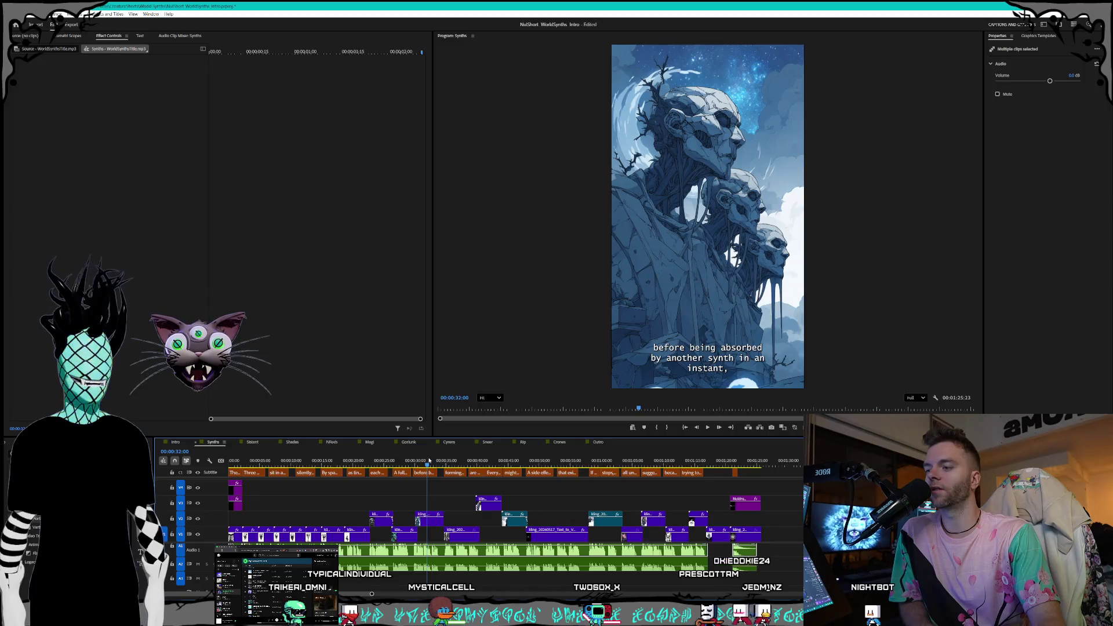
{"action": "mouse_move", "coordinate": [429, 462]}
{"action": "left_mouse_down"}
{"action": "mouse_move", "coordinate": [195, 453]}
{"action": "mouse_move", "coordinate": [491, 446]}
{"action": "left_mouse_up"}
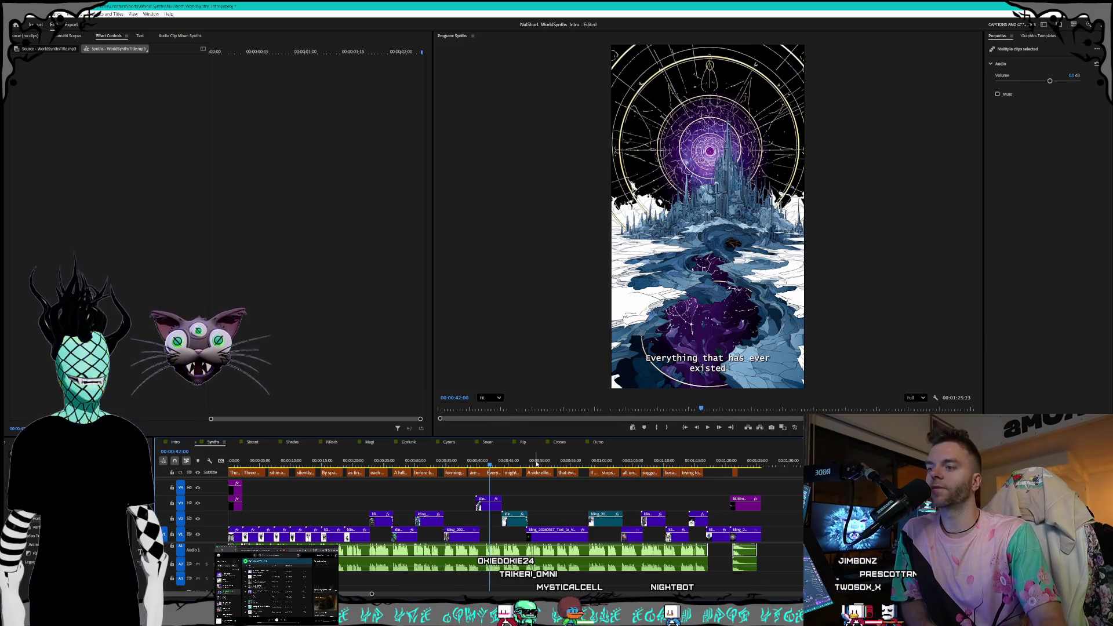
{"action": "left_click_drag", "start_coordinate": [503, 461], "coordinate": [511, 461]}
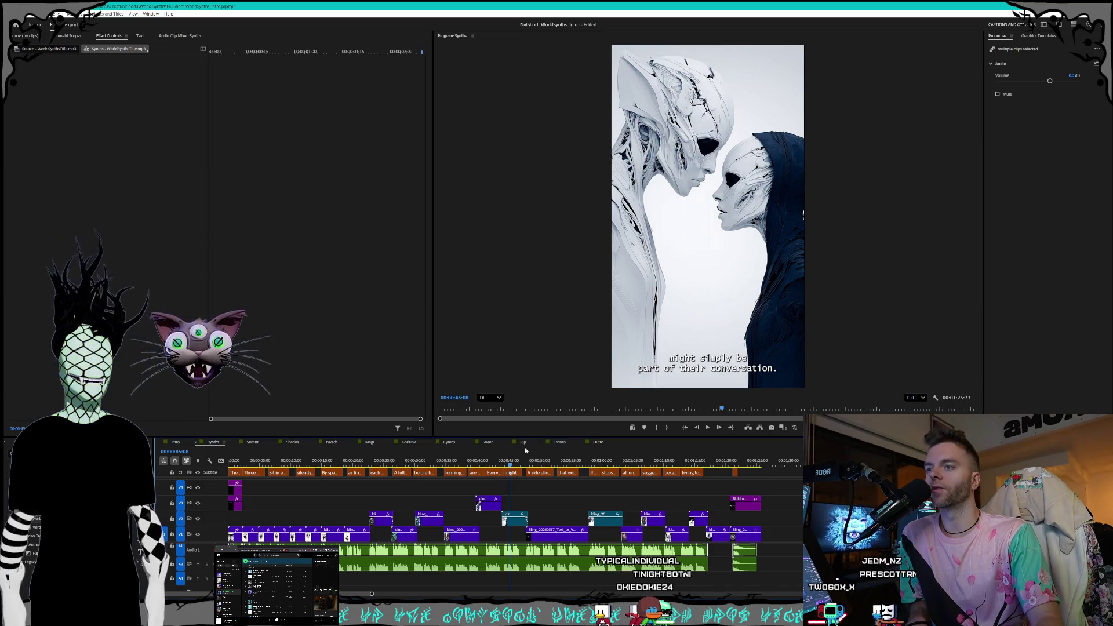
{"action": "left_click_drag", "start_coordinate": [512, 463], "coordinate": [600, 462]}
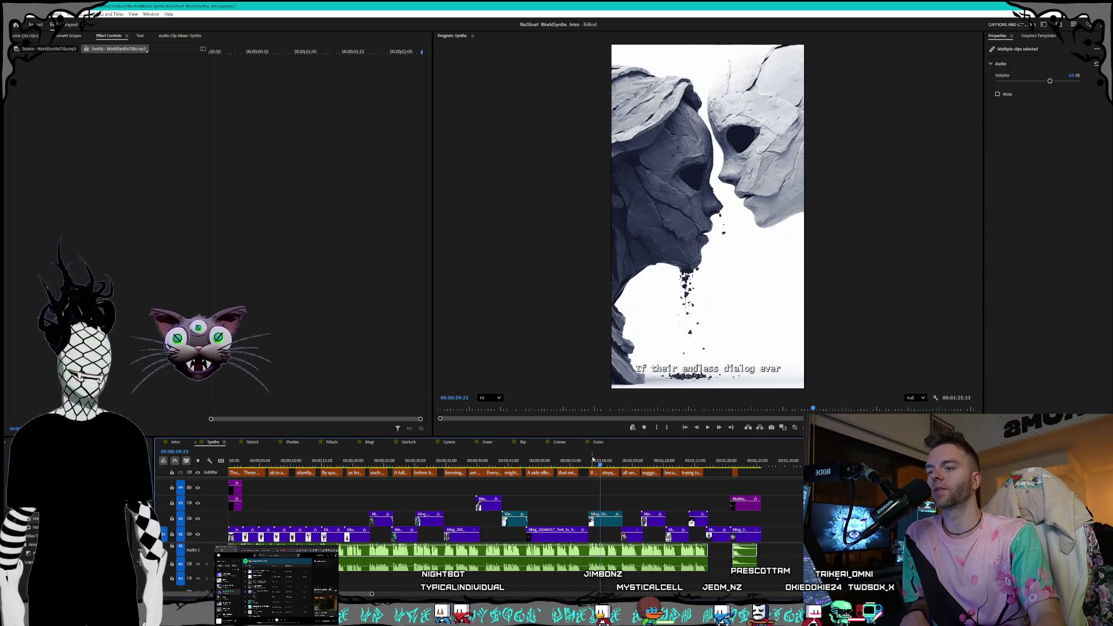
{"action": "left_click_drag", "start_coordinate": [603, 462], "coordinate": [651, 463]}
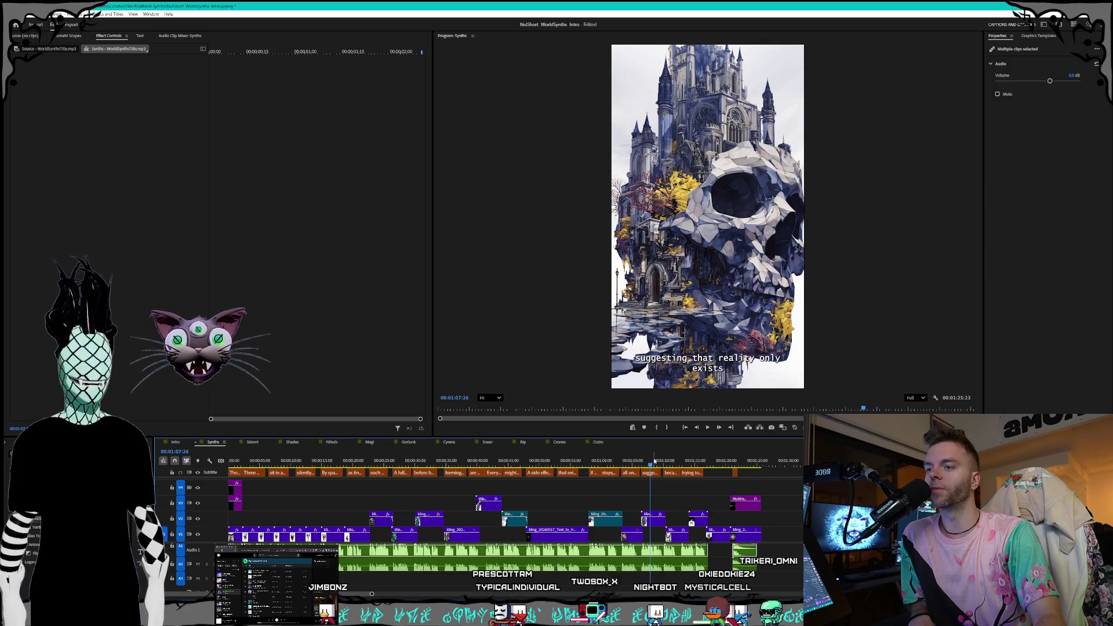
{"action": "mouse_move", "coordinate": [651, 465]}
{"action": "left_mouse_down"}
{"action": "mouse_move", "coordinate": [722, 460]}
{"action": "mouse_move", "coordinate": [650, 460]}
{"action": "left_mouse_up"}
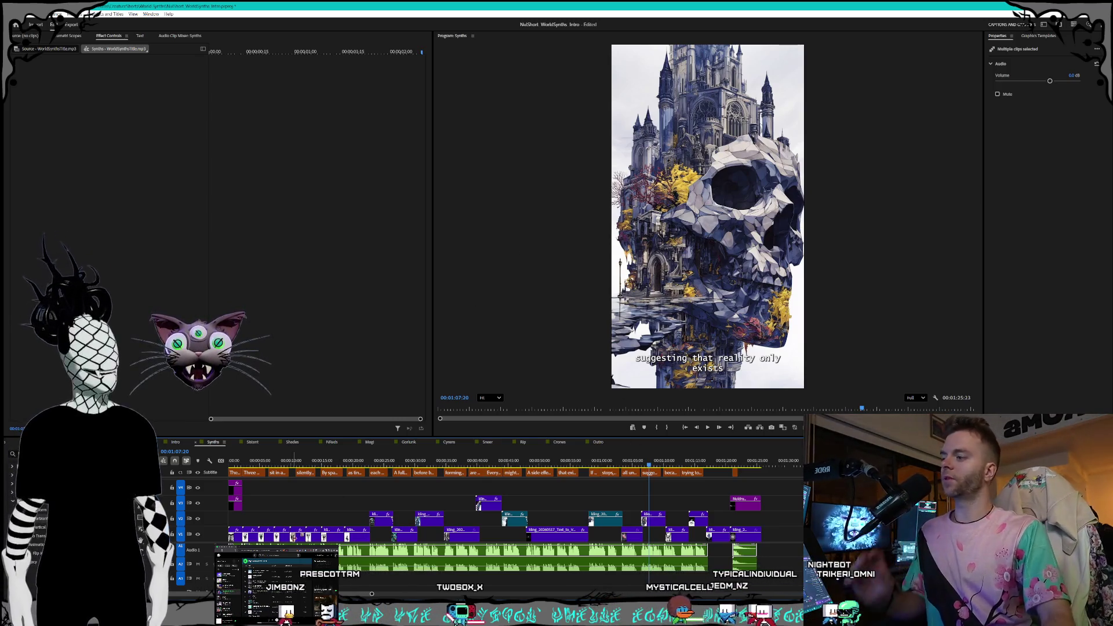
{"action": "left_click", "coordinate": [253, 443]}
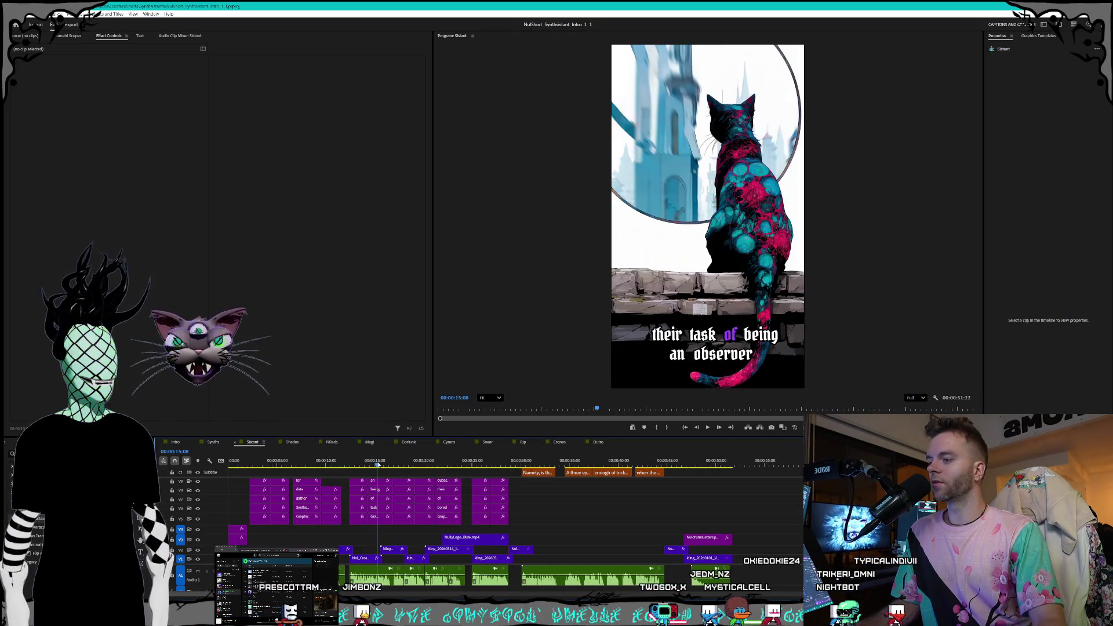
Open NReds and scrub back to its opening fox-in-the-tavern shot
{"action": "left_click", "coordinate": [332, 442]}
{"action": "left_click_drag", "start_coordinate": [332, 461], "coordinate": [230, 465]}
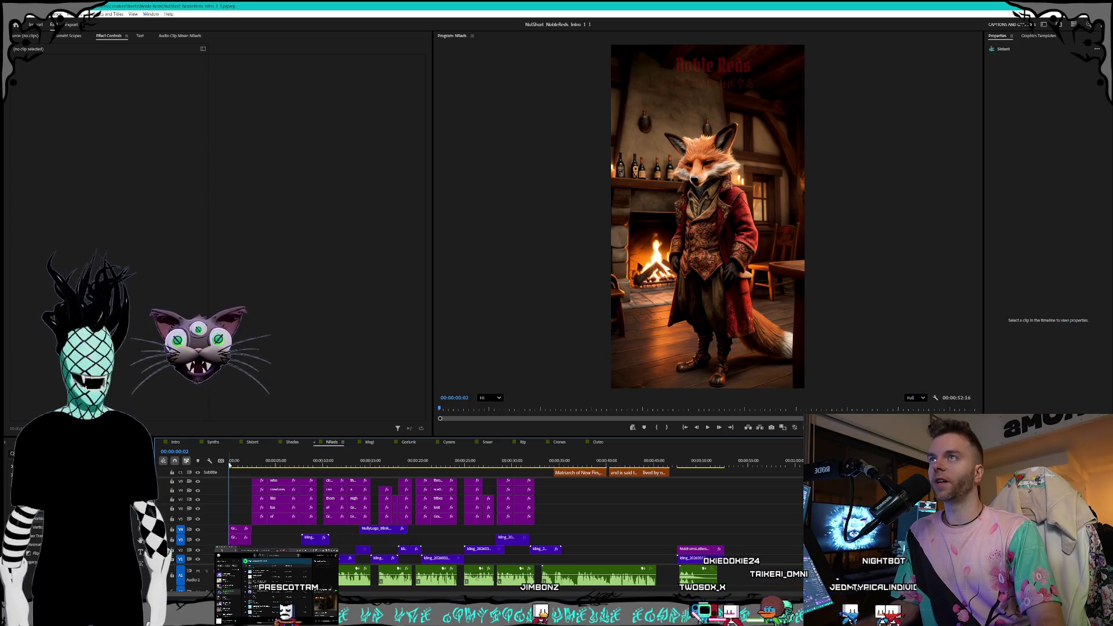
Scrub NReds forward from its title frame to the mountain scene
{"action": "left_click_drag", "start_coordinate": [236, 463], "coordinate": [276, 462]}
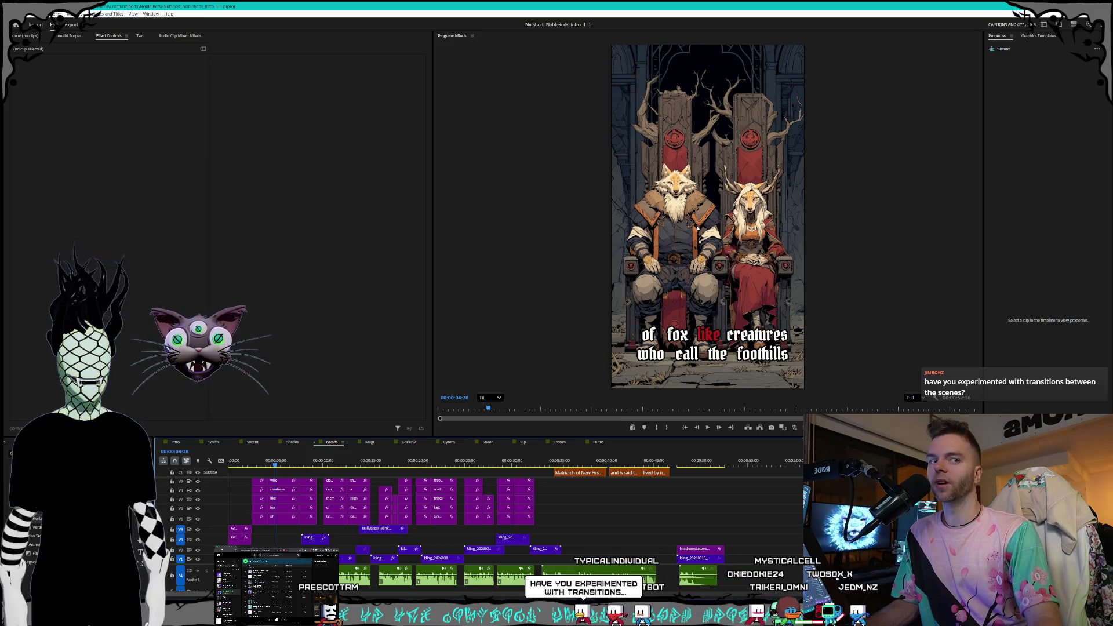
{"action": "left_click_drag", "start_coordinate": [278, 462], "coordinate": [576, 455]}
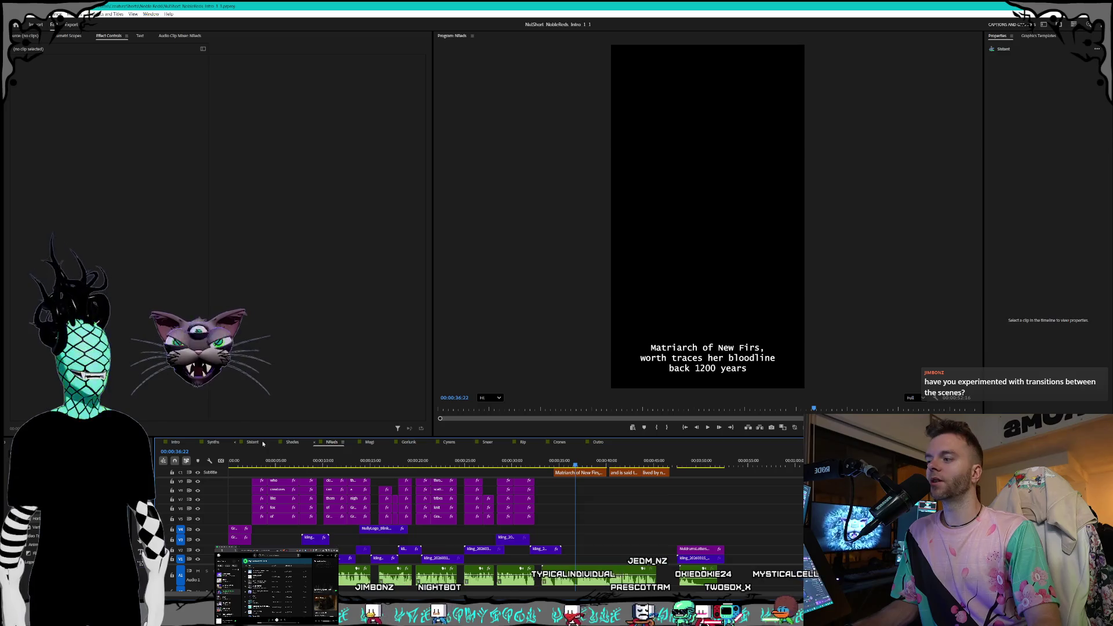
Replay the Synths short, jumping to about 37 seconds, then bring up the glumlot YouTube results
{"action": "left_click", "coordinate": [214, 441]}
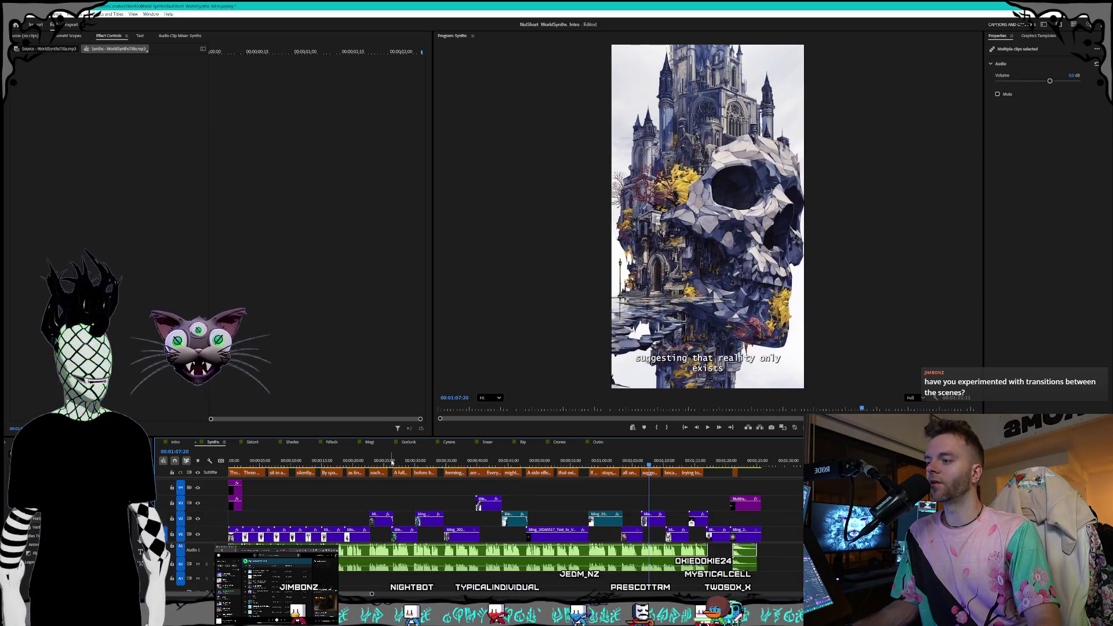
{"action": "key", "text": "space"}
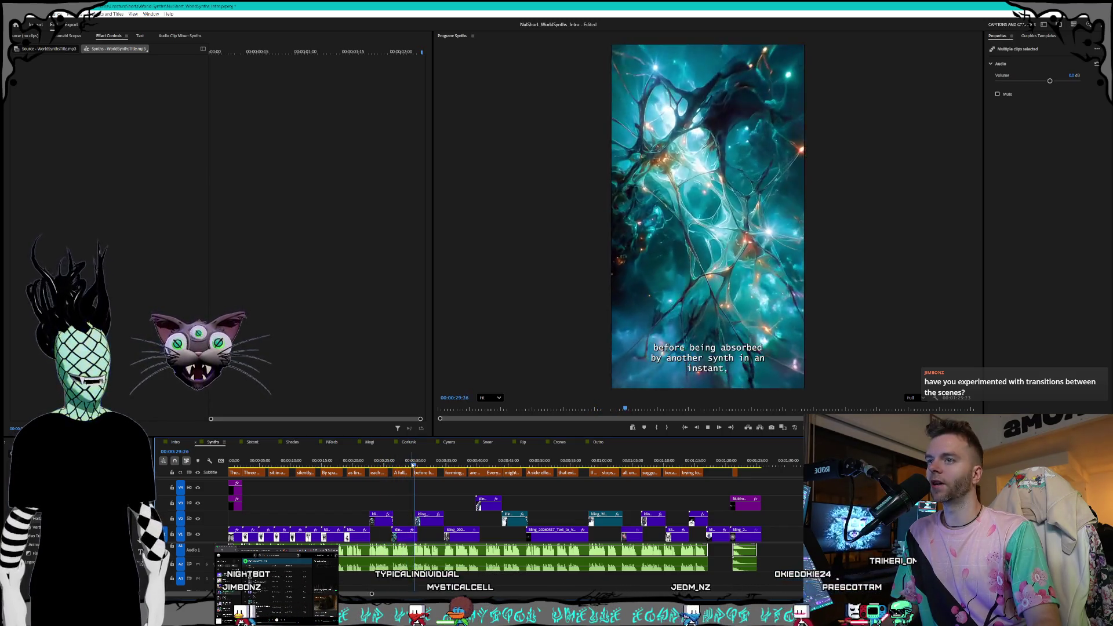
{"action": "left_click", "coordinate": [467, 464]}
{"action": "key", "text": "space"}
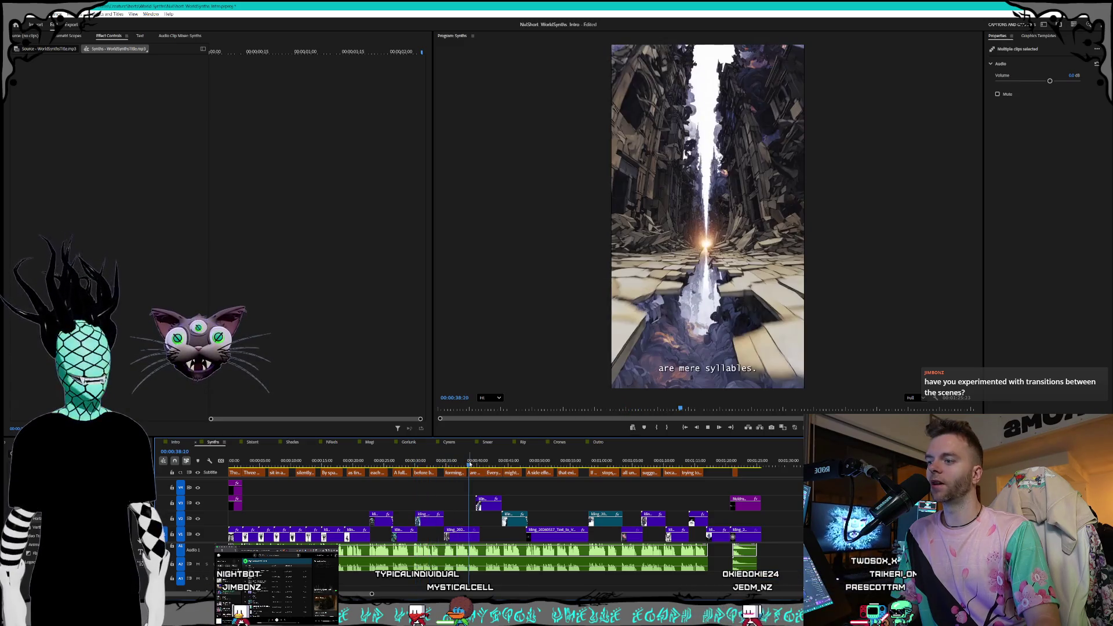
{"action": "left_click", "coordinate": [486, 464]}
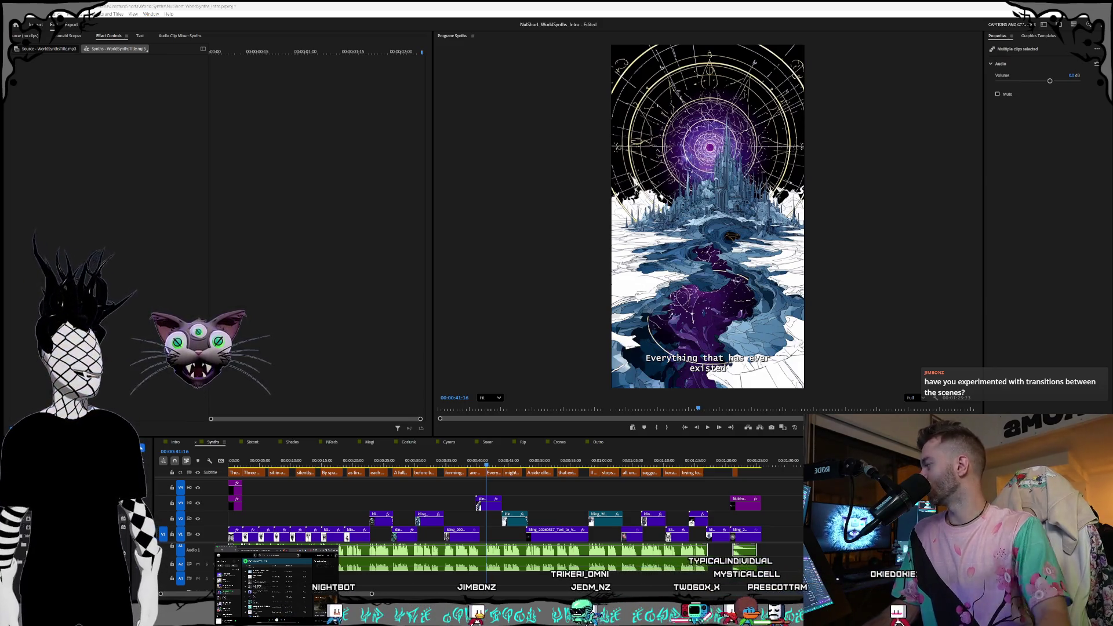
{"action": "key", "text": "alt+Tab"}
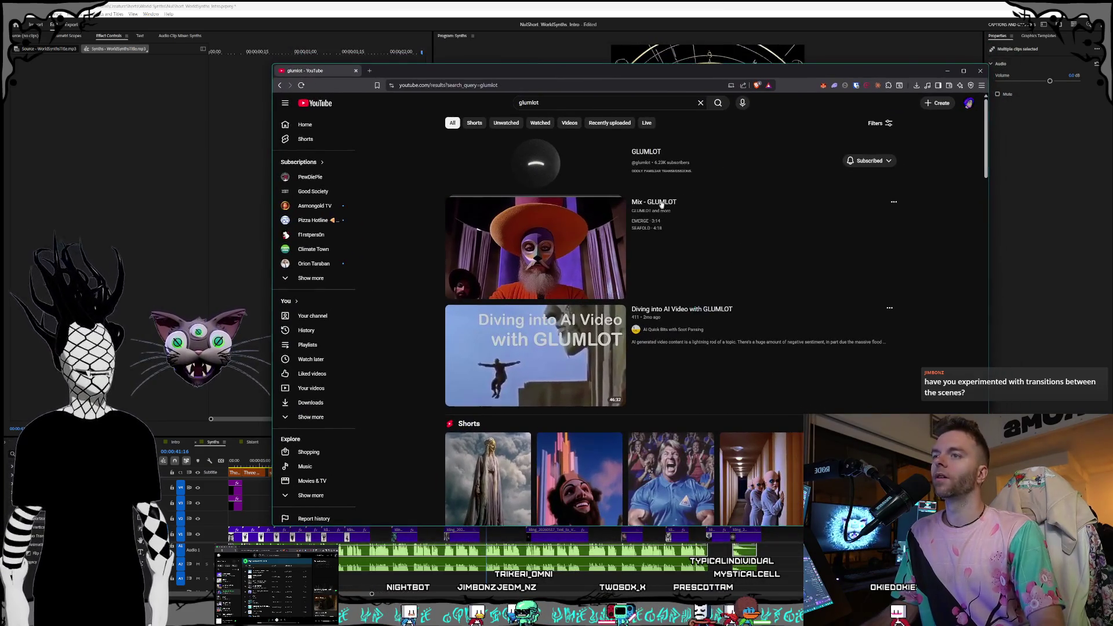
Open the GLUMLOT channel from the results, scroll its Shorts grid, and start the 'Altus' Short
{"action": "left_click", "coordinate": [644, 152]}
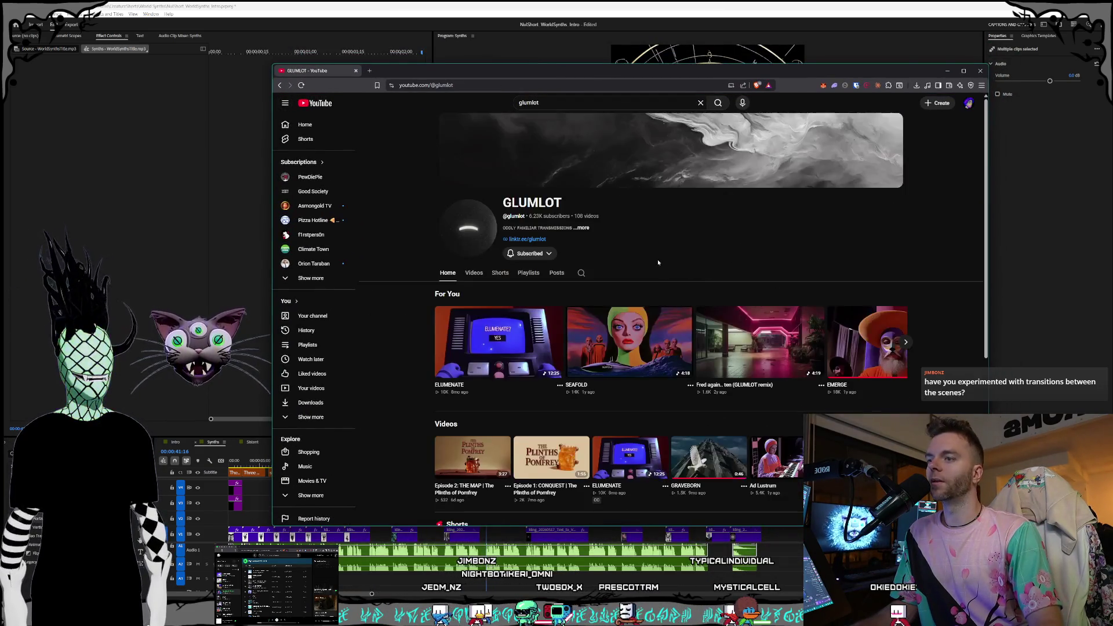
{"action": "scroll", "coordinate": [657, 261], "scroll_direction": "down", "scroll_amount": 3}
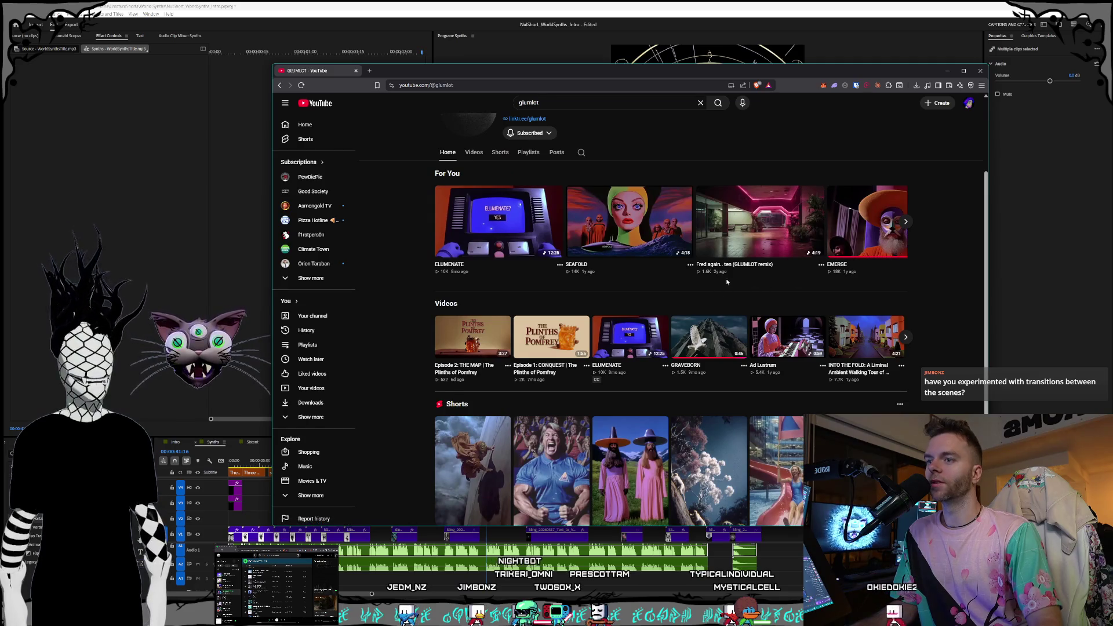
{"action": "scroll", "coordinate": [727, 282], "scroll_direction": "down", "scroll_amount": 1}
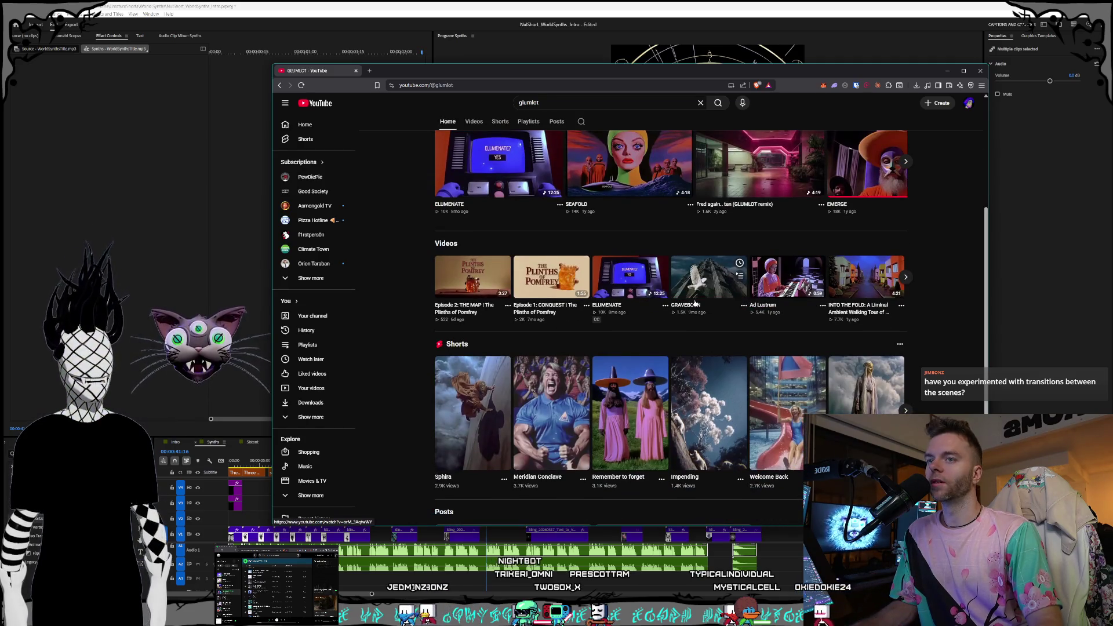
{"action": "scroll", "coordinate": [695, 304], "scroll_direction": "up", "scroll_amount": 1}
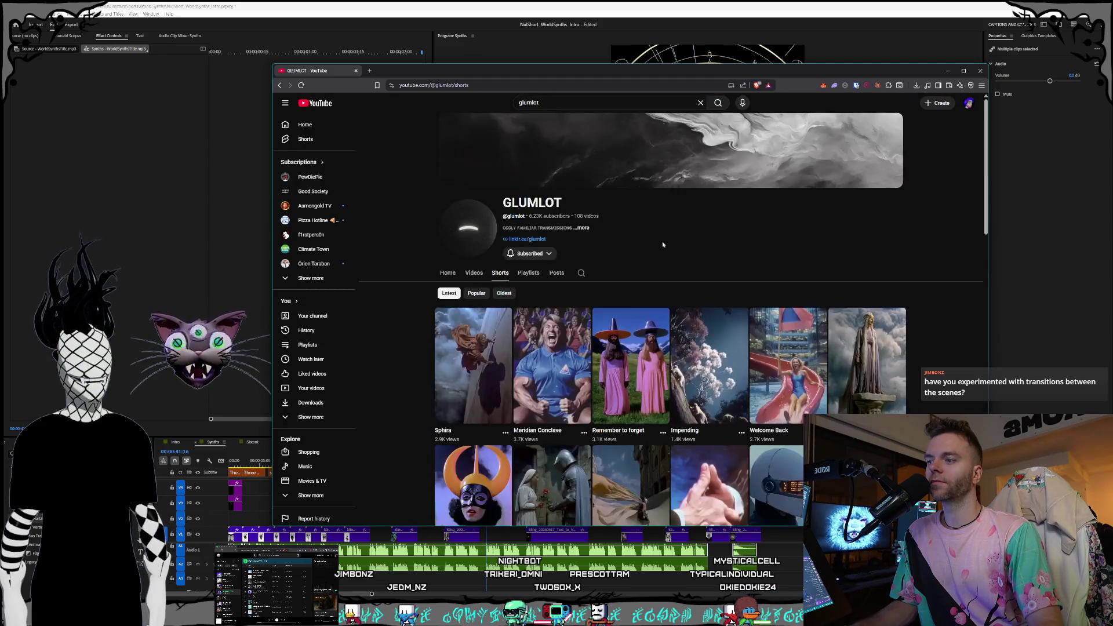
{"action": "scroll", "coordinate": [683, 299], "scroll_direction": "down", "scroll_amount": 1}
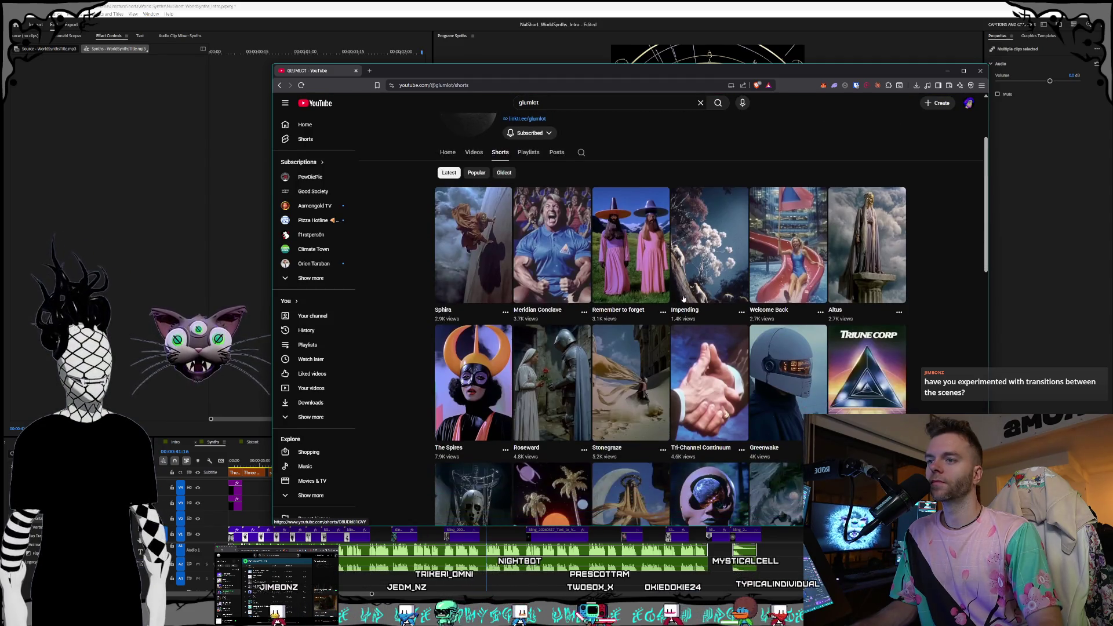
{"action": "left_click", "coordinate": [865, 244]}
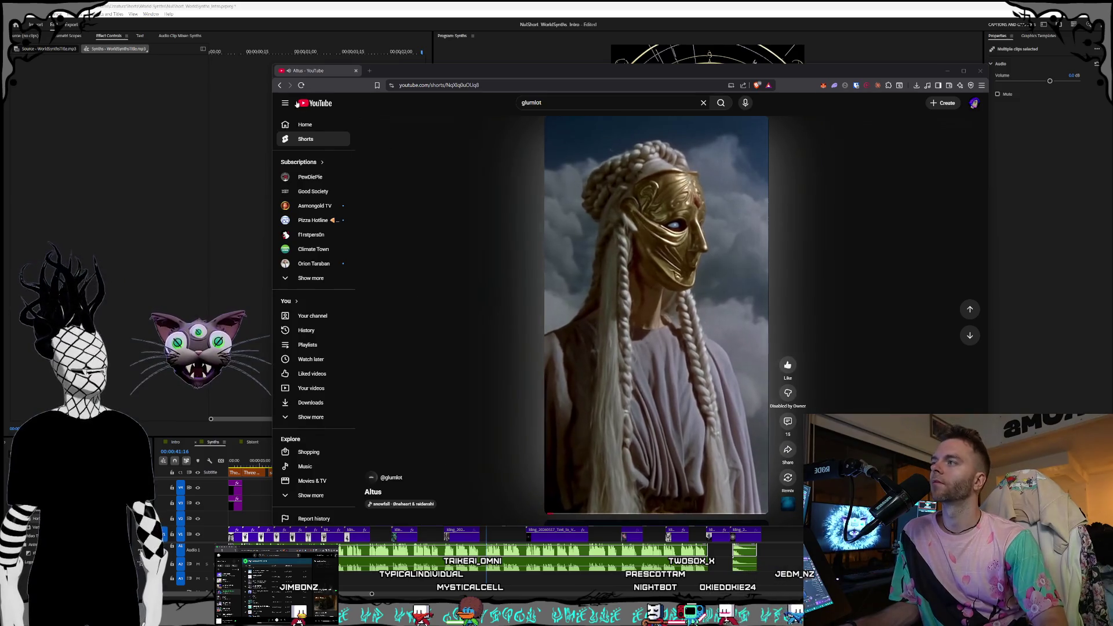
Return to GLUMLOT's Shorts grid and open the 'Remember to forget' Short
{"action": "left_click", "coordinate": [280, 86]}
{"action": "scroll", "coordinate": [509, 297], "scroll_direction": "down", "scroll_amount": 2}
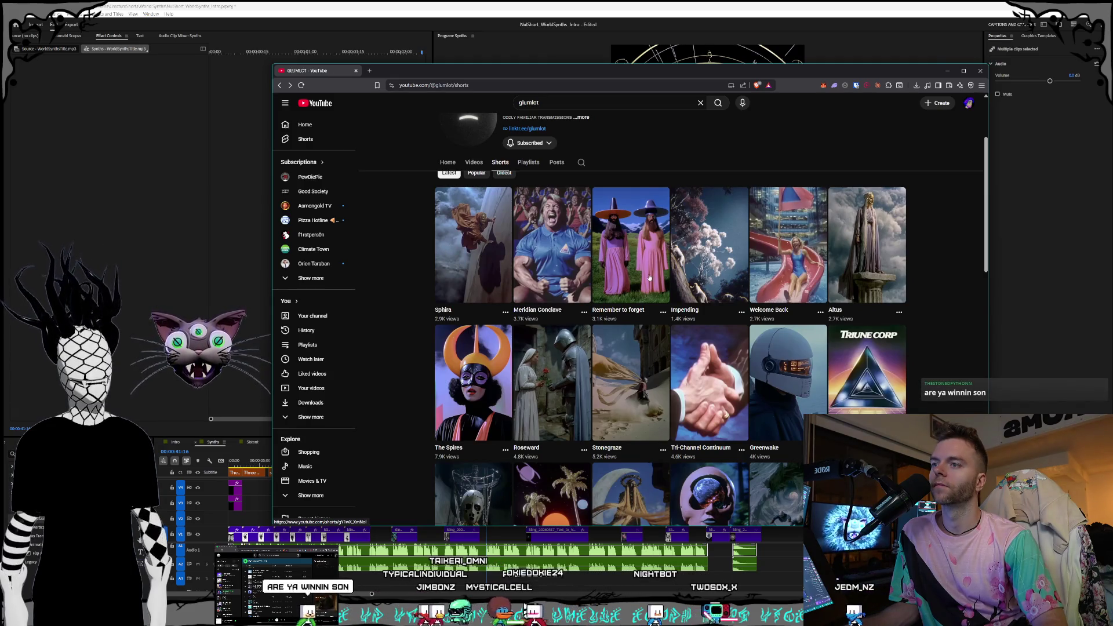
{"action": "left_click", "coordinate": [630, 250]}
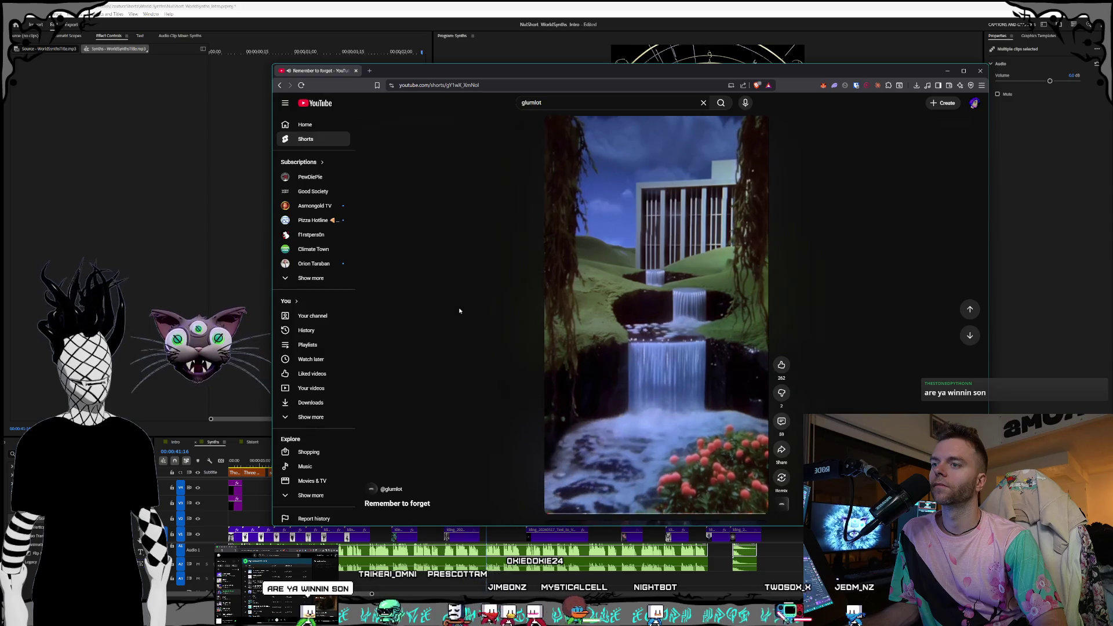
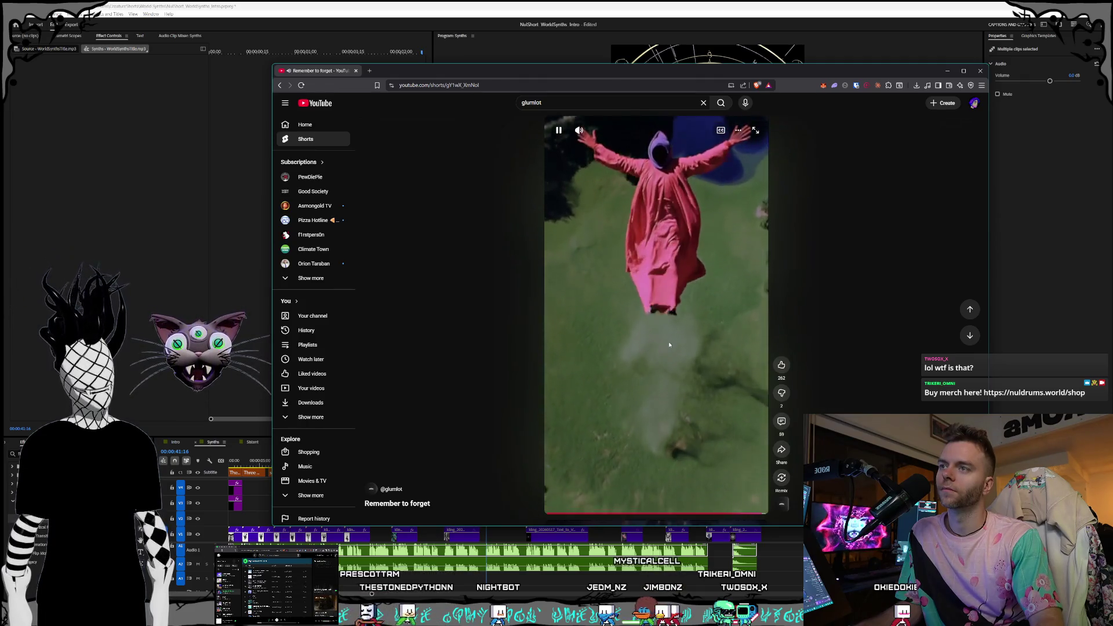
Pause the Remember to forget Short and go back to the GLUMLOT Shorts grid
{"action": "left_click", "coordinate": [668, 344]}
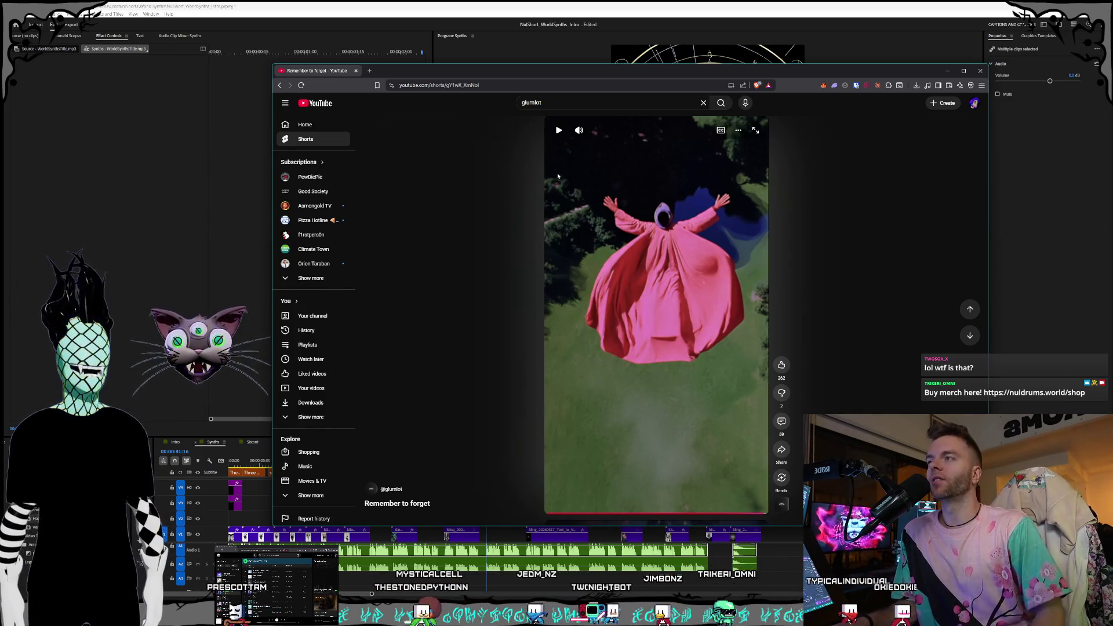
{"action": "left_click", "coordinate": [280, 85]}
{"action": "scroll", "coordinate": [705, 297], "scroll_direction": "down", "scroll_amount": 2}
{"action": "scroll", "coordinate": [705, 297], "scroll_direction": "down", "scroll_amount": 1}
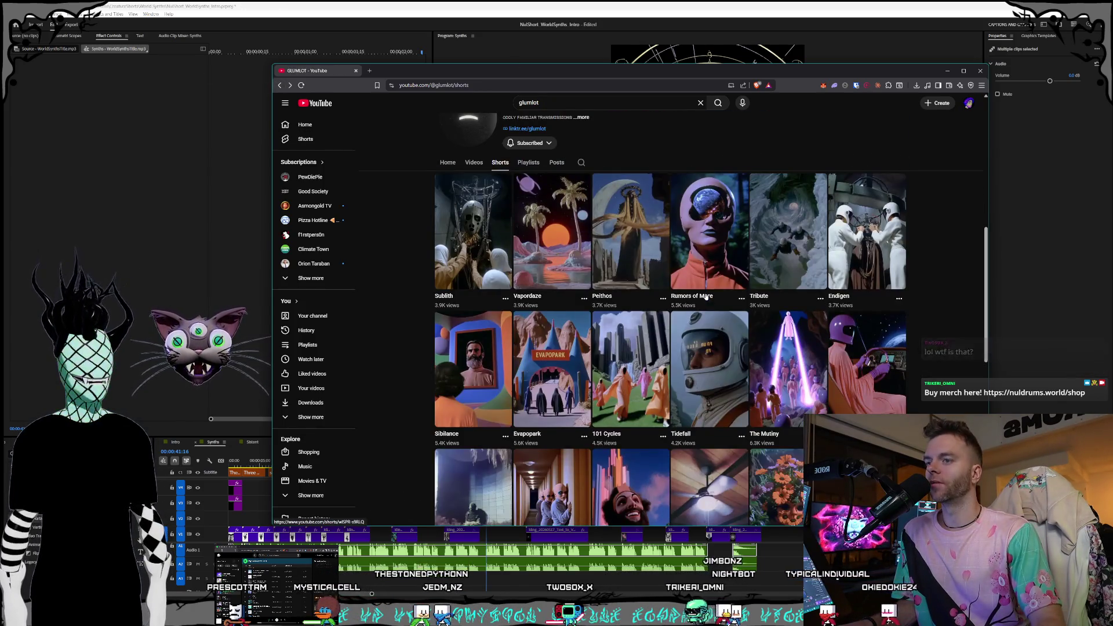
{"action": "scroll", "coordinate": [702, 297], "scroll_direction": "down", "scroll_amount": 3}
{"action": "scroll", "coordinate": [698, 304], "scroll_direction": "up", "scroll_amount": 10}
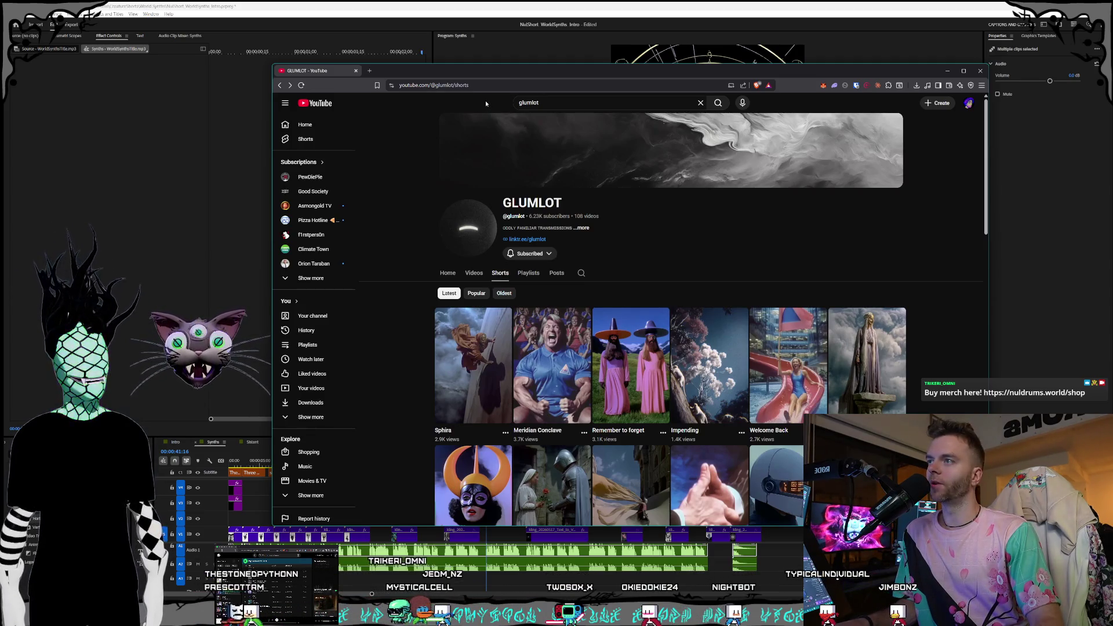
Copy the channel page's web address and briefly view the channel's About details
{"action": "left_click", "coordinate": [484, 85]}
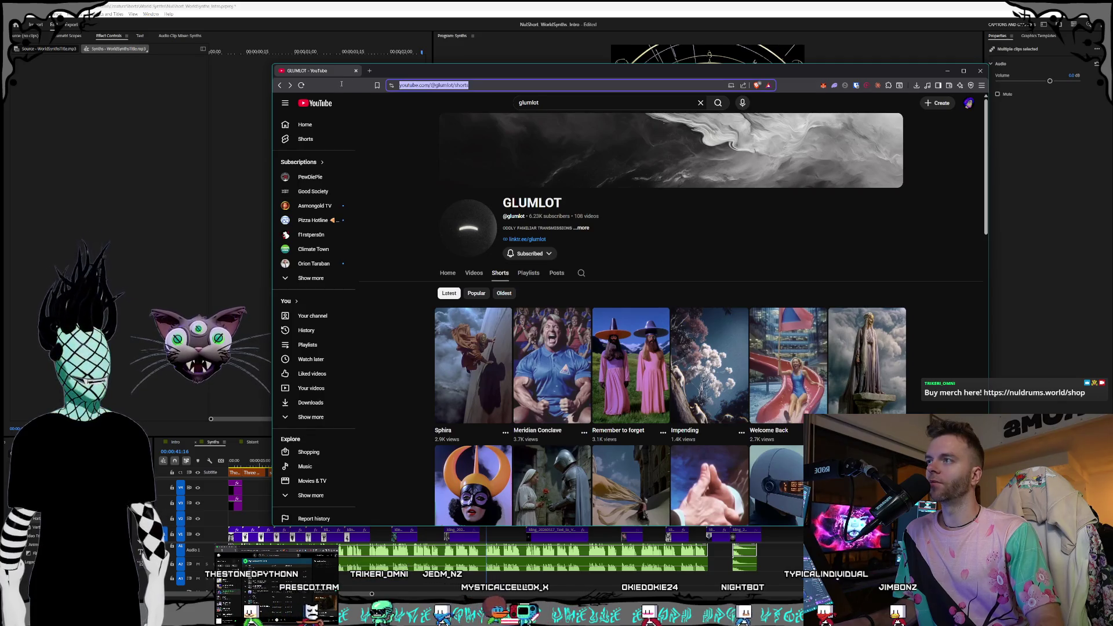
{"action": "left_click", "coordinate": [581, 228]}
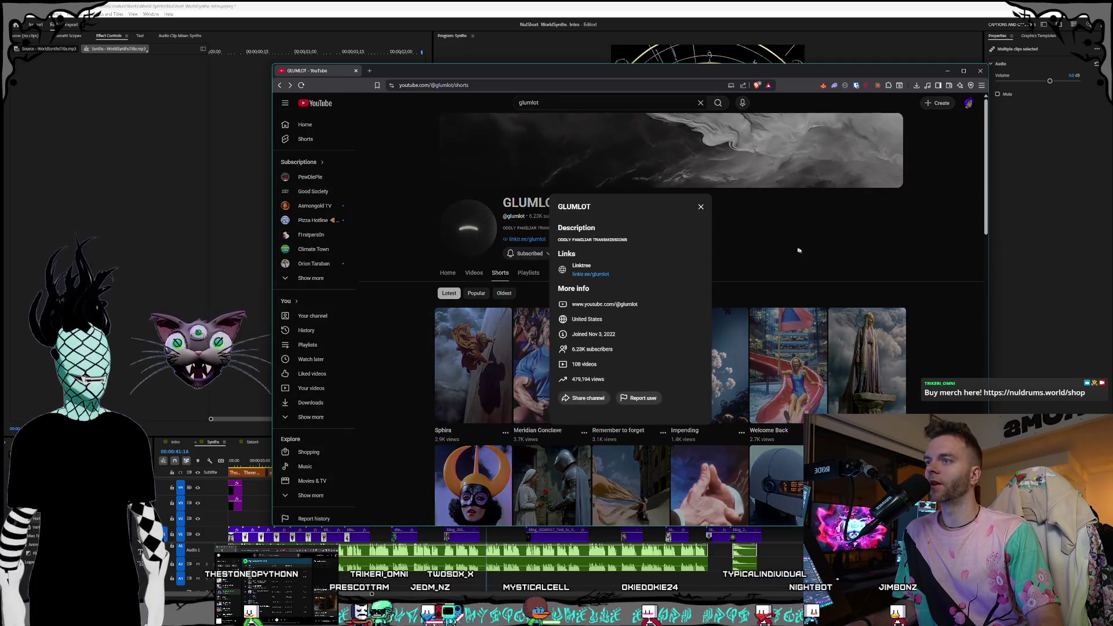
{"action": "left_click", "coordinate": [700, 207]}
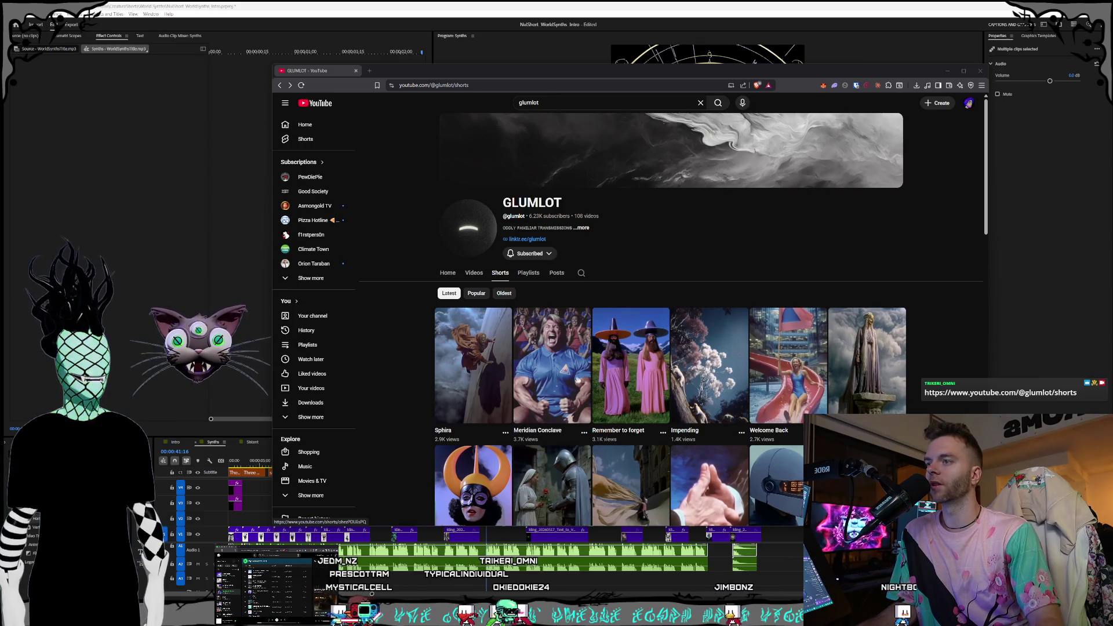
Search YouTube for 'thearchive inbetween' using the suggestion list
{"action": "left_click", "coordinate": [597, 250]}
{"action": "key", "text": "slash"}
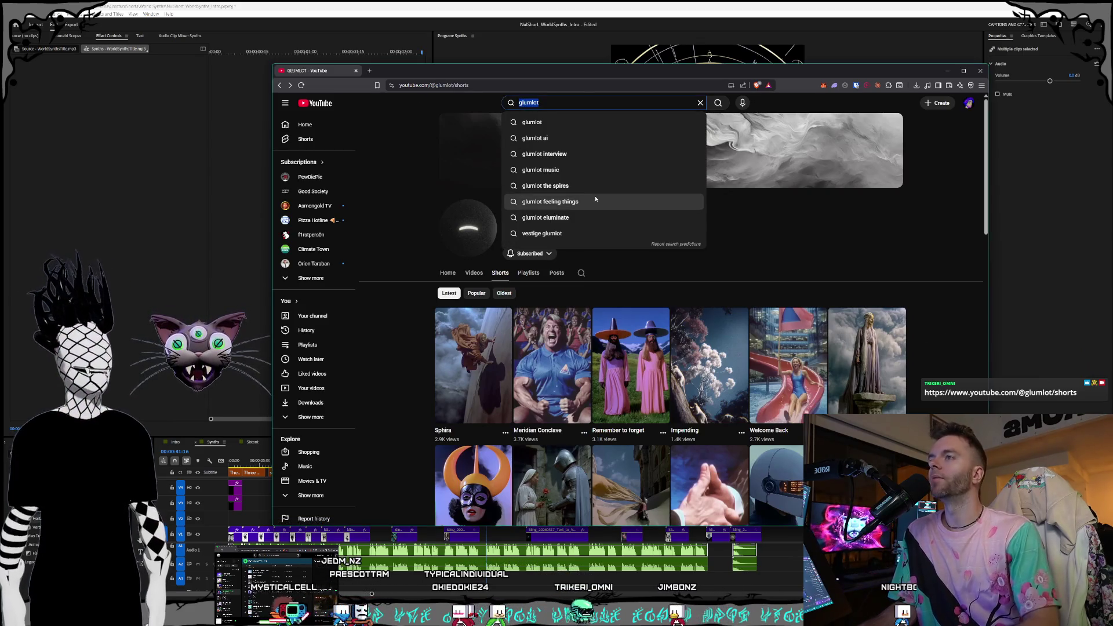
{"action": "type", "text": "the"}
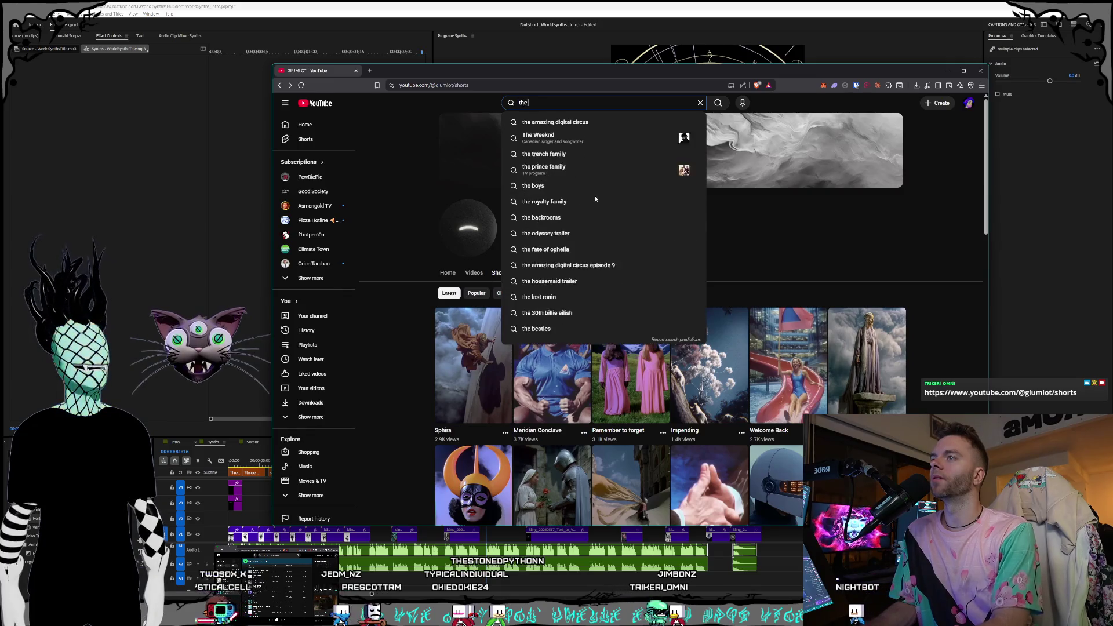
{"action": "type", "text": "archive"}
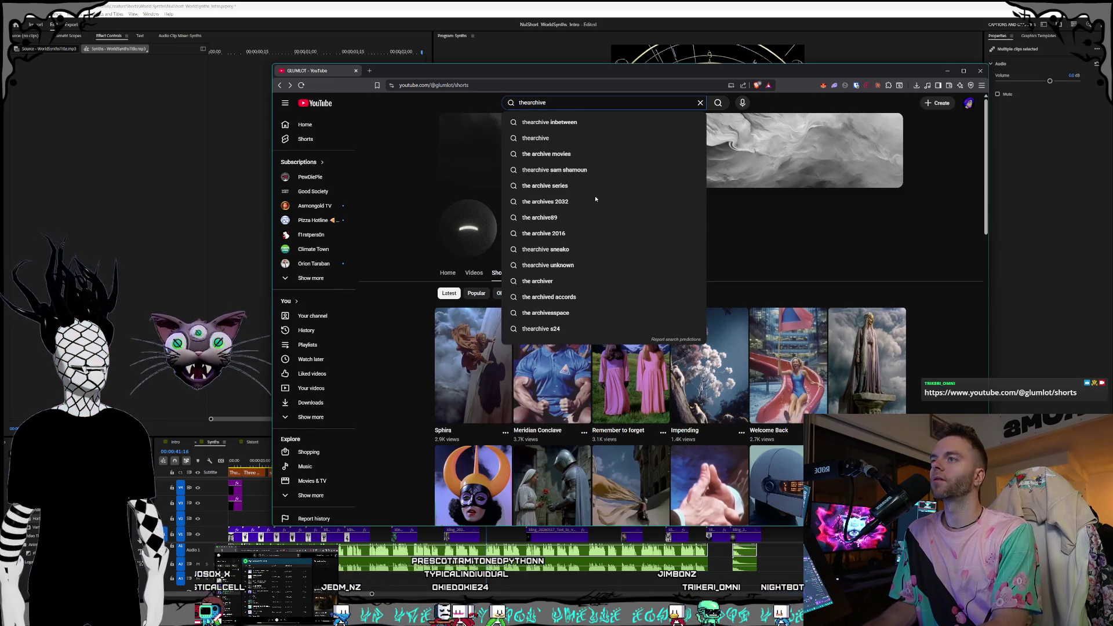
{"action": "key", "text": "Down"}
{"action": "key", "text": "Return"}
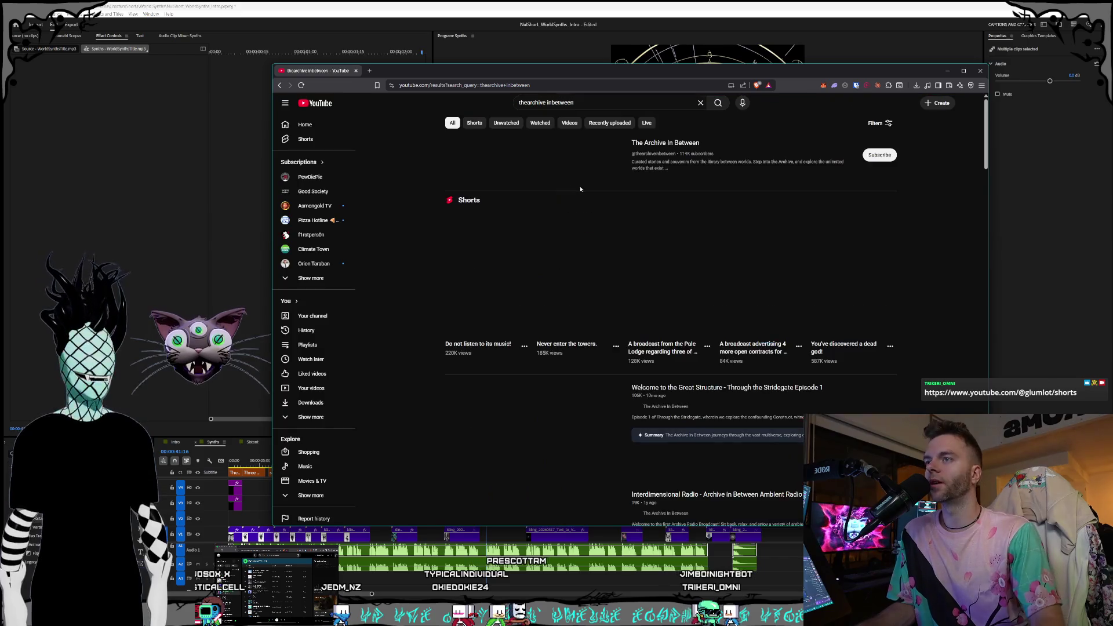
Open The Archive In Between channel and scroll through its Shorts tab
{"action": "left_click", "coordinate": [651, 143]}
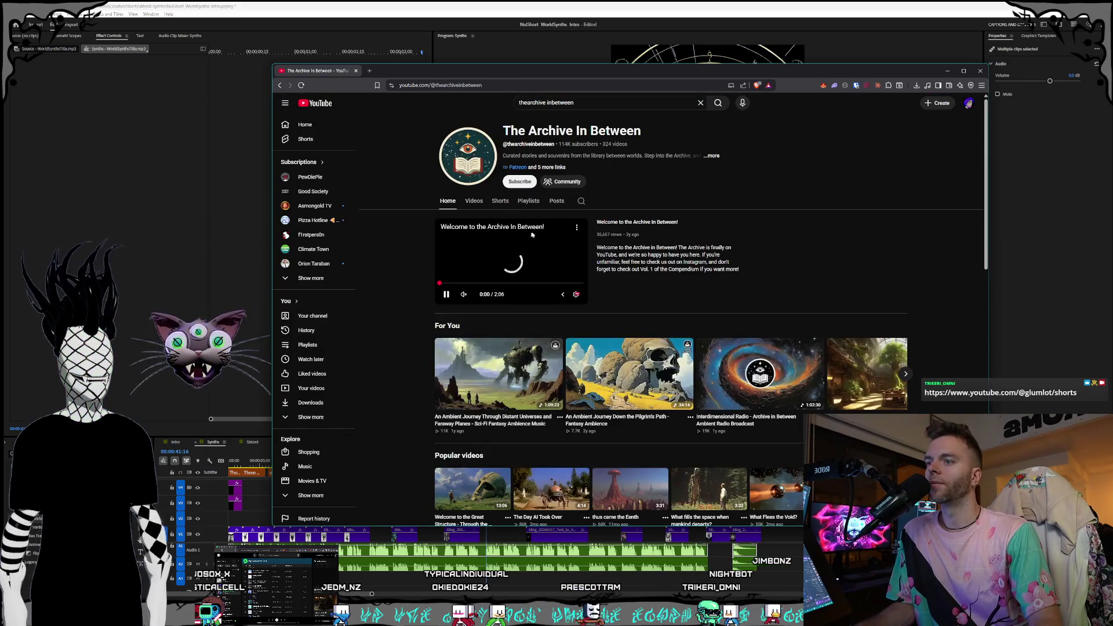
{"action": "left_click", "coordinate": [500, 140]}
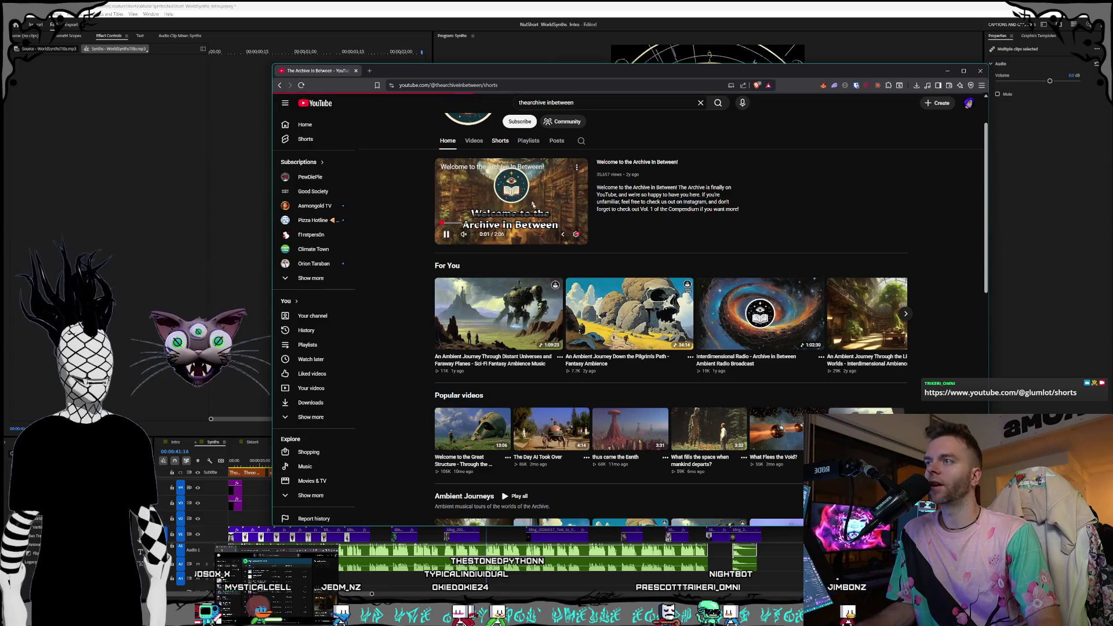
{"action": "scroll", "coordinate": [609, 232], "scroll_direction": "down", "scroll_amount": 1}
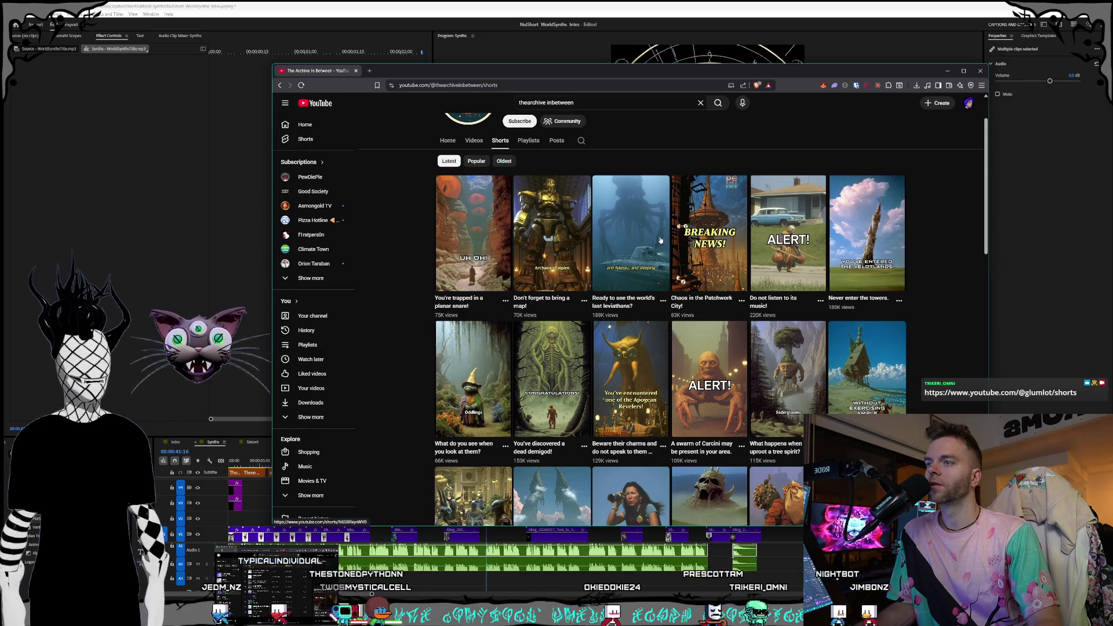
{"action": "scroll", "coordinate": [657, 261], "scroll_direction": "down", "scroll_amount": 1}
{"action": "left_click", "coordinate": [472, 180]}
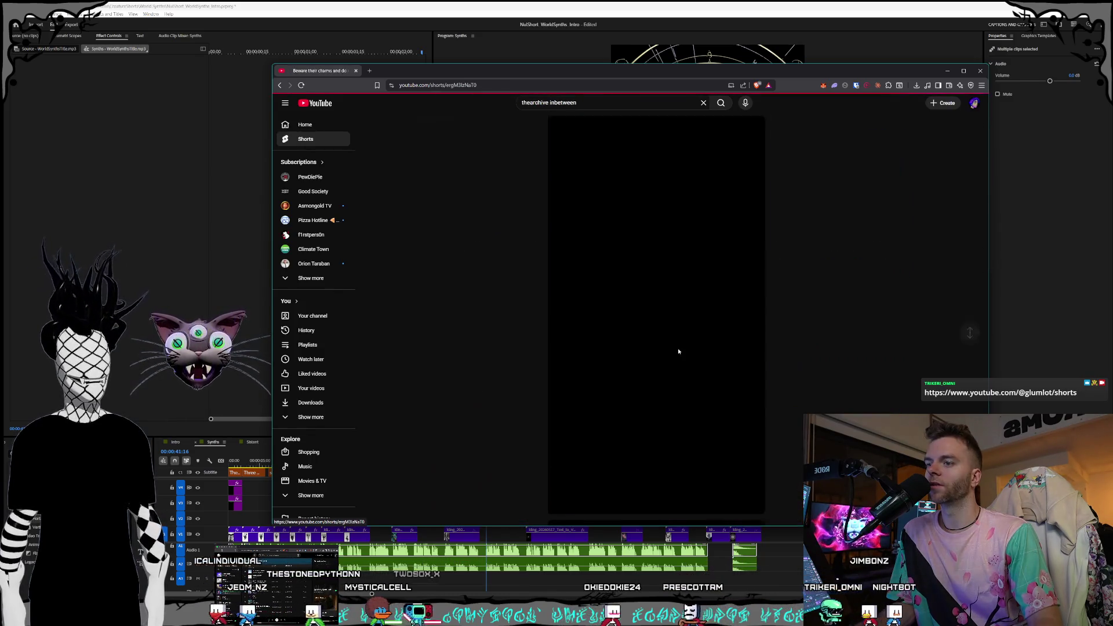
{"action": "scroll", "coordinate": [881, 354], "scroll_direction": "down", "scroll_amount": 2}
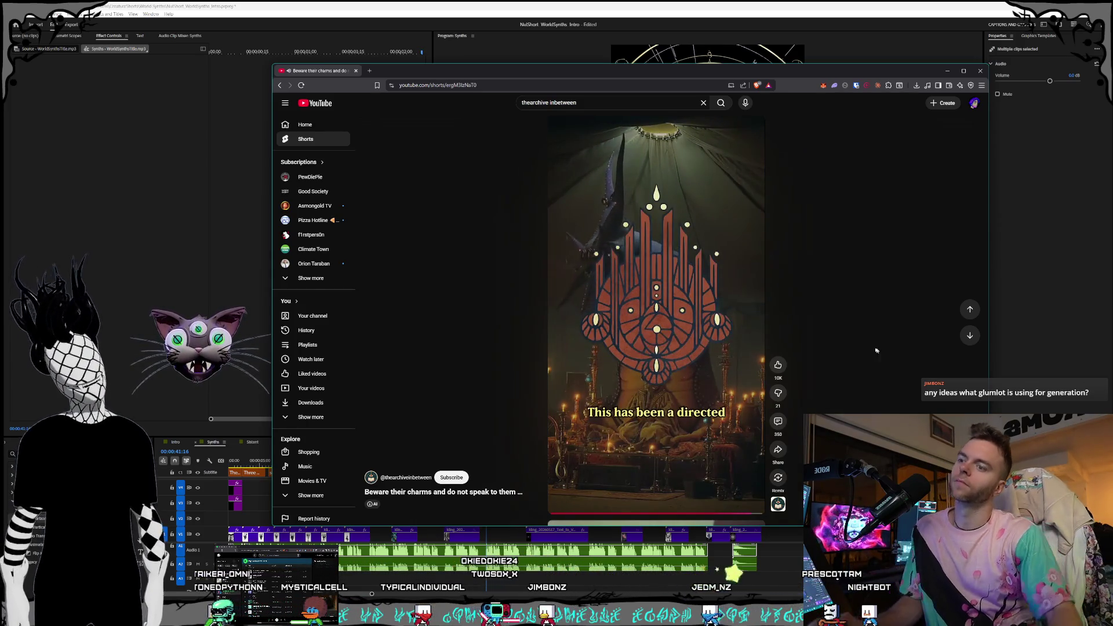
{"action": "left_click", "coordinate": [687, 340]}
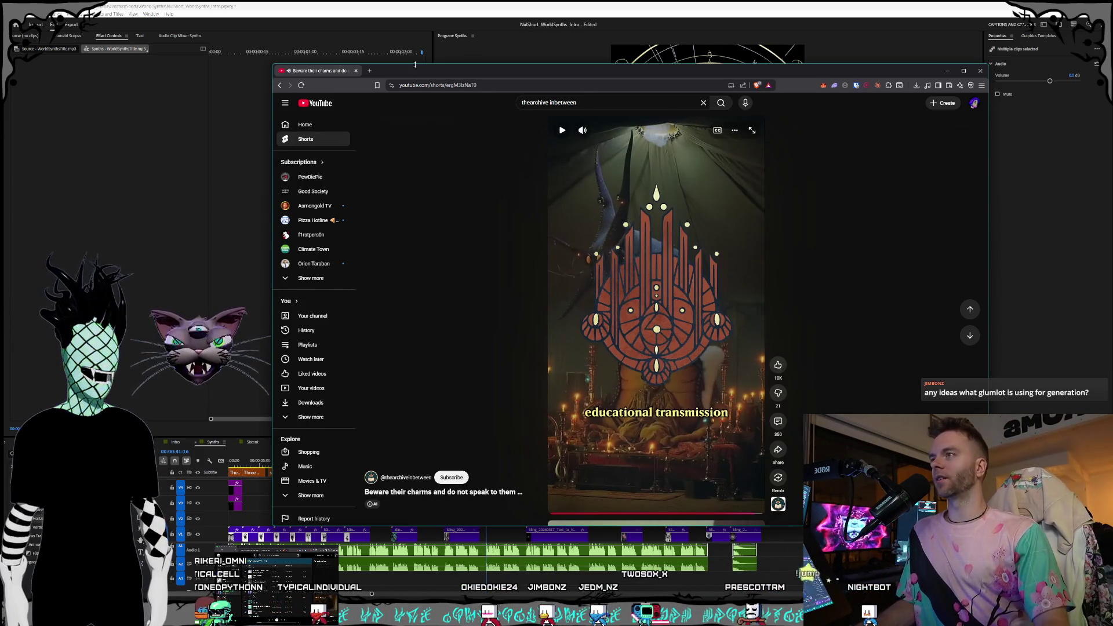
{"action": "left_click", "coordinate": [280, 86]}
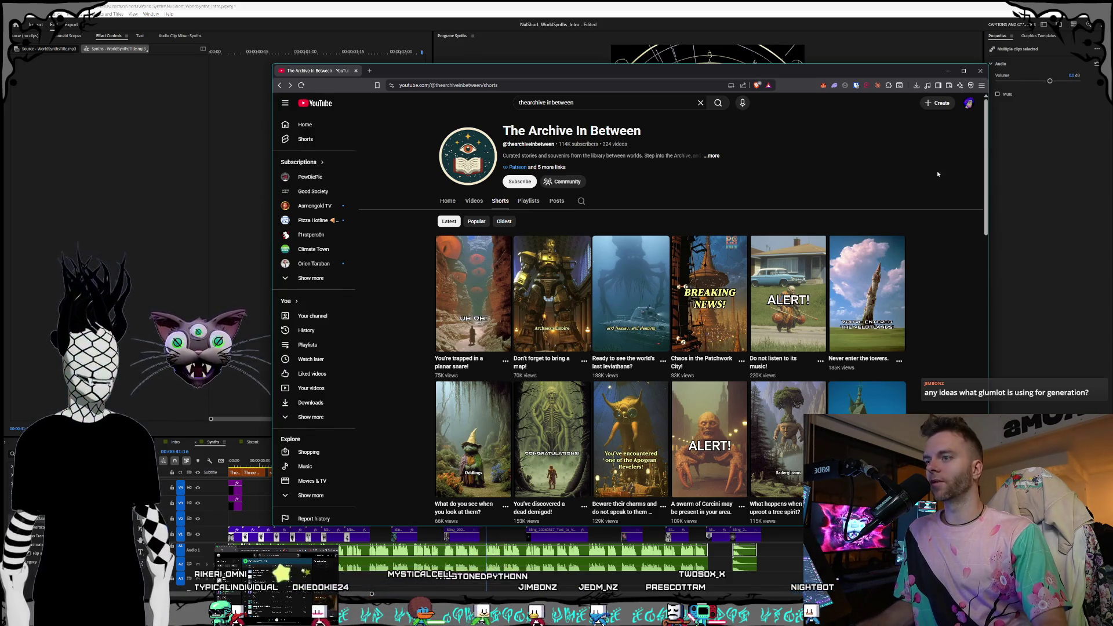
Scroll The Archive In Between Shorts grid back to the top and close the YouTube page
{"action": "scroll", "coordinate": [935, 171], "scroll_direction": "down", "scroll_amount": 3}
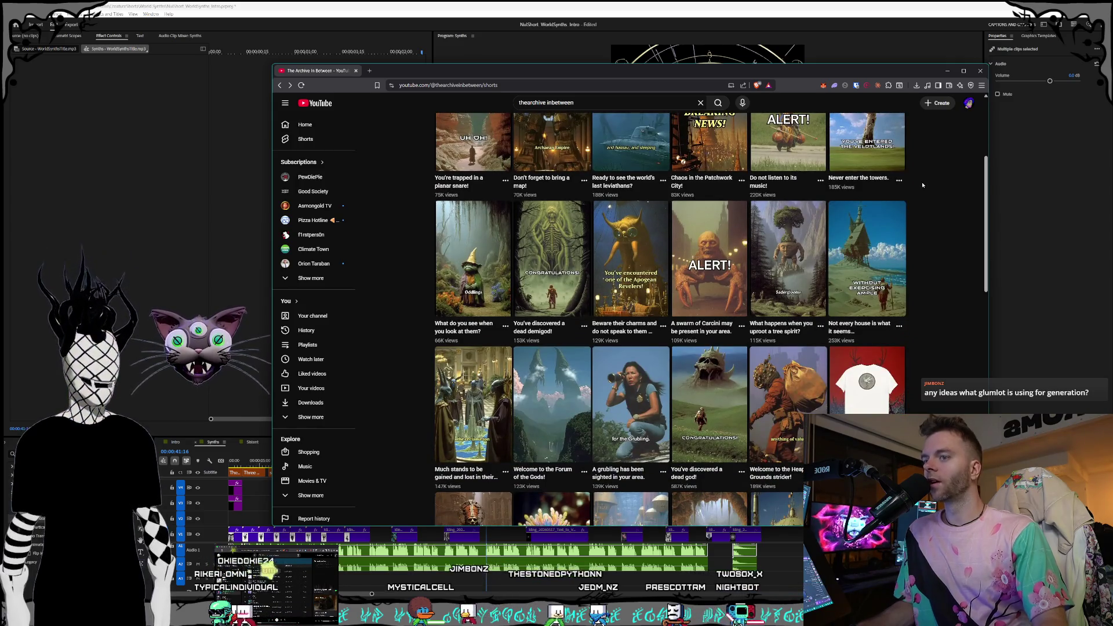
{"action": "scroll", "coordinate": [927, 178], "scroll_direction": "down", "scroll_amount": 4}
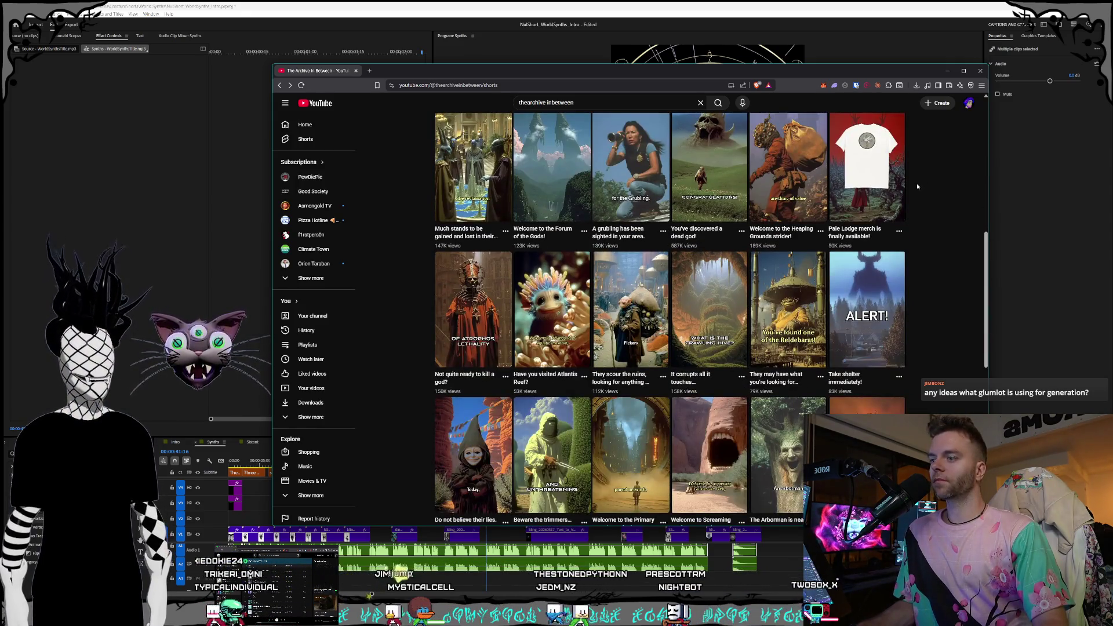
{"action": "scroll", "coordinate": [816, 159], "scroll_direction": "up", "scroll_amount": 7}
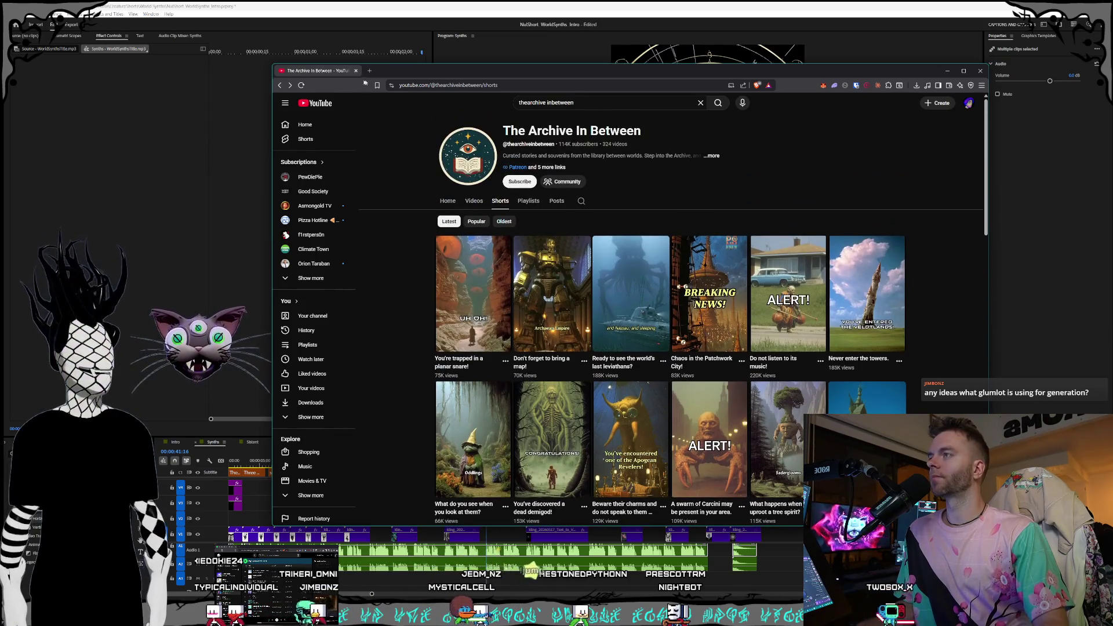
{"action": "left_click", "coordinate": [356, 71]}
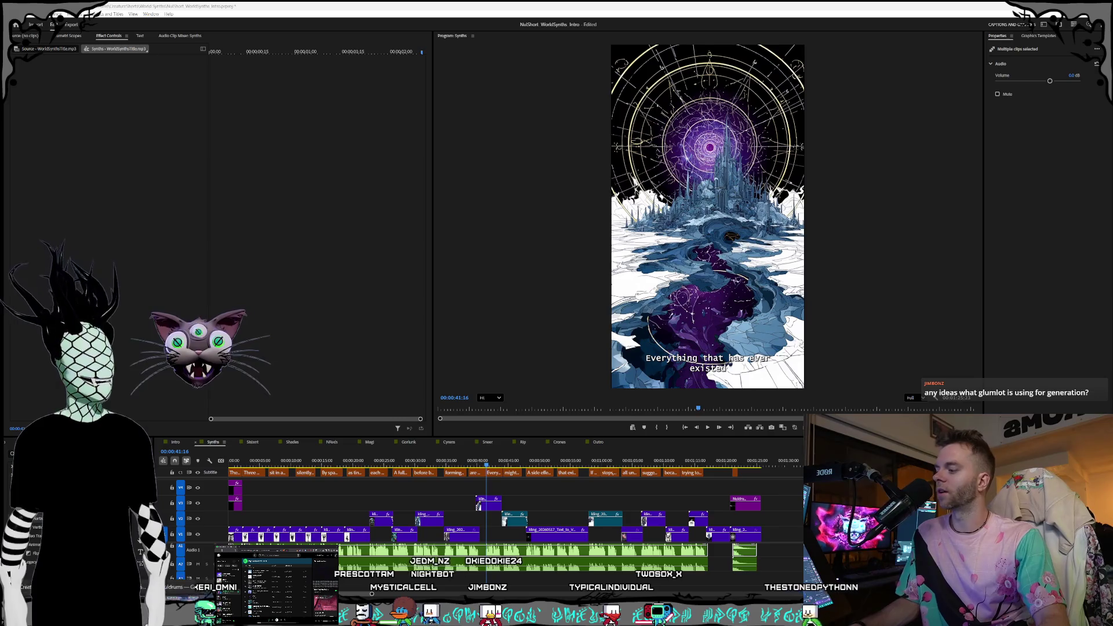
Bring up the Midjourney window, close the enlarged image, and switch to the Kling AI tab
{"action": "left_click", "coordinate": [170, 580]}
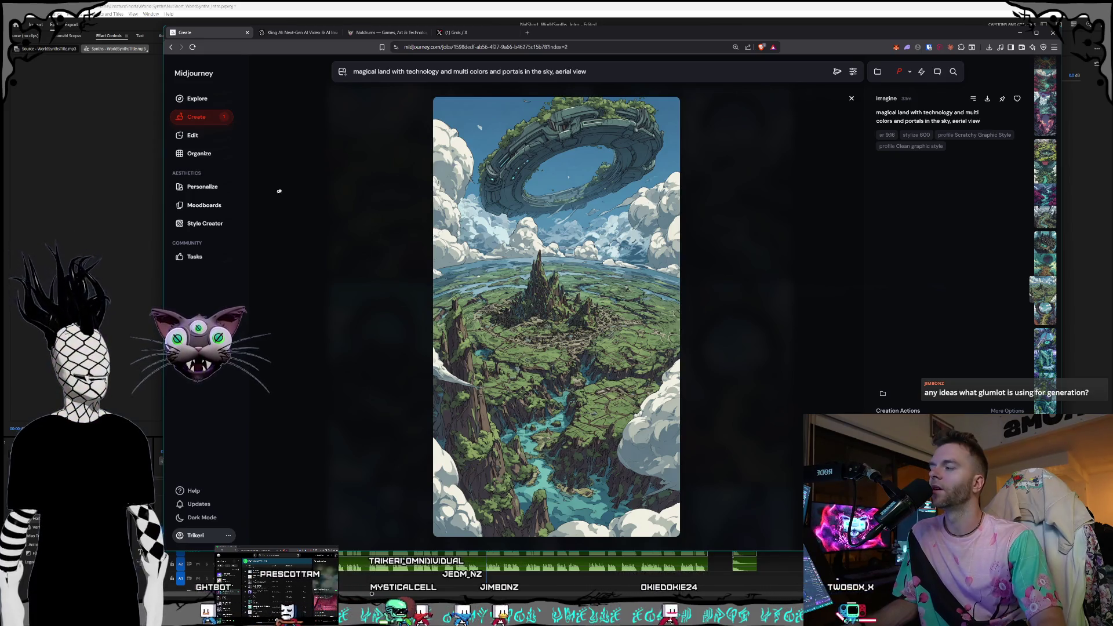
{"action": "left_click", "coordinate": [320, 188]}
{"action": "scroll", "coordinate": [513, 317], "scroll_direction": "down", "scroll_amount": 15}
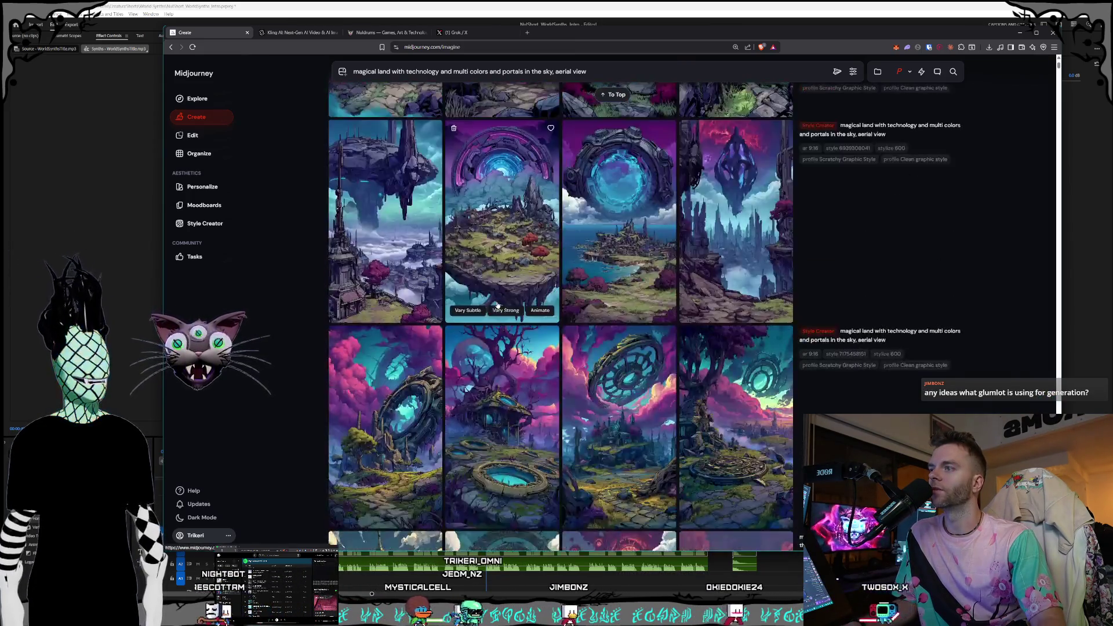
{"action": "scroll", "coordinate": [512, 317], "scroll_direction": "up", "scroll_amount": 10}
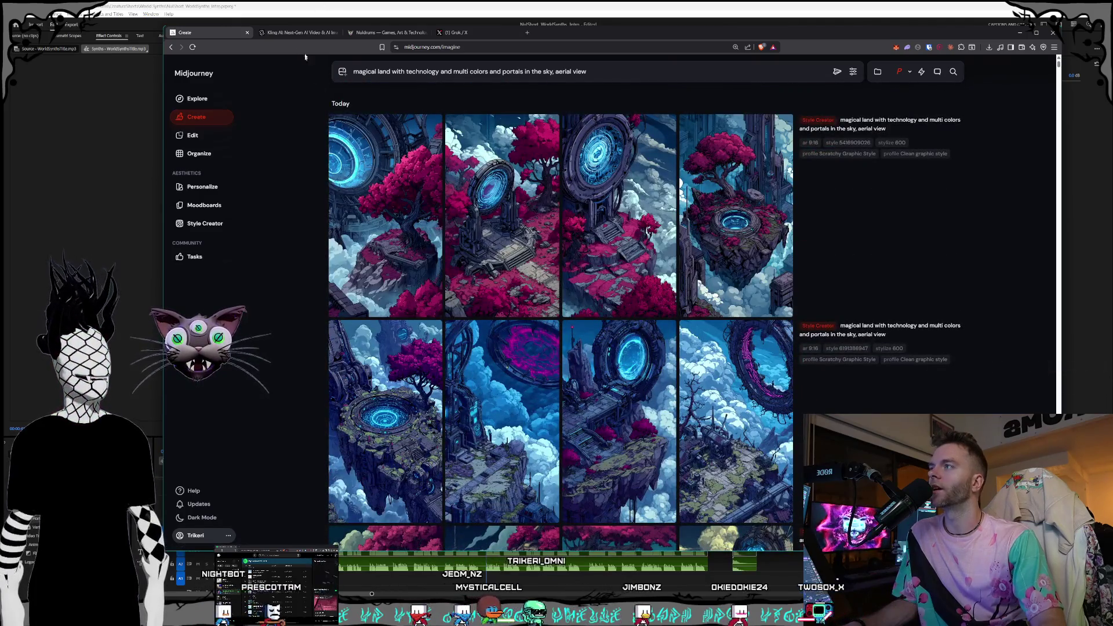
{"action": "left_click", "coordinate": [298, 32]}
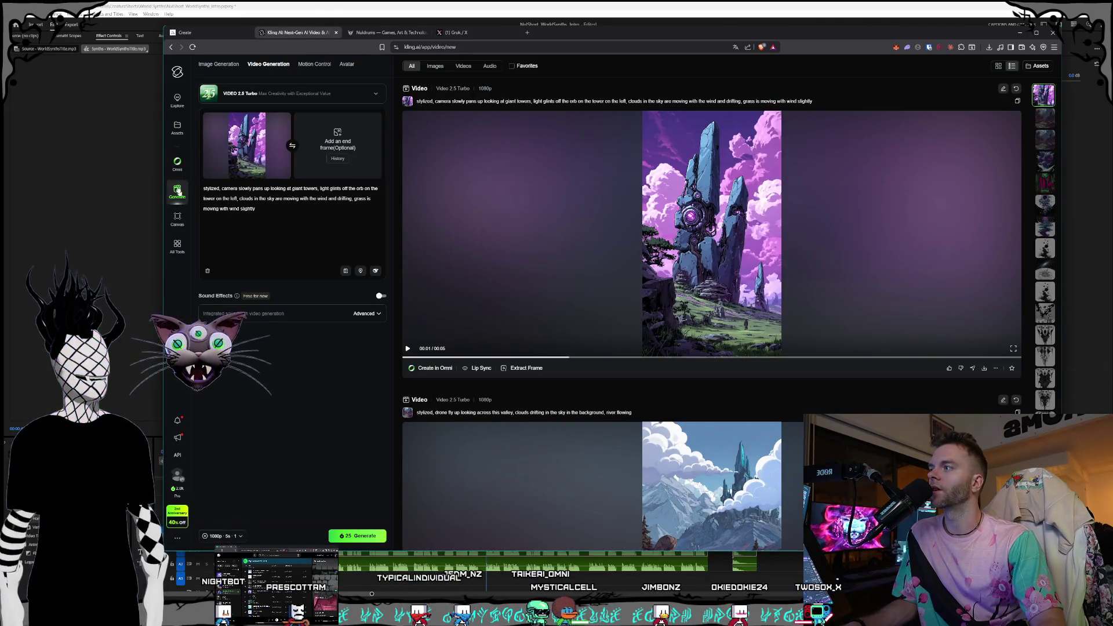
Open Kling's Omni page with Triken added as a reference element, then return to Premiere Pro
{"action": "left_click", "coordinate": [178, 163]}
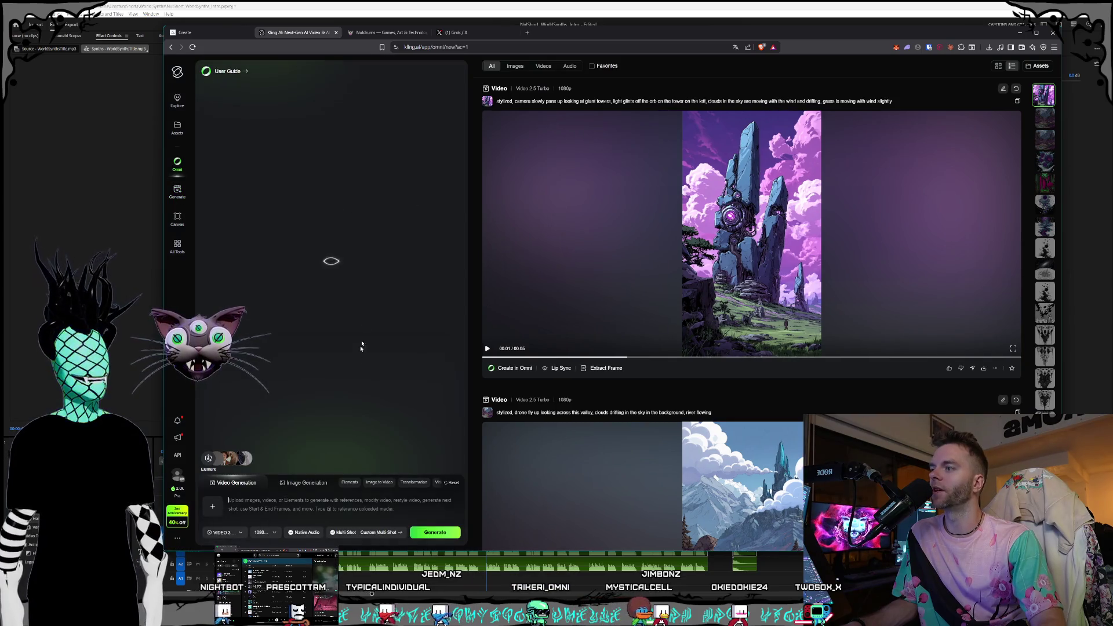
{"action": "mouse_move", "coordinate": [230, 460]}
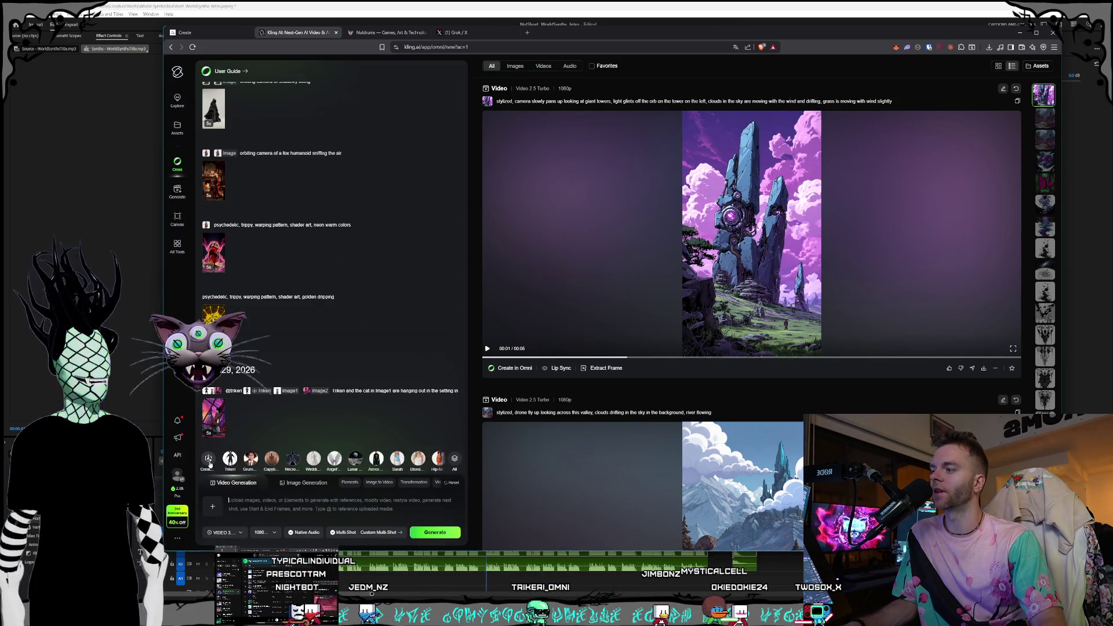
{"action": "left_click", "coordinate": [231, 460]}
{"action": "mouse_move", "coordinate": [212, 504]}
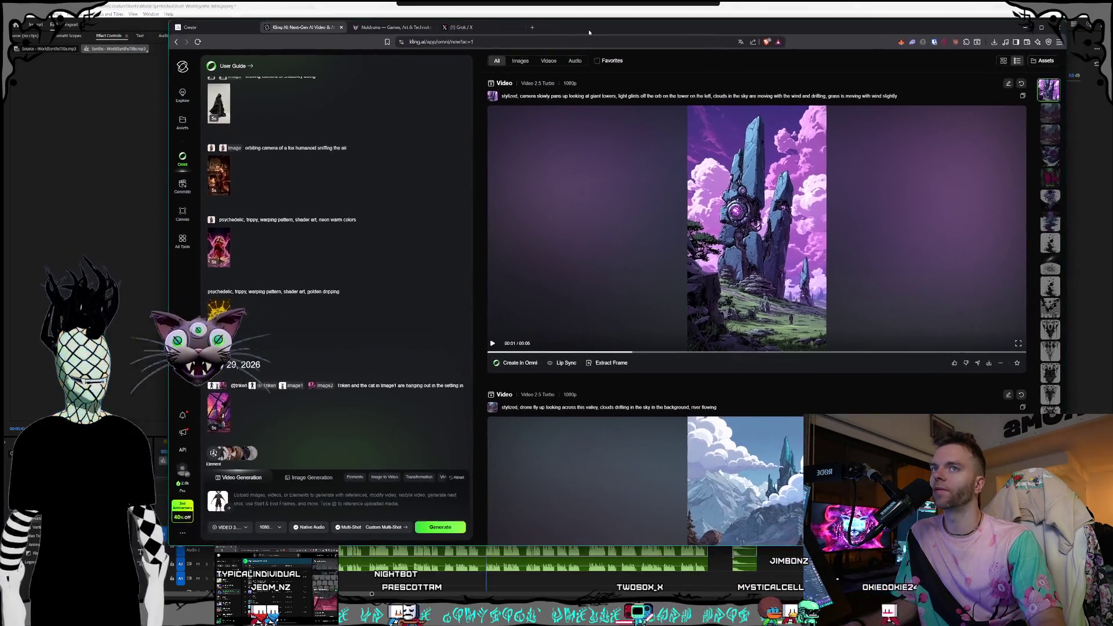
{"action": "scroll", "coordinate": [1050, 214], "scroll_direction": "down", "scroll_amount": 2}
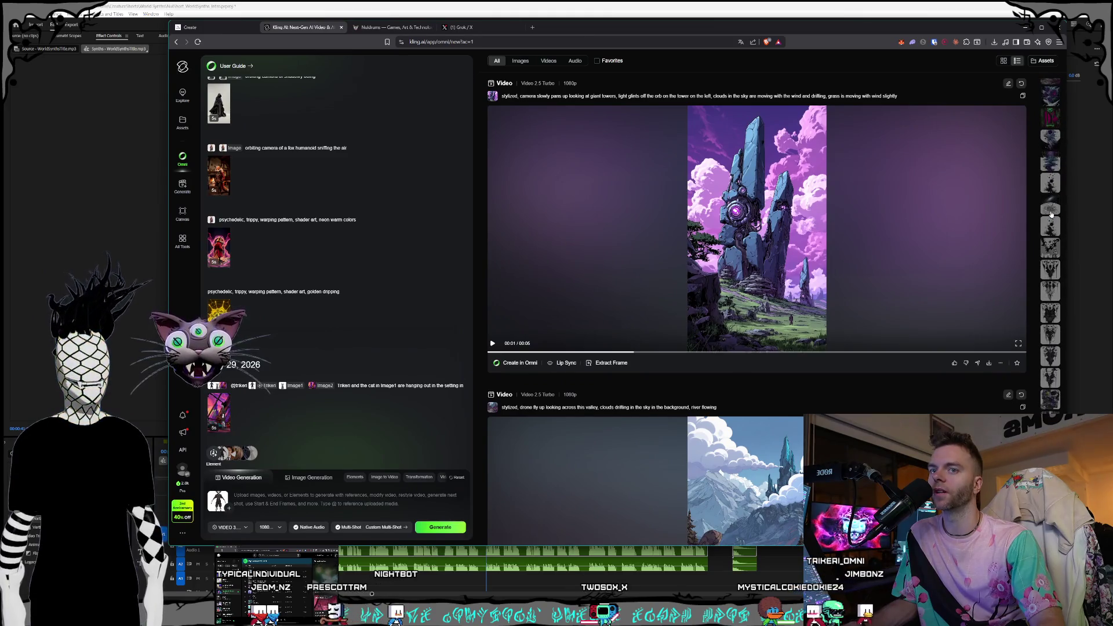
{"action": "scroll", "coordinate": [1050, 215], "scroll_direction": "up", "scroll_amount": 2}
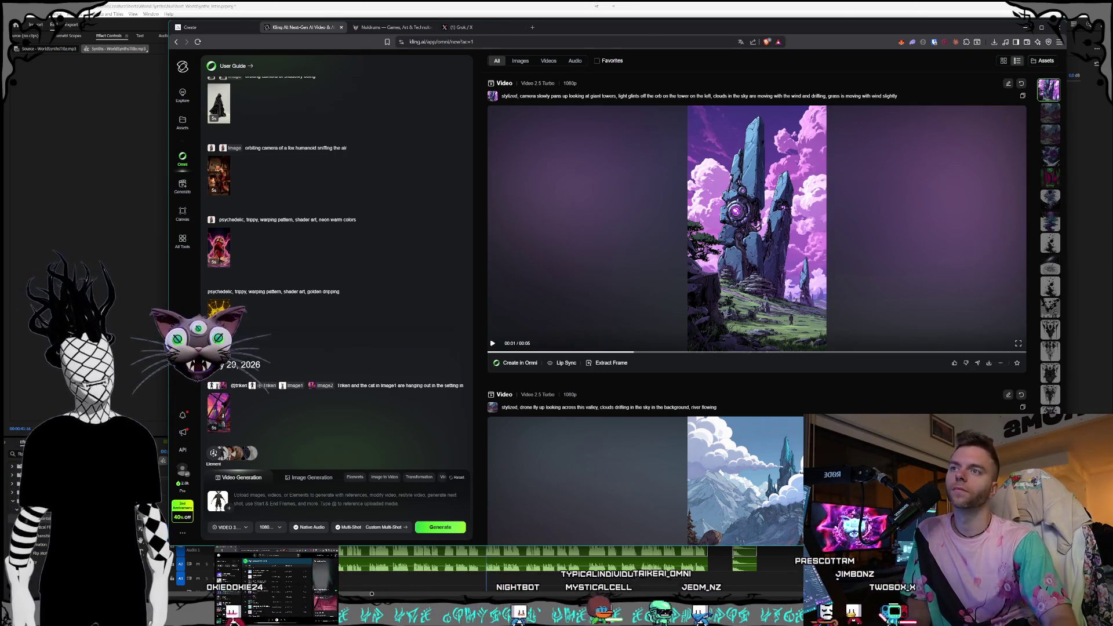
{"action": "left_click_drag", "start_coordinate": [593, 34], "coordinate": [588, 37]}
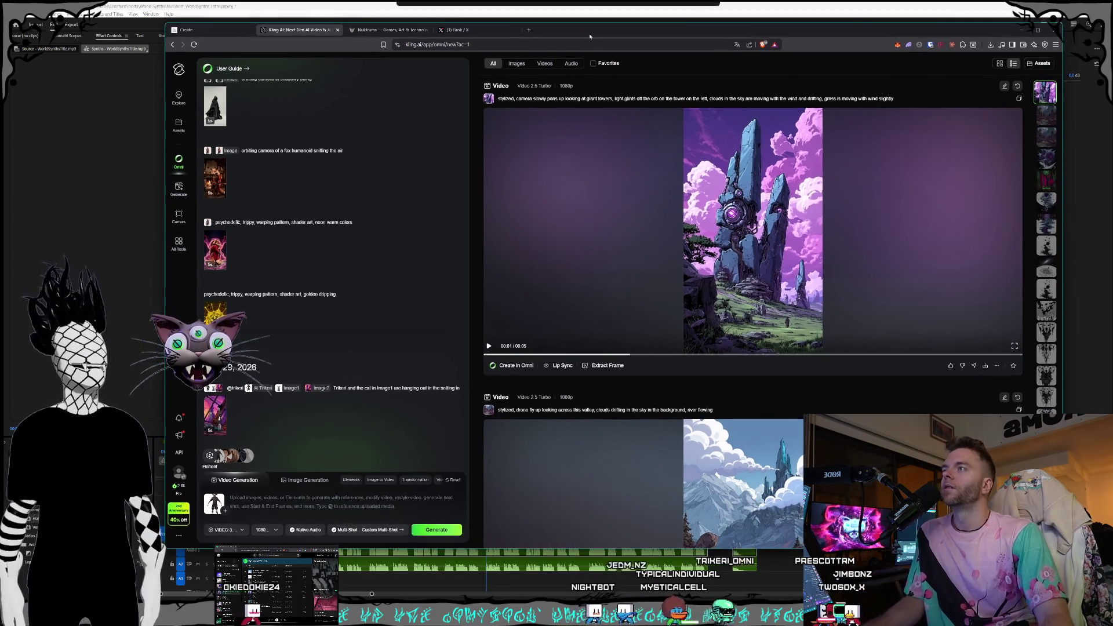
{"action": "left_click", "coordinate": [278, 19]}
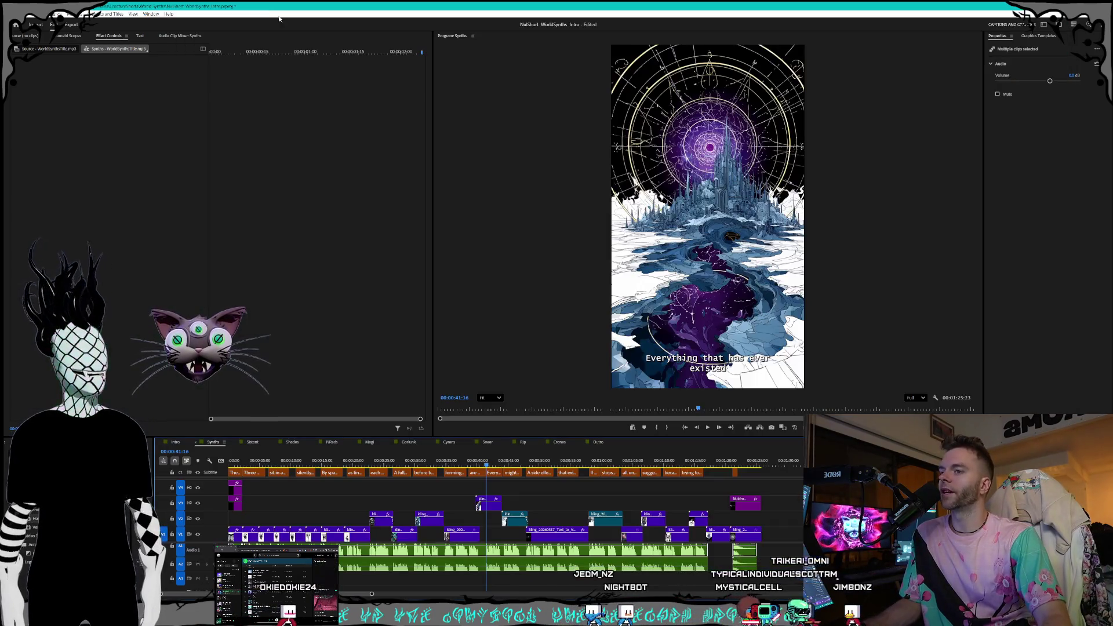
Move the playhead back to about 00:00:36:18, close the volume mixer, and open the Intro sequence
{"action": "left_click_drag", "start_coordinate": [512, 459], "coordinate": [456, 460]}
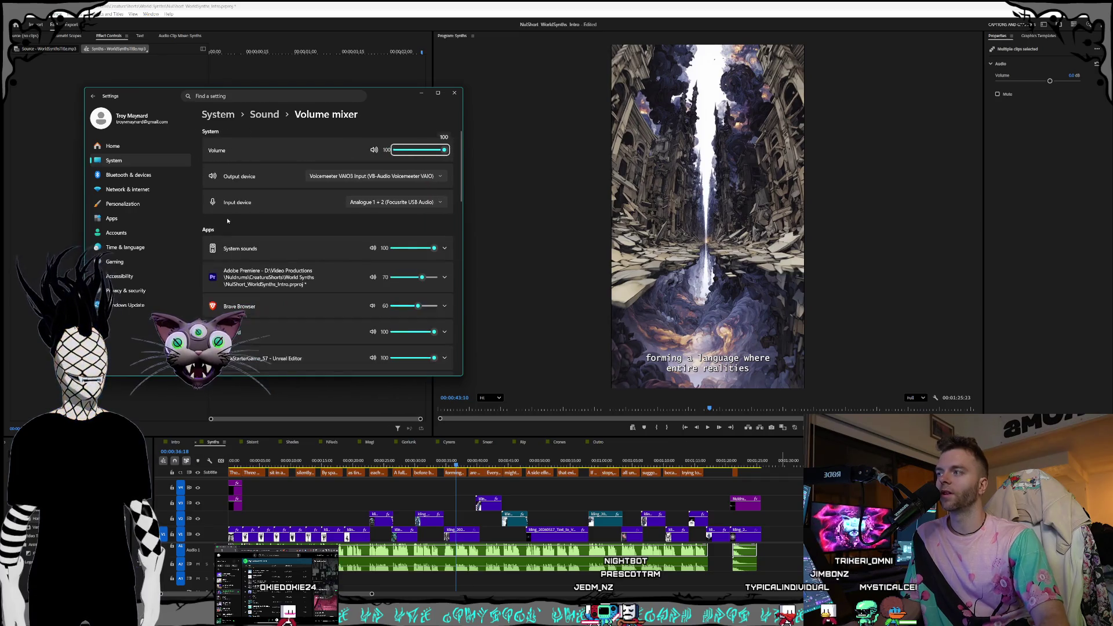
{"action": "left_click", "coordinate": [453, 92]}
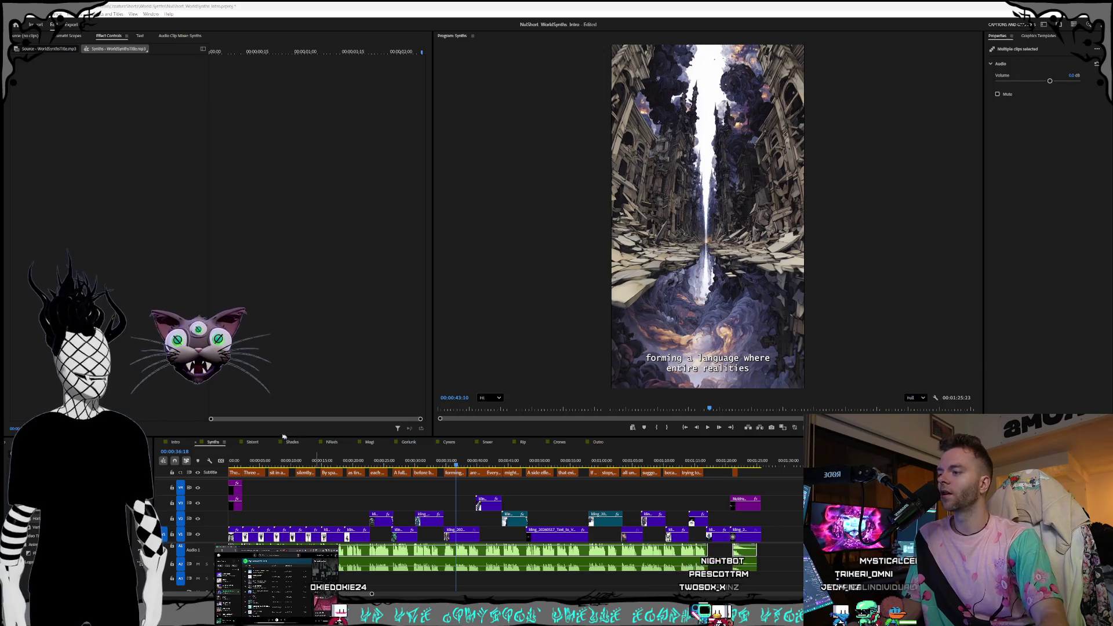
{"action": "left_click", "coordinate": [174, 442]}
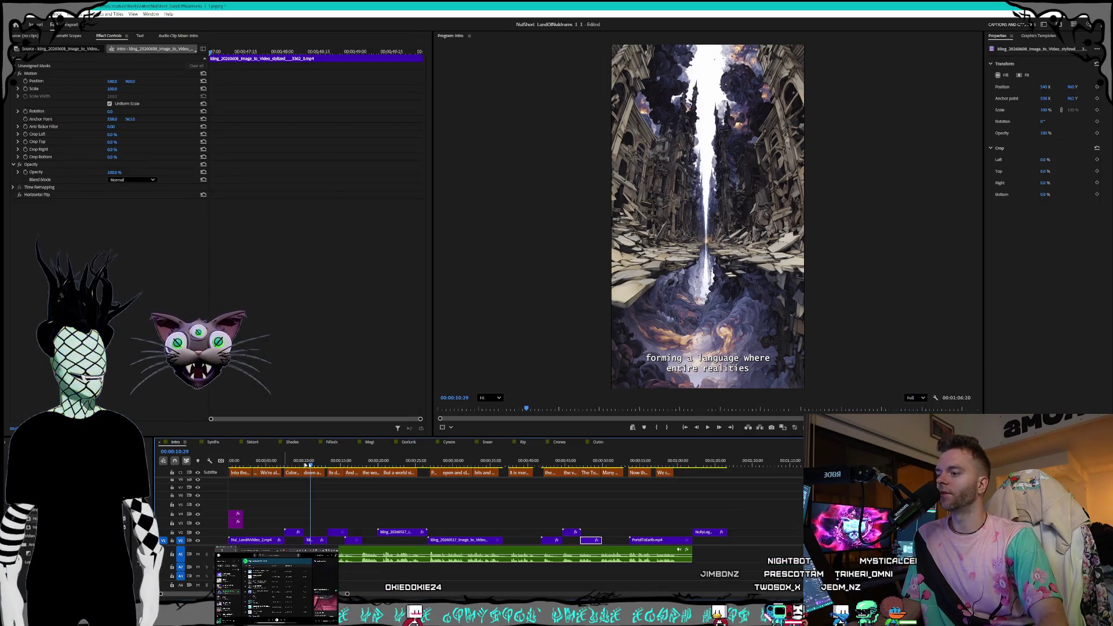
{"action": "left_click_drag", "start_coordinate": [324, 466], "coordinate": [332, 466]}
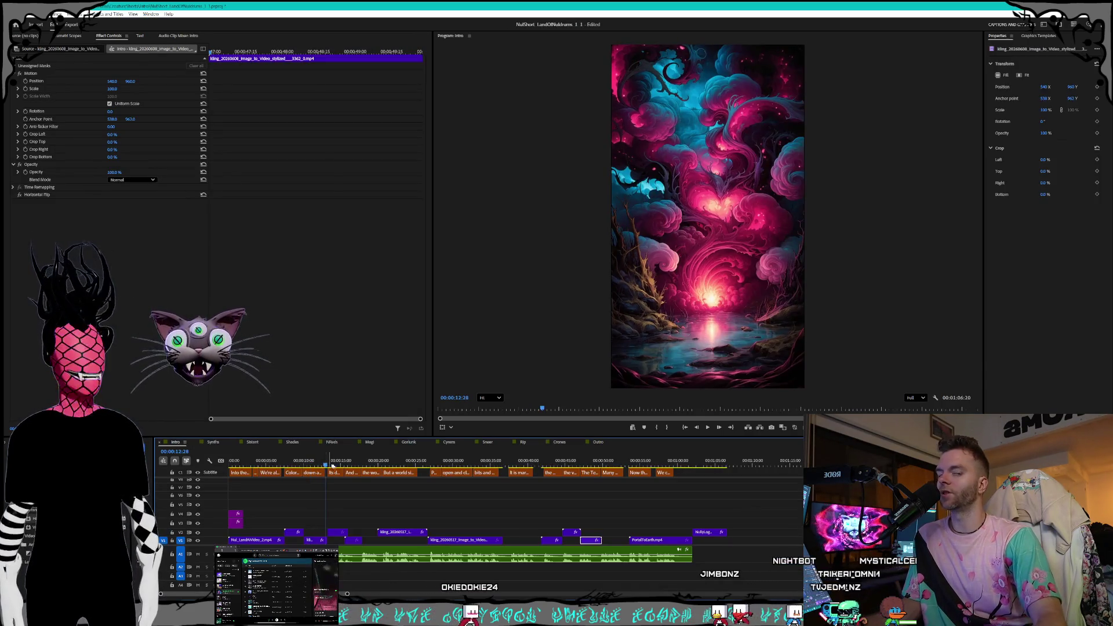
{"action": "left_click", "coordinate": [367, 464]}
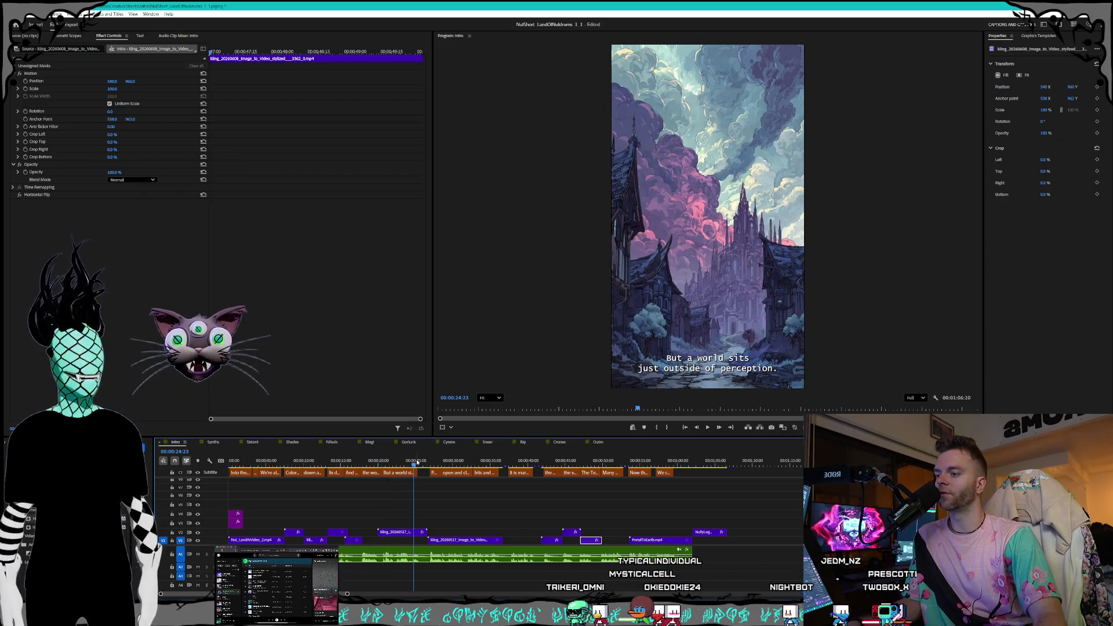
{"action": "left_click_drag", "start_coordinate": [433, 465], "coordinate": [581, 467]}
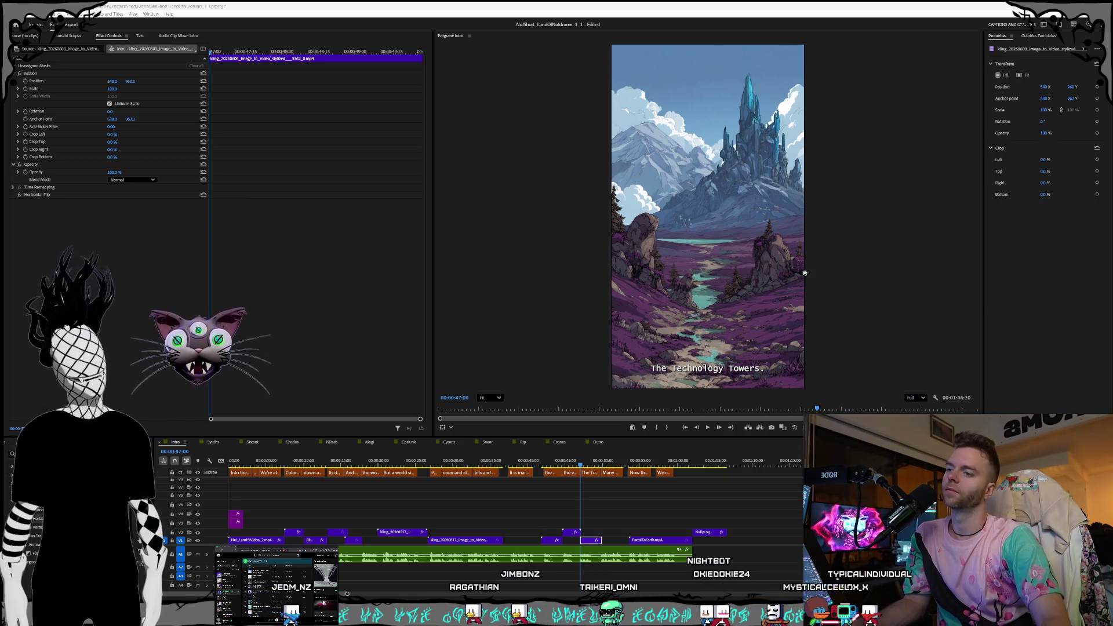
{"action": "left_click", "coordinate": [579, 464]}
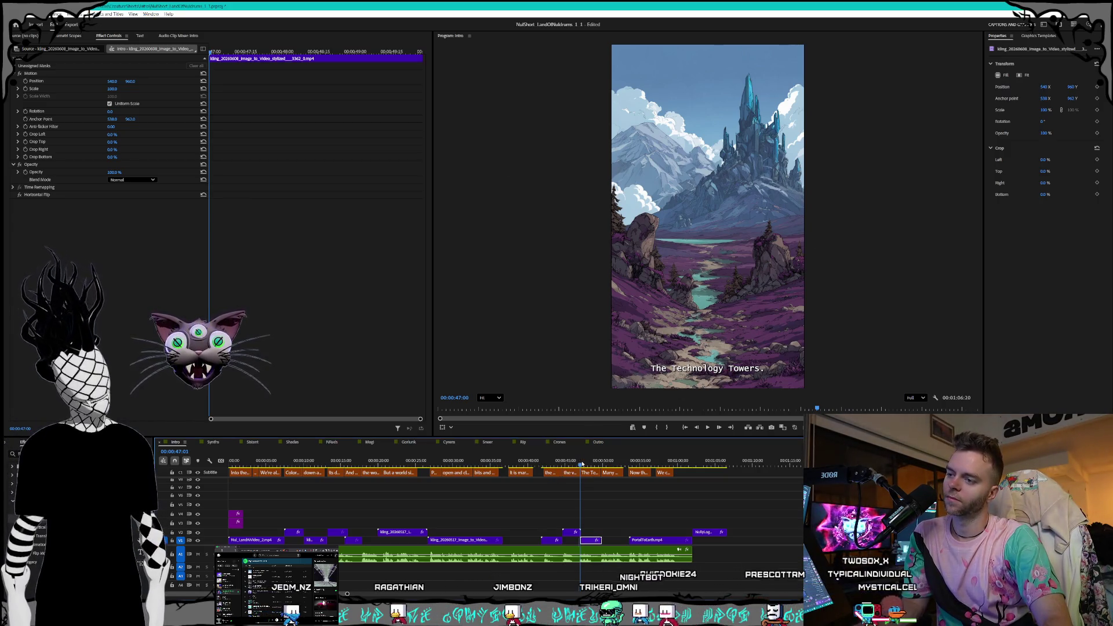
Play the Intro sequence, then un-maximize Premiere Pro and reposition its smaller window
{"action": "key", "text": "space"}
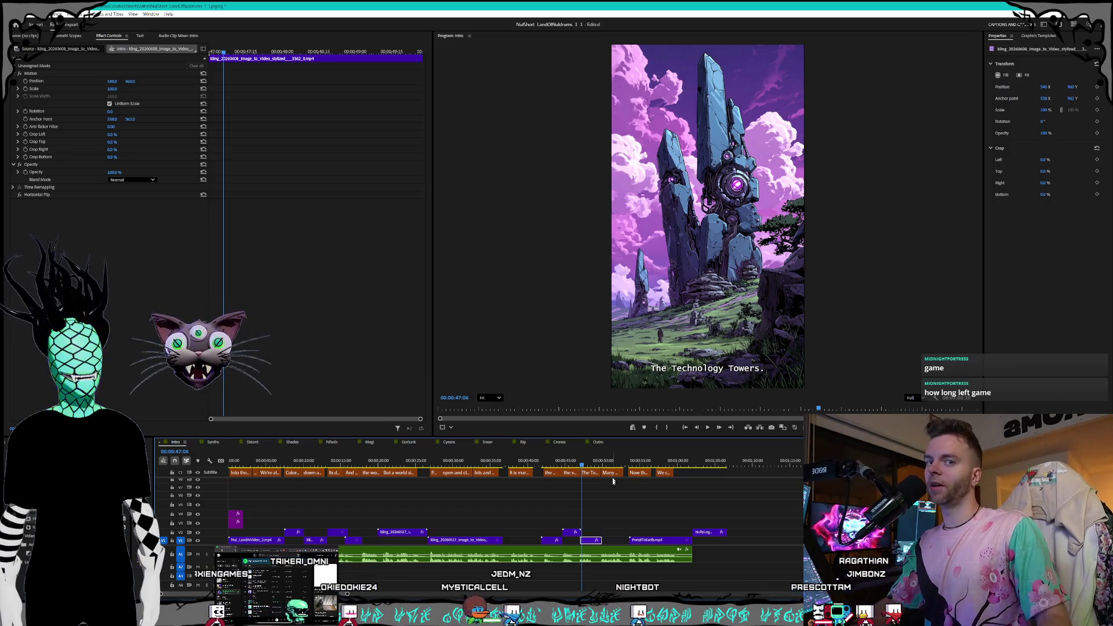
{"action": "double_click", "coordinate": [668, 22]}
{"action": "mouse_move", "coordinate": [668, 21]}
{"action": "left_mouse_down"}
{"action": "mouse_move", "coordinate": [648, 31]}
{"action": "mouse_move", "coordinate": [636, 69]}
{"action": "mouse_move", "coordinate": [609, 75]}
{"action": "left_mouse_up"}
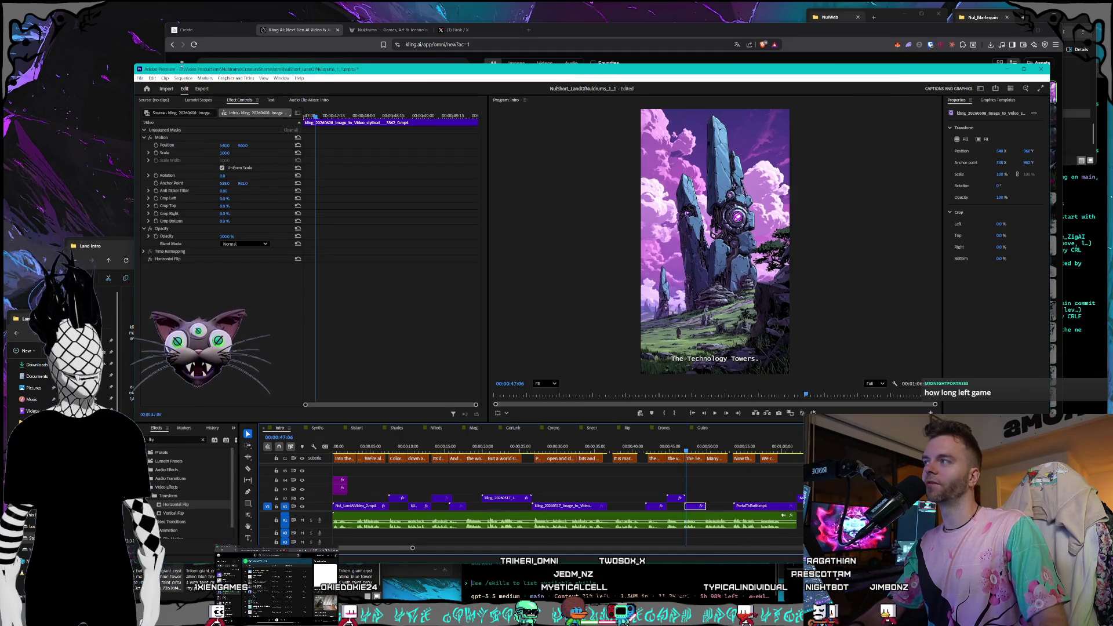
{"action": "left_click_drag", "start_coordinate": [133, 65], "coordinate": [114, 55]}
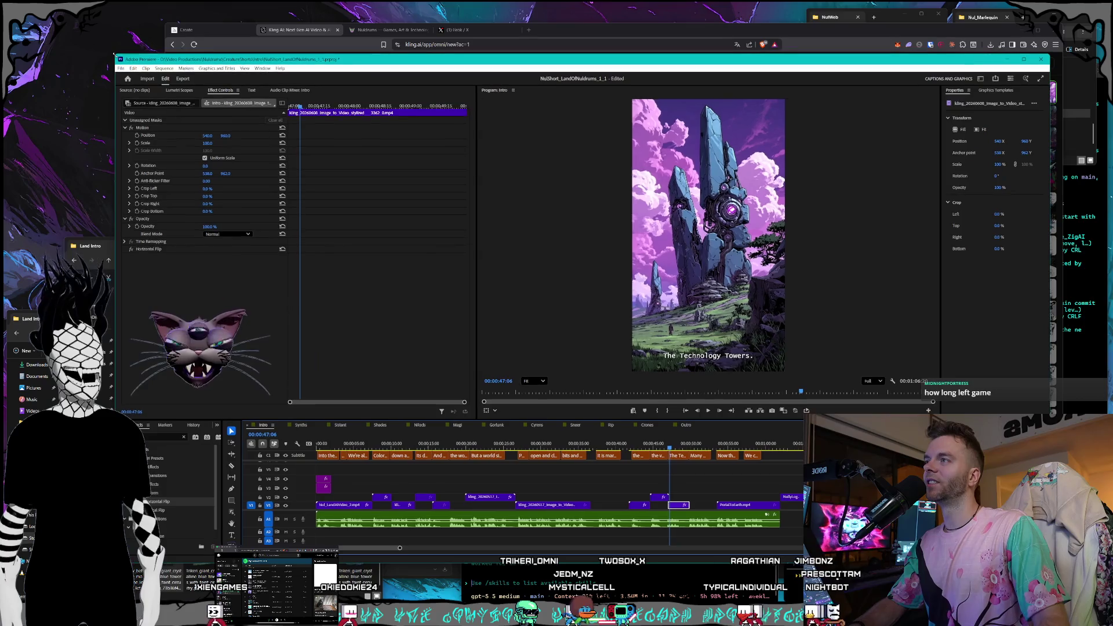
{"action": "mouse_move", "coordinate": [291, 63]}
{"action": "left_mouse_down"}
{"action": "mouse_move", "coordinate": [332, 65]}
{"action": "mouse_move", "coordinate": [272, 55]}
{"action": "left_mouse_up"}
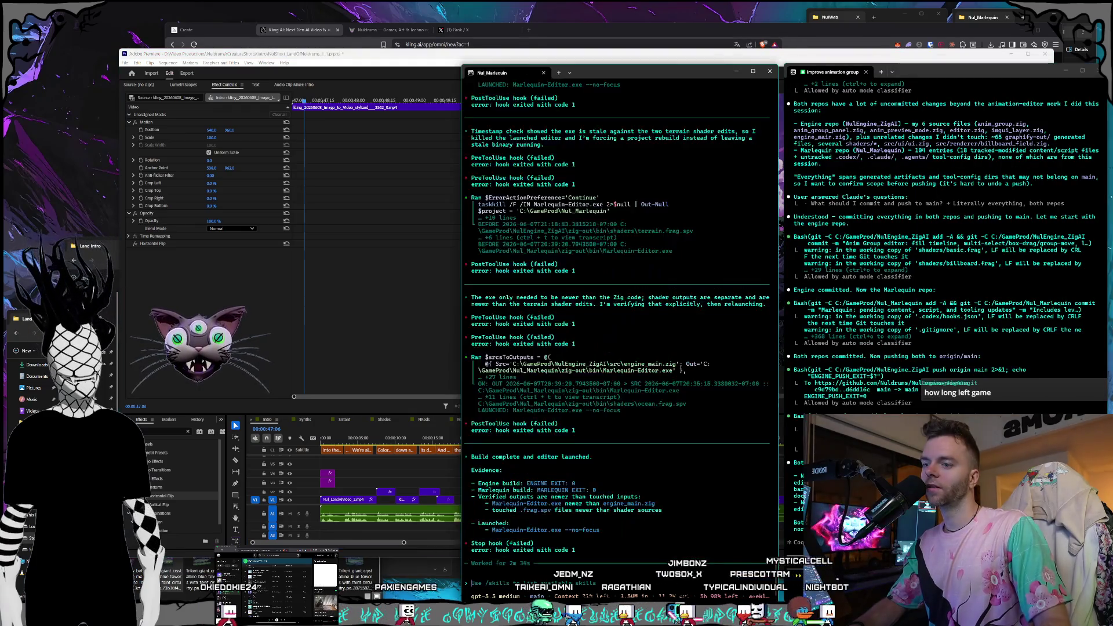
Check the terminal's build output, then launch Nul_Marlequin.nulproject from its project folder
{"action": "left_click", "coordinate": [645, 542]}
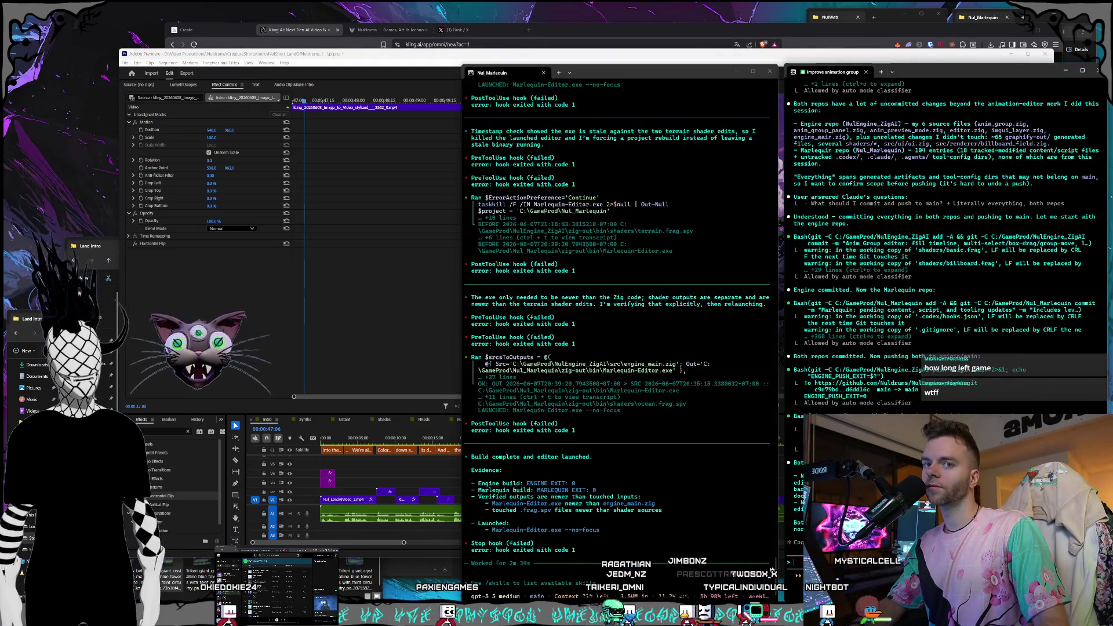
{"action": "left_click", "coordinate": [650, 593]}
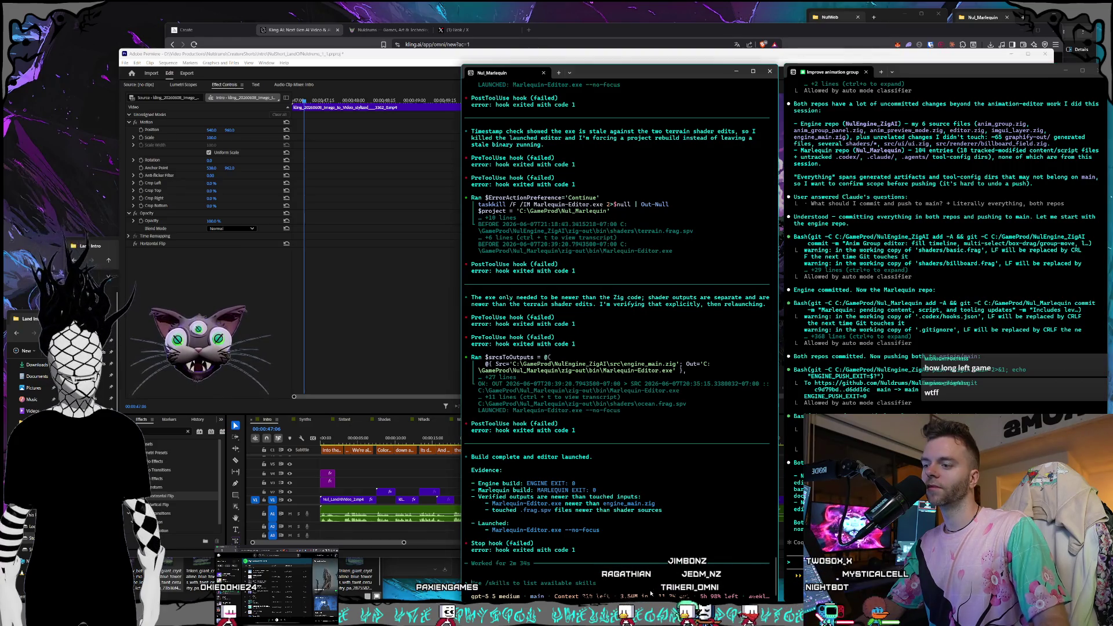
{"action": "key", "text": "alt+Tab"}
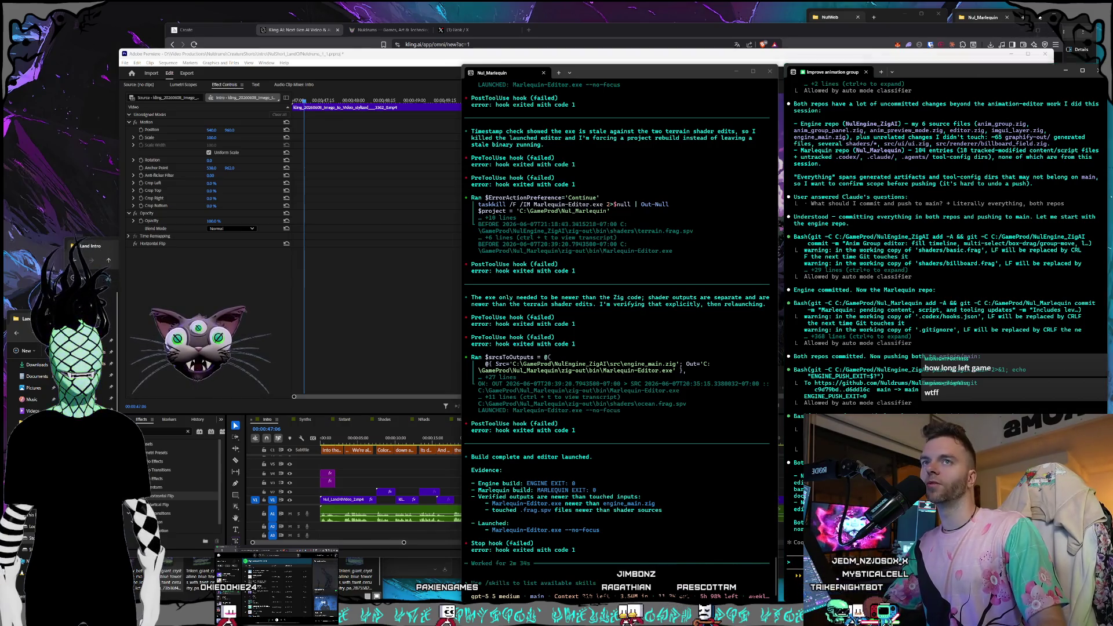
{"action": "left_click", "coordinate": [983, 16]}
{"action": "double_click", "coordinate": [1039, 114]}
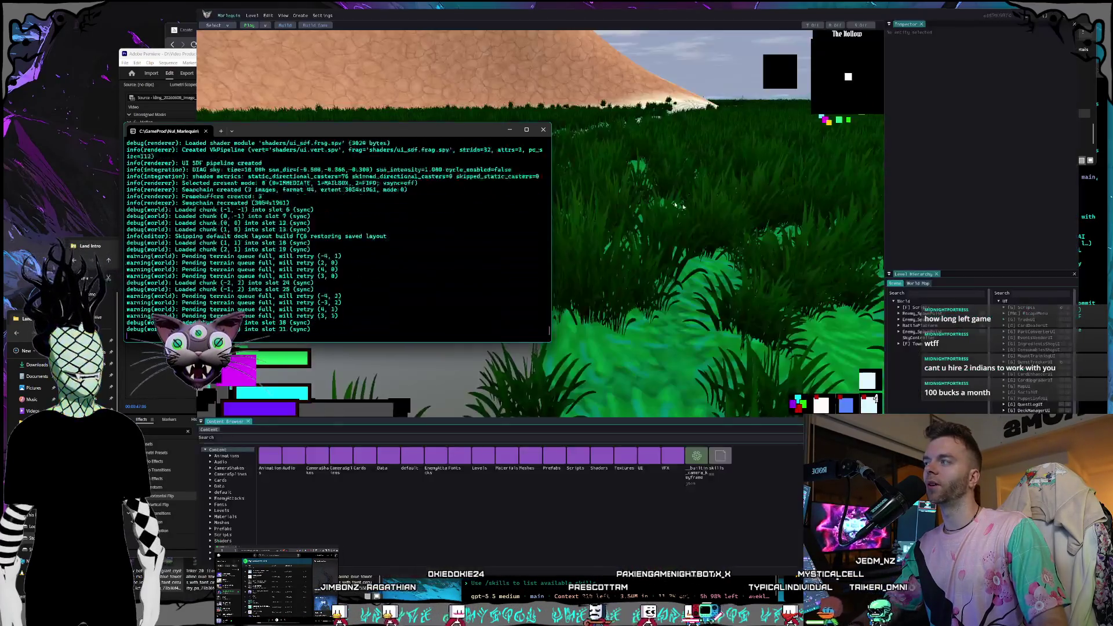
Shift the log console down-left and bring the Marlequin editor's grassy terrain view in front
{"action": "left_click_drag", "start_coordinate": [400, 127], "coordinate": [374, 145]}
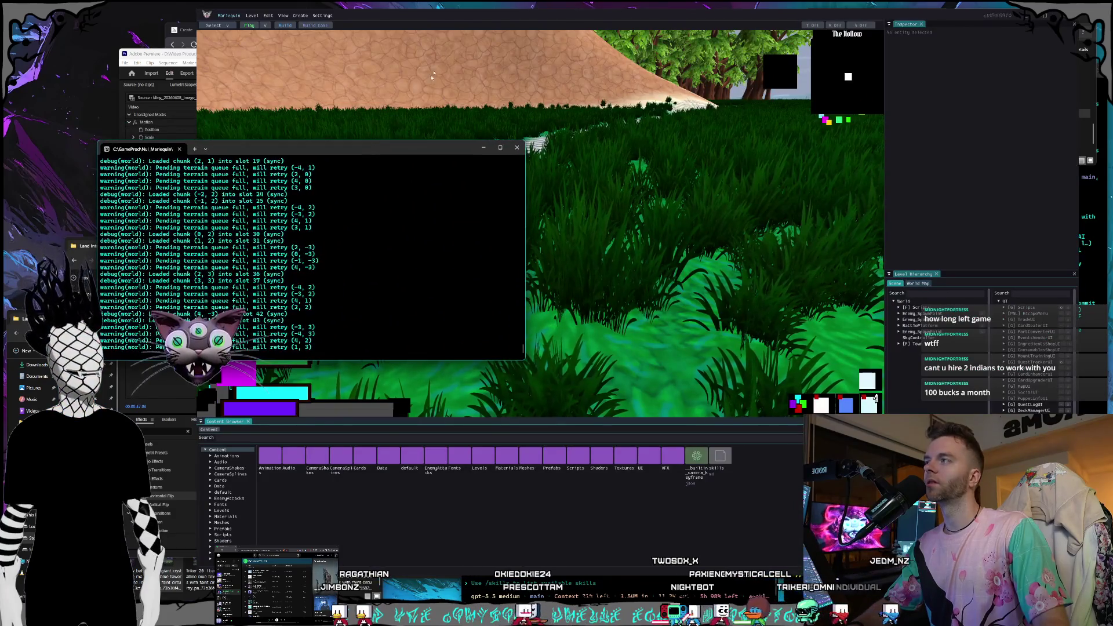
{"action": "left_click", "coordinate": [447, 23]}
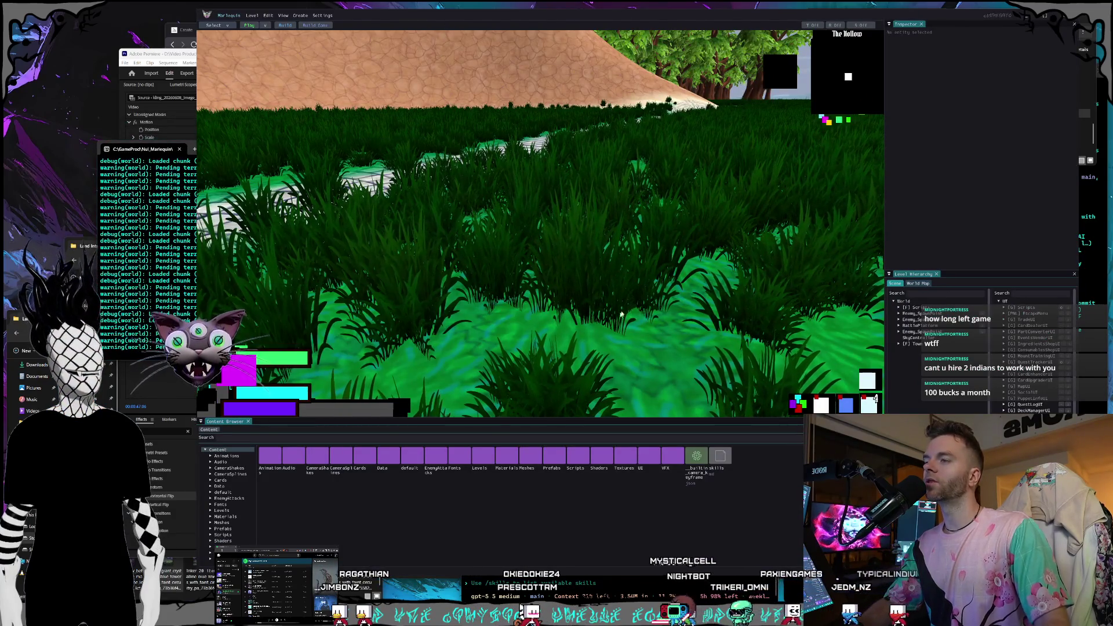